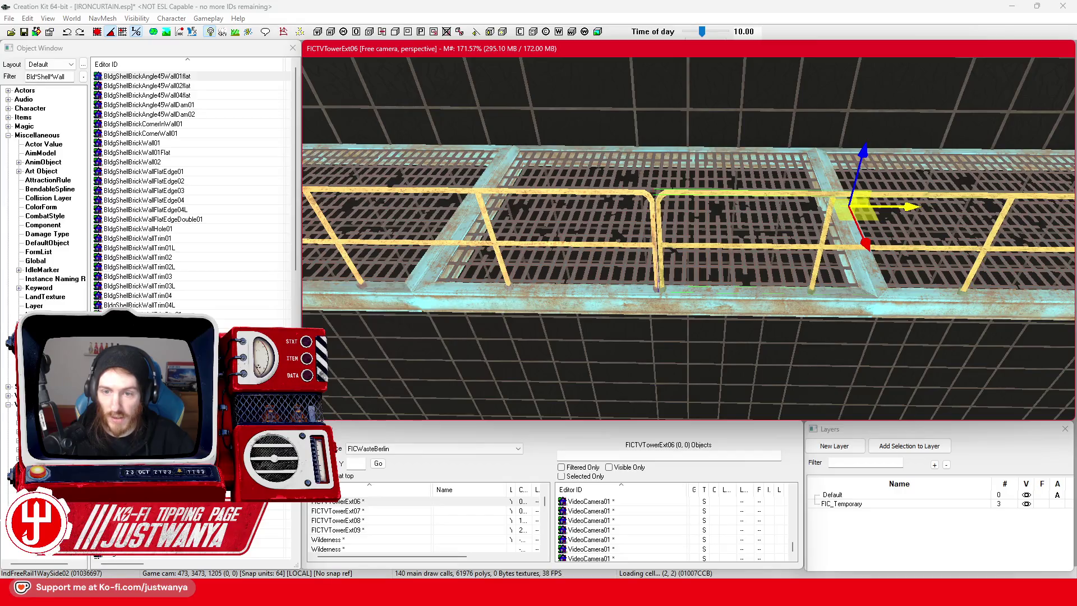
Add two duplicated yellow railing segments along successive sections of the upper catwalk.
scroll(751, 224, down, 5)
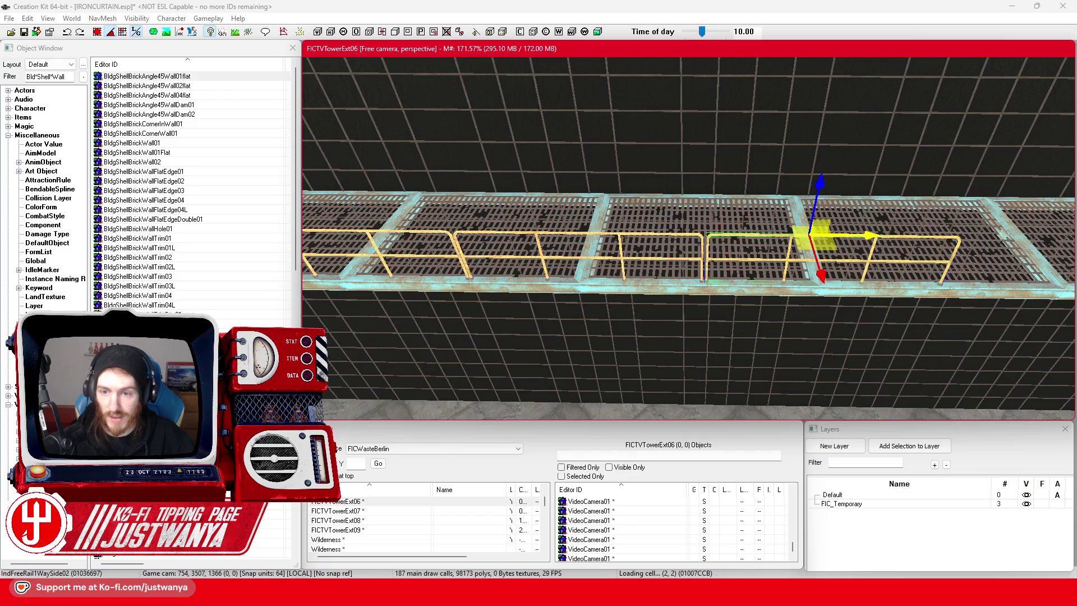
drag(870, 233, 677, 242)
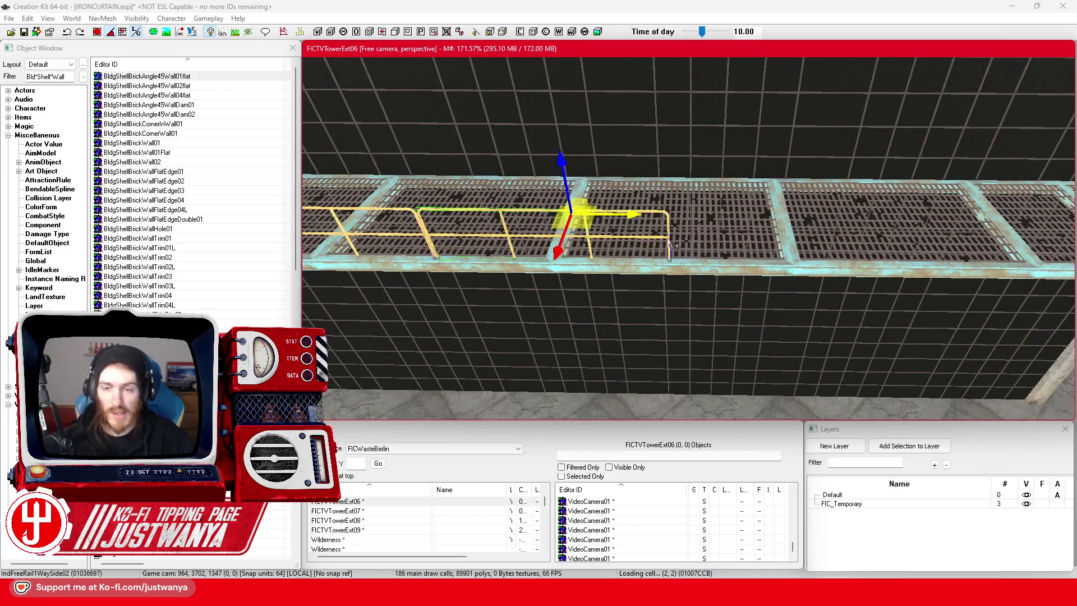
key(ctrl+d)
drag(788, 213, 623, 202)
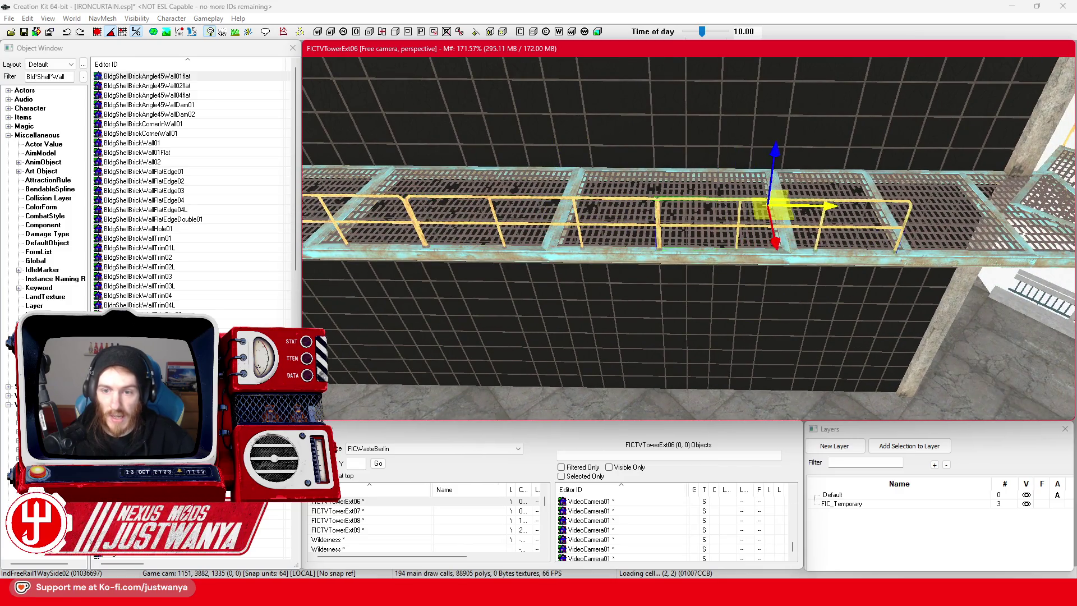
drag(775, 213, 614, 208)
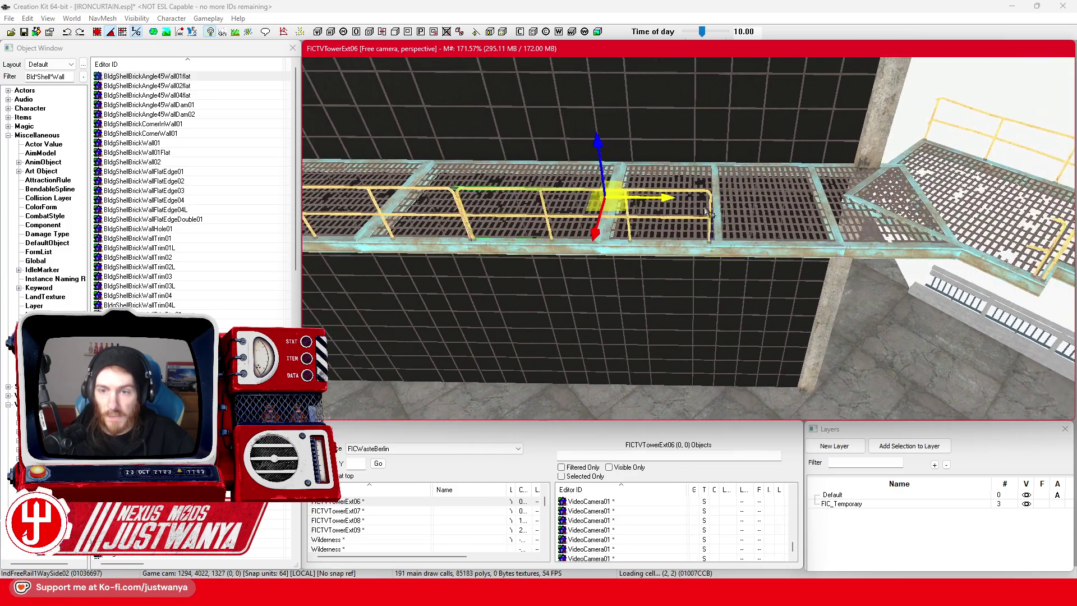
key(ctrl+d)
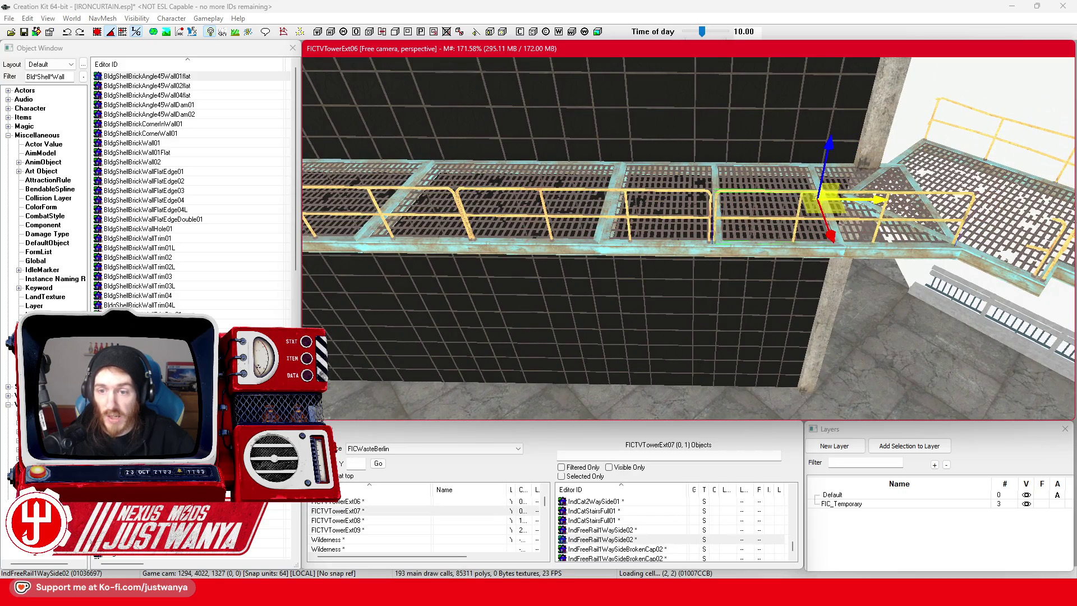
Slide the broken-cap half railing onto the stair landing and duplicate it.
drag(827, 199, 606, 194)
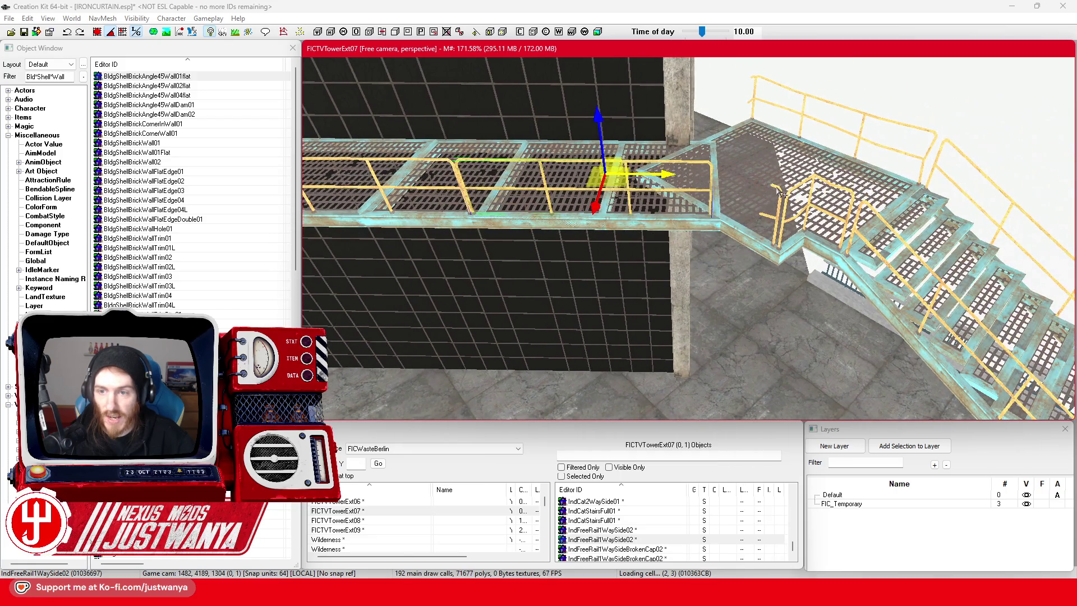
click(776, 190)
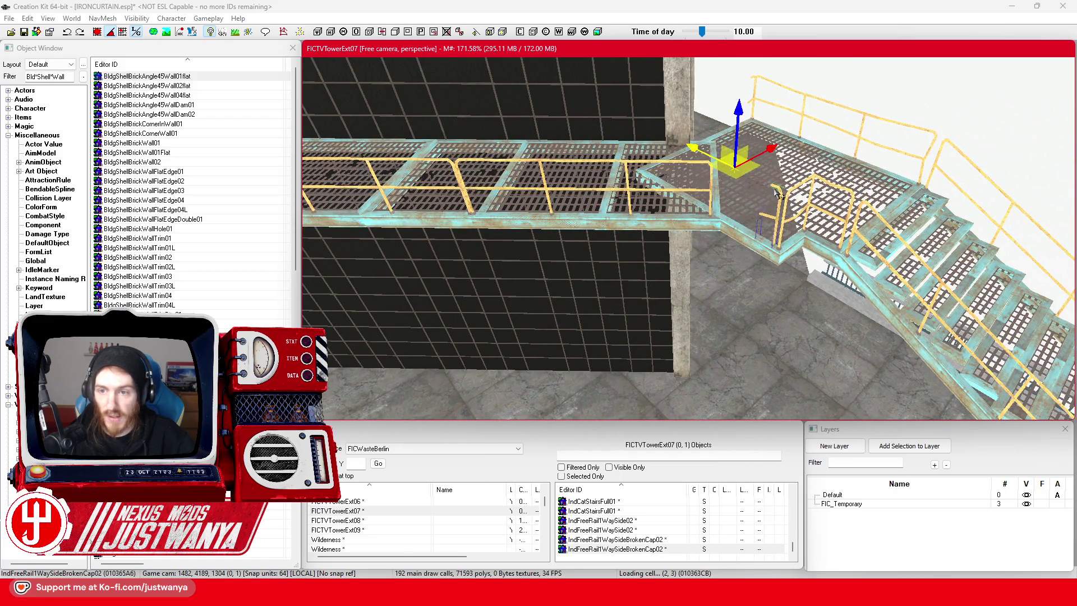
mouse_move(705, 149)
mouse_down()
mouse_move(835, 216)
mouse_move(800, 195)
mouse_up()
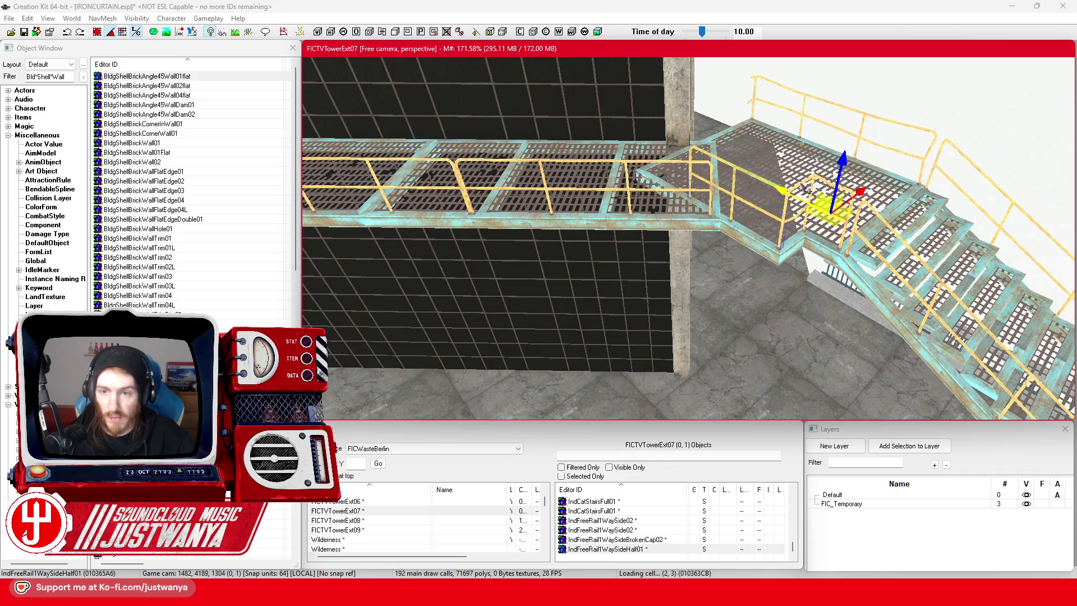
scroll(815, 190, up, 3)
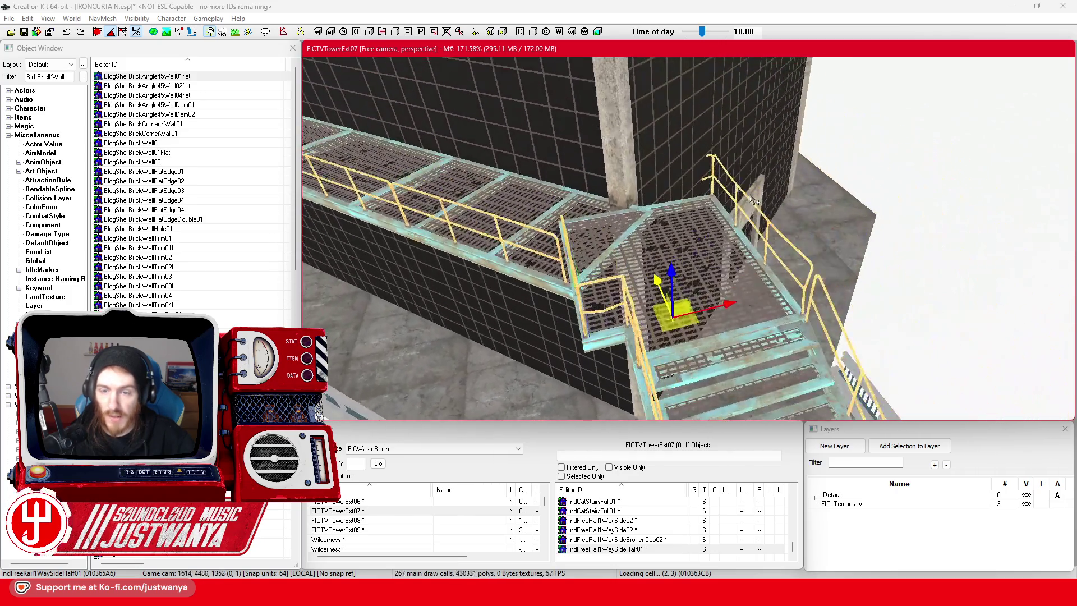
key(ctrl+d)
Position the broken-cap and IndFreeRail1WaySideHalf01 half railings around the landing's open edges.
key(e)
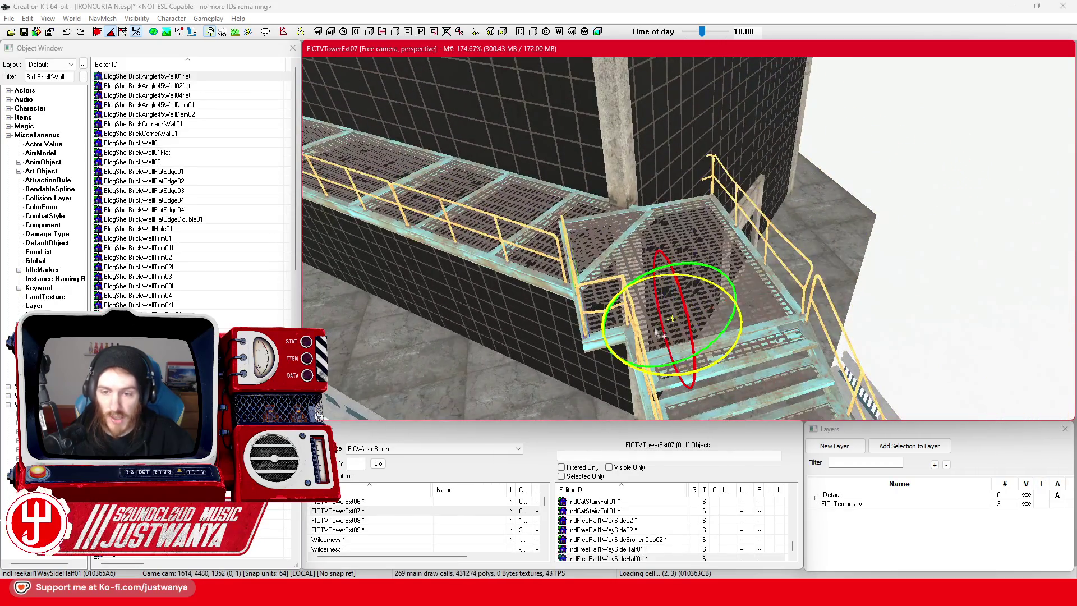
key(w)
scroll(689, 237, up, 2)
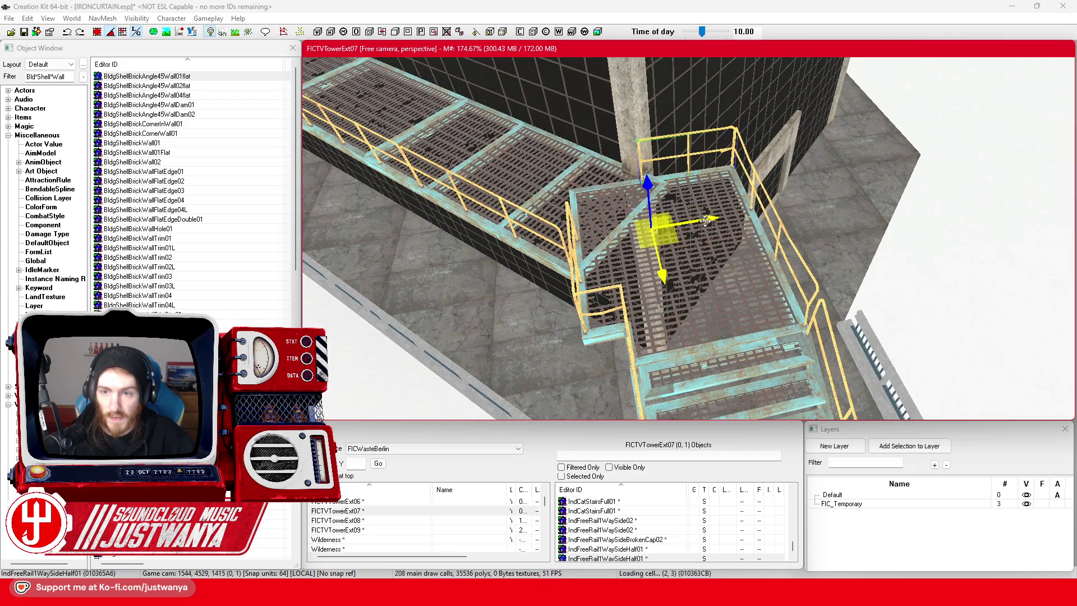
scroll(776, 181, up, 5)
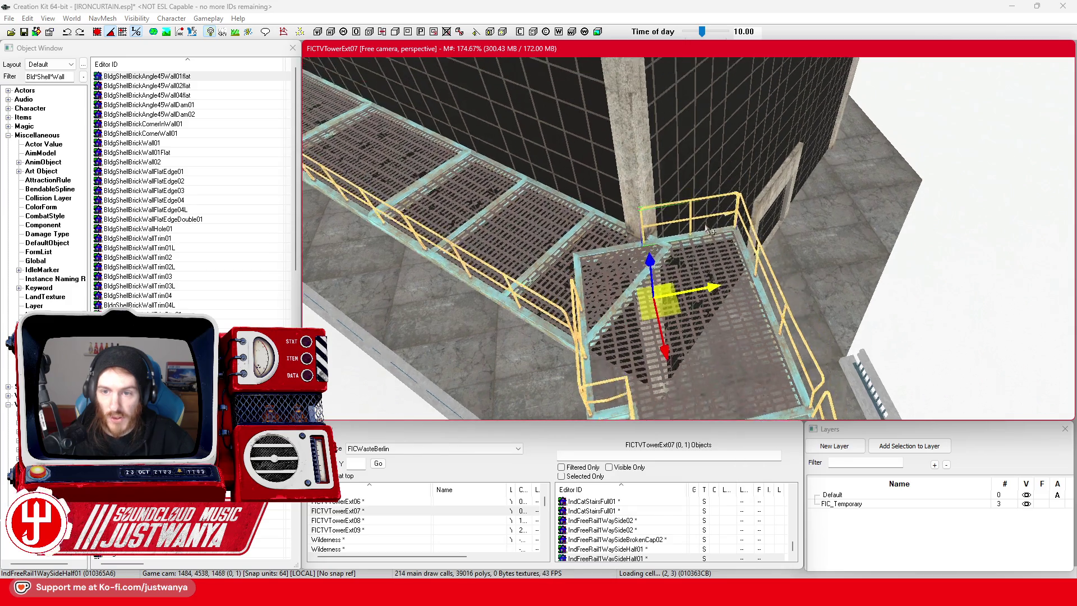
click(776, 182)
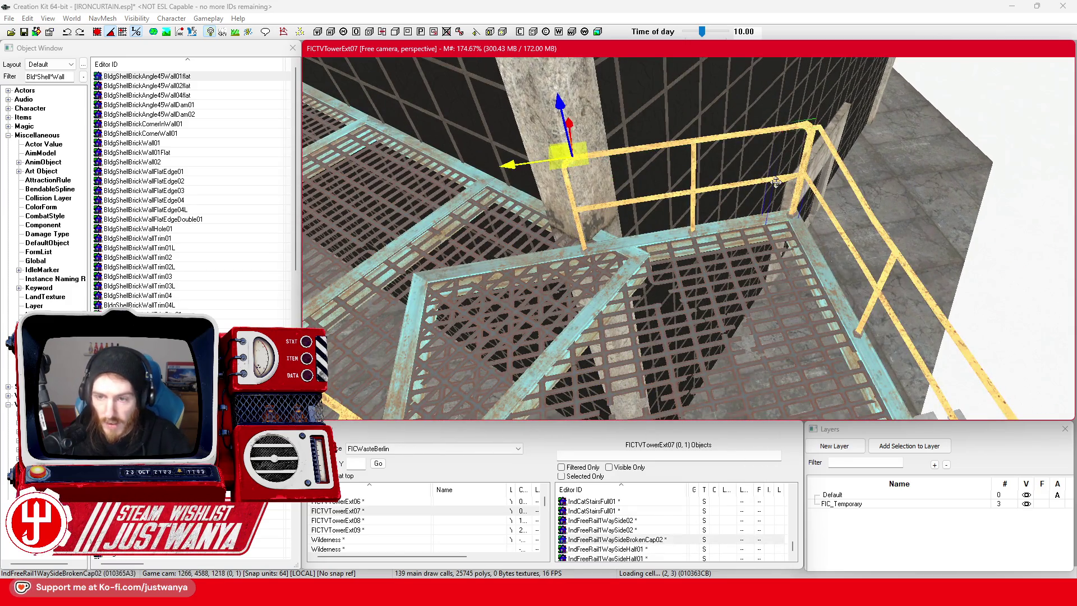
click(696, 199)
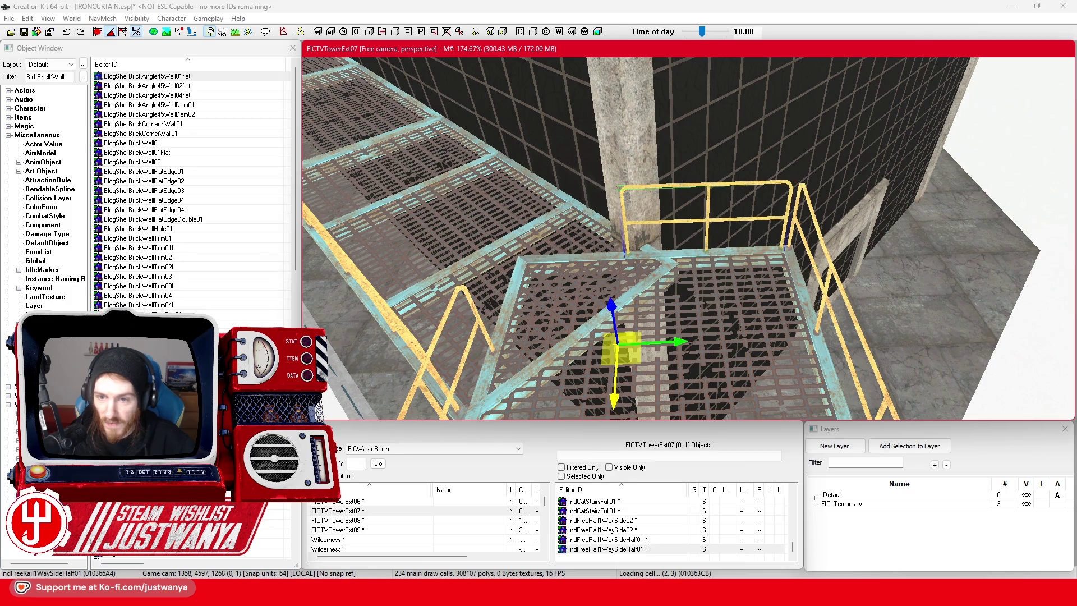
Select the IndCat1Way01_NoRails walkway piece beside the landing.
scroll(708, 220, down, 3)
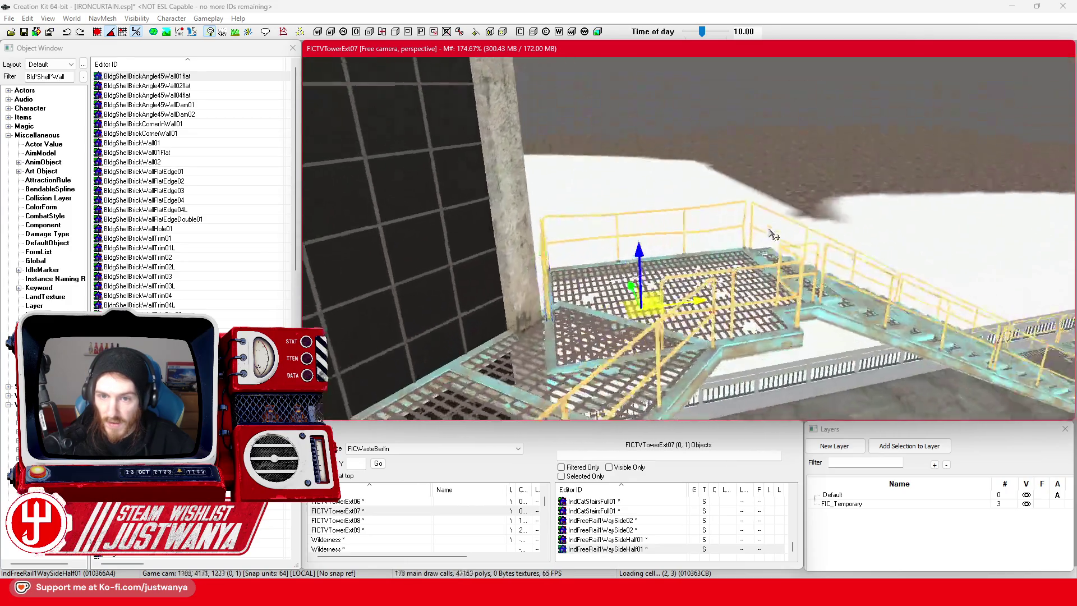
key(shift)
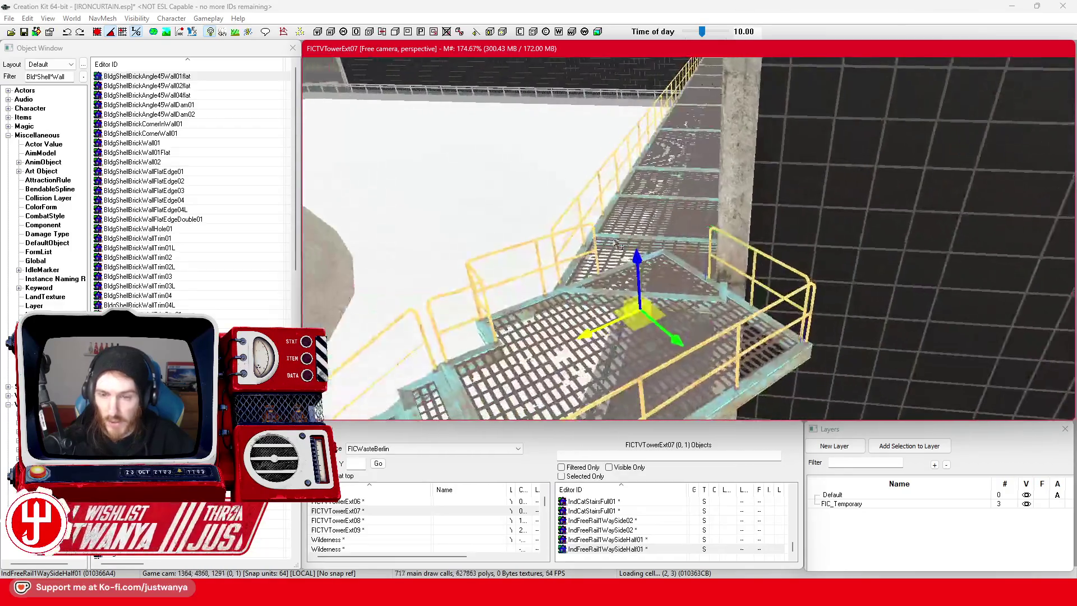
key(shift)
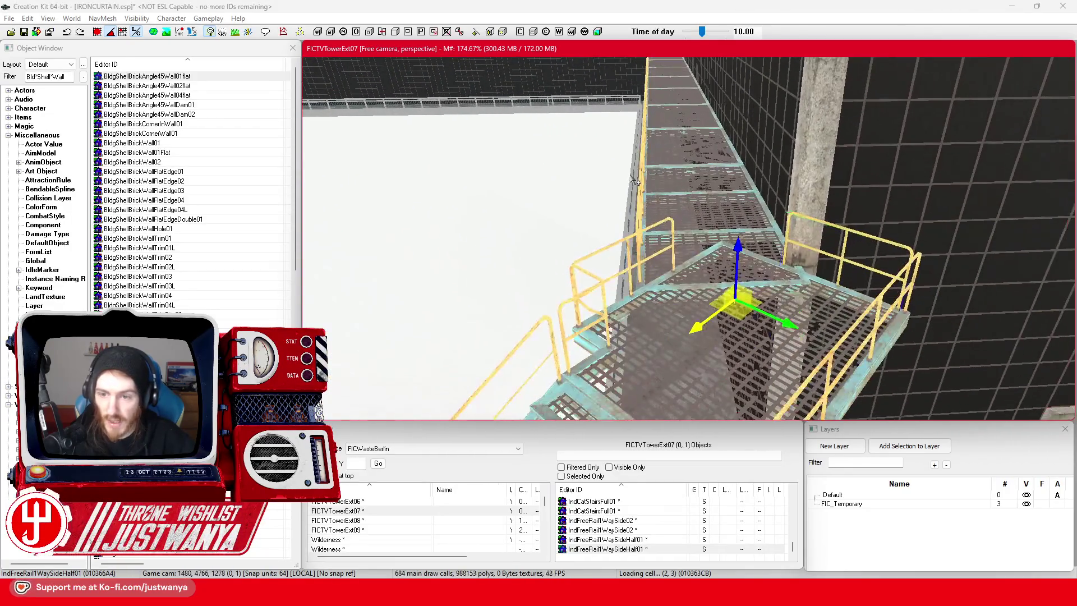
click(711, 229)
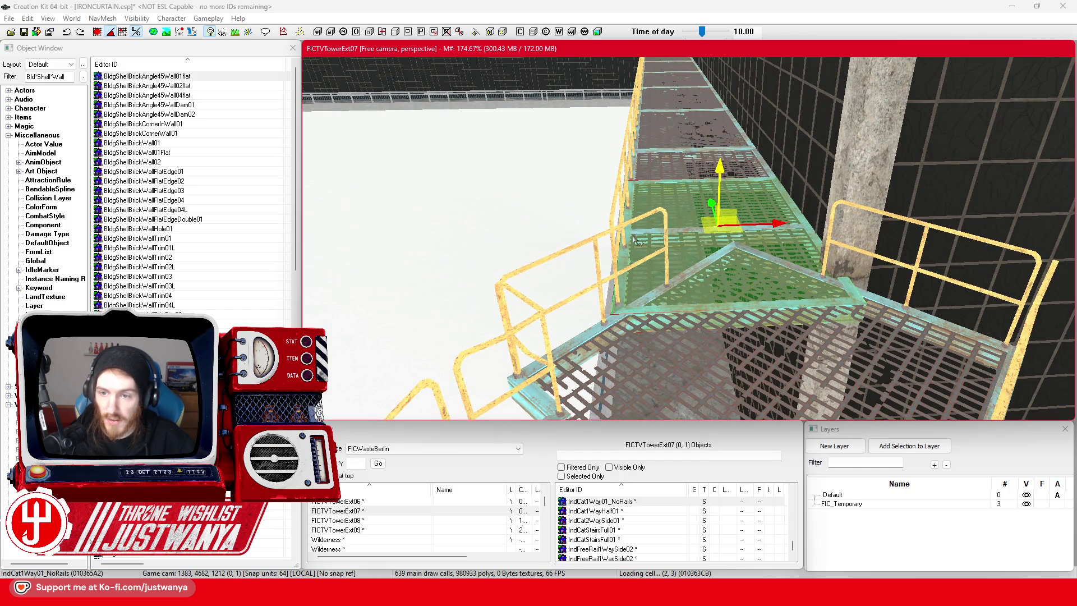
scroll(632, 232, down, 5)
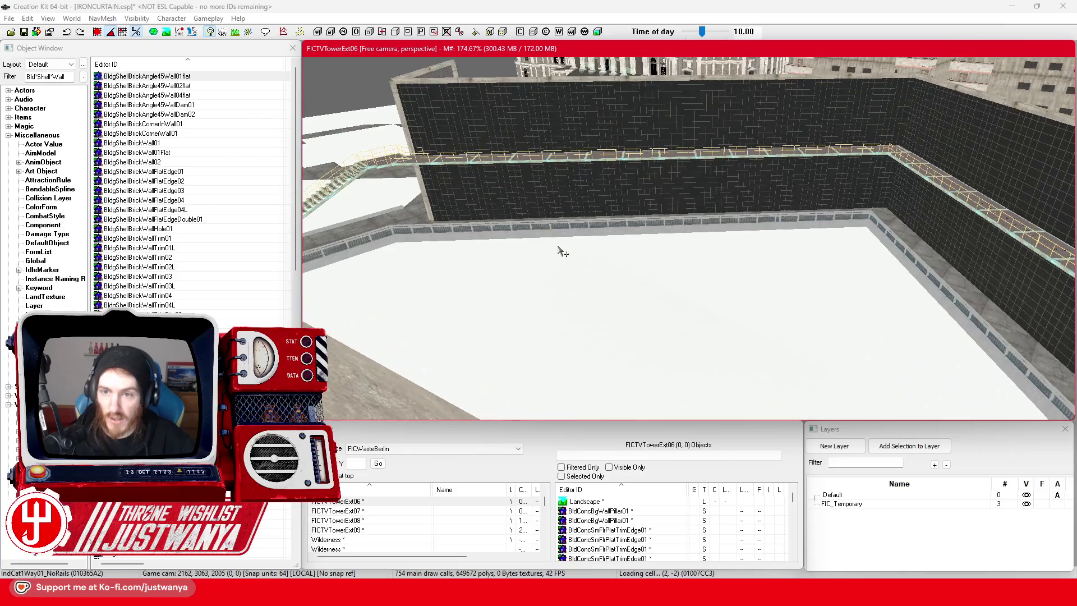
Select the walkway section beside the stairs and inspect the railed stairs from above.
scroll(558, 251, up, 5)
scroll(561, 275, up, 6)
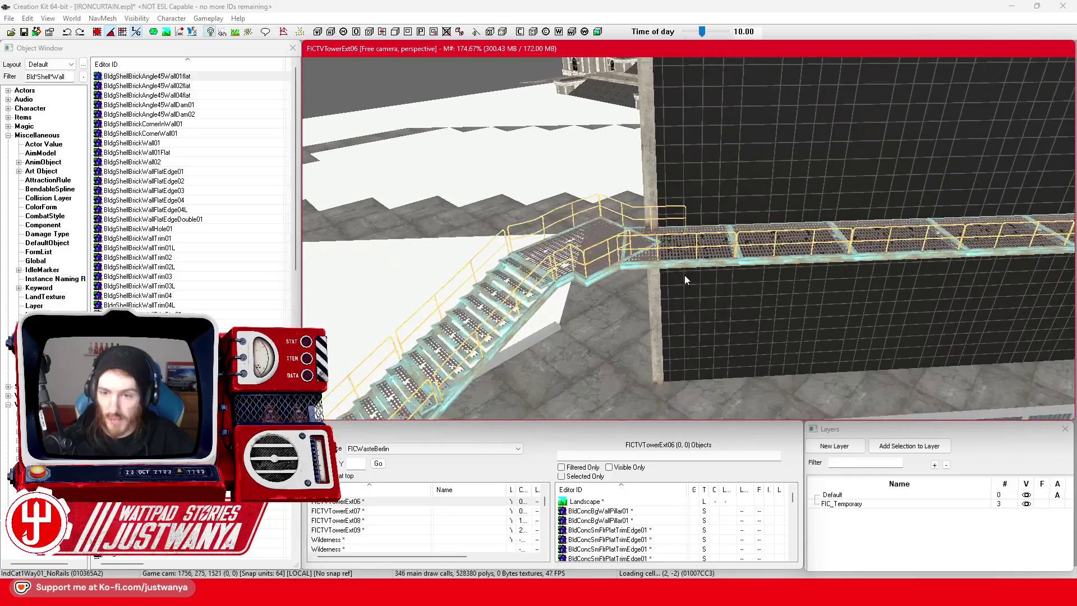
scroll(684, 277, up, 3)
click(667, 280)
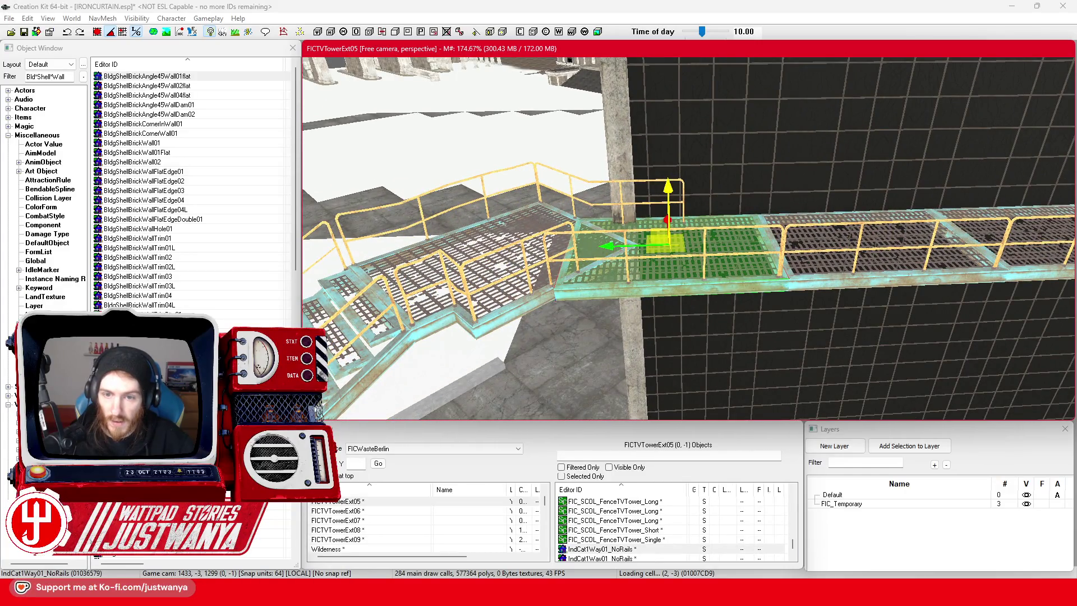
key(shift)
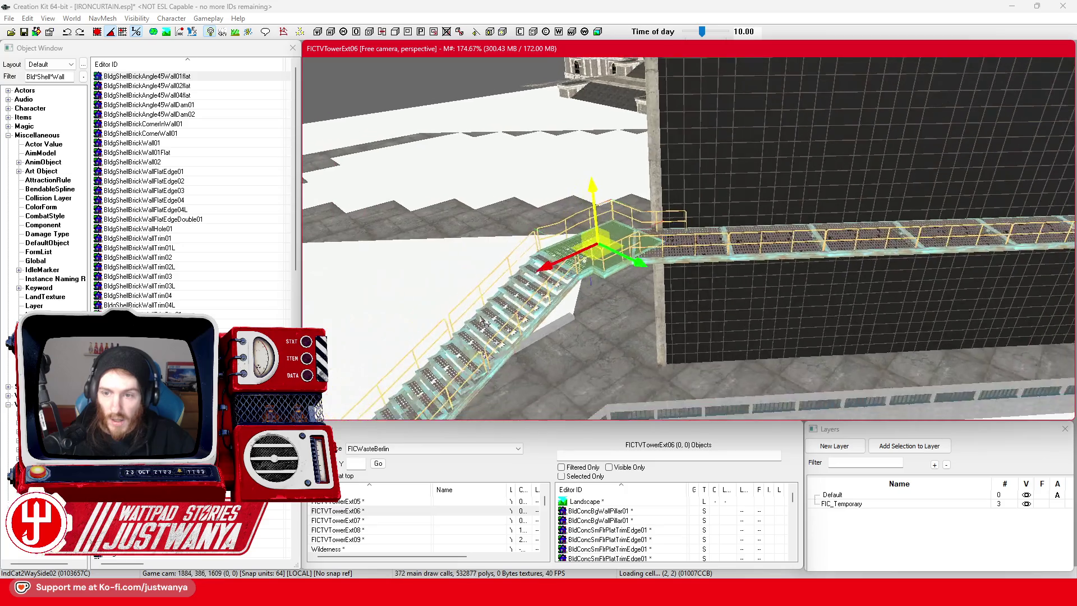
key(shift)
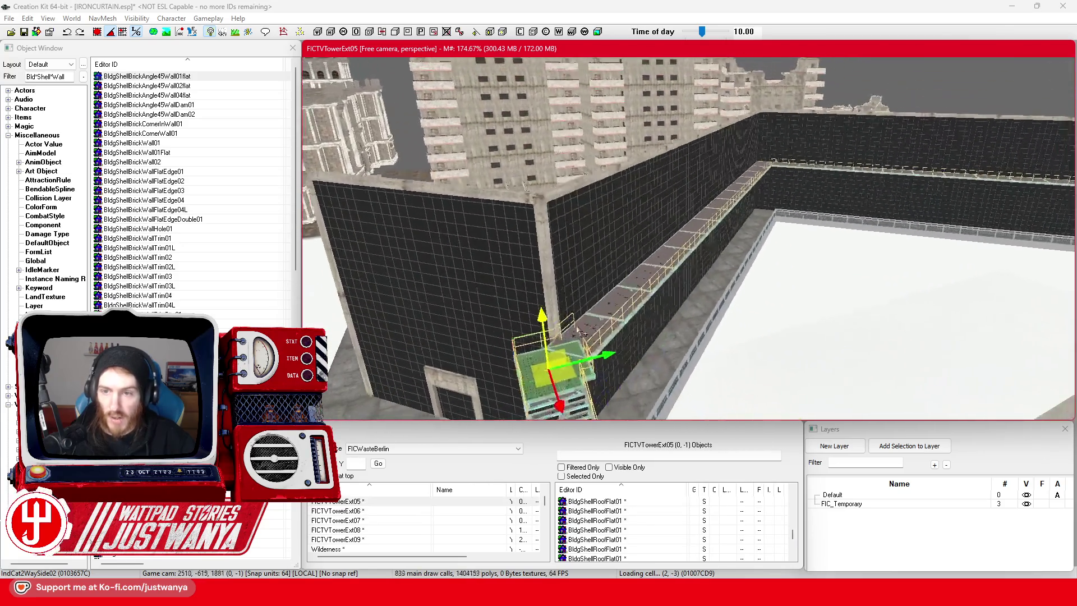
Save the plugin changes and switch to the Google Maps reference in Firefox.
click(26, 33)
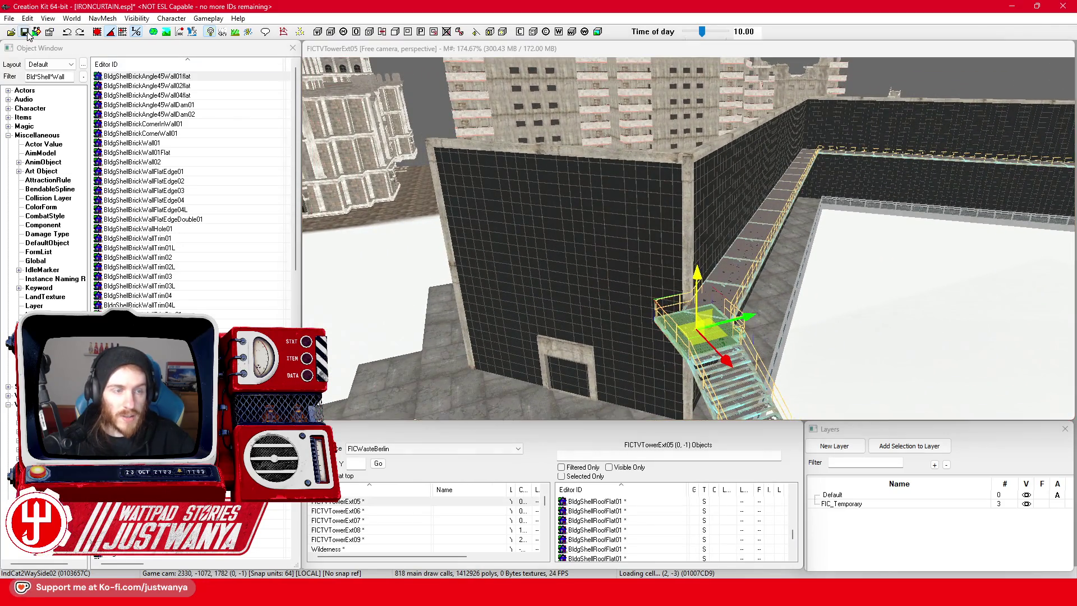
mouse_move(622, 595)
click(712, 544)
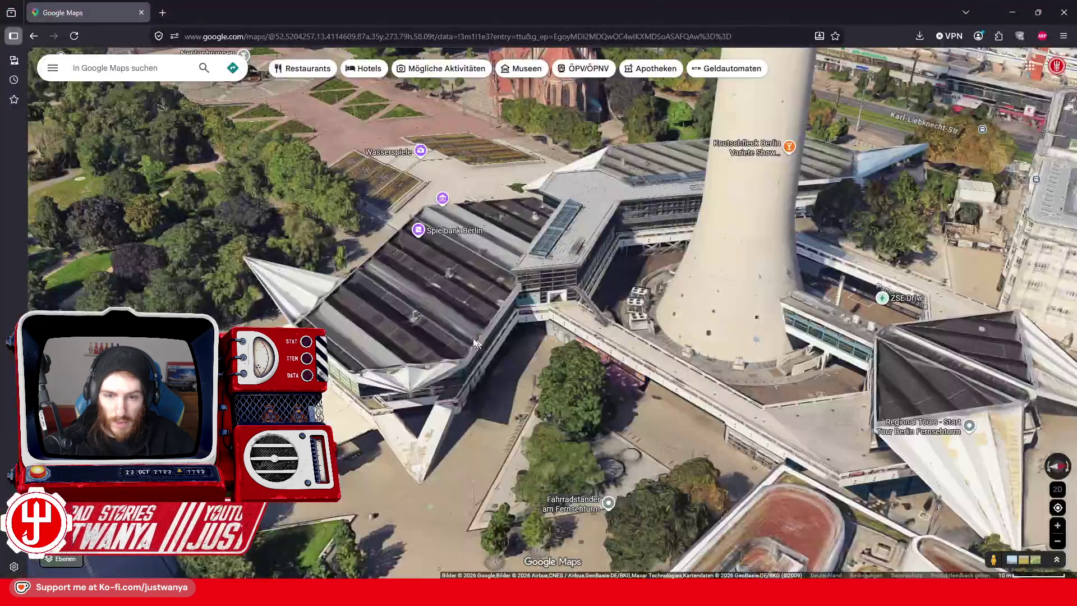
Zoom the 3D map and orbit around Spielbank Berlin and the TV tower.
scroll(592, 414, up, 2)
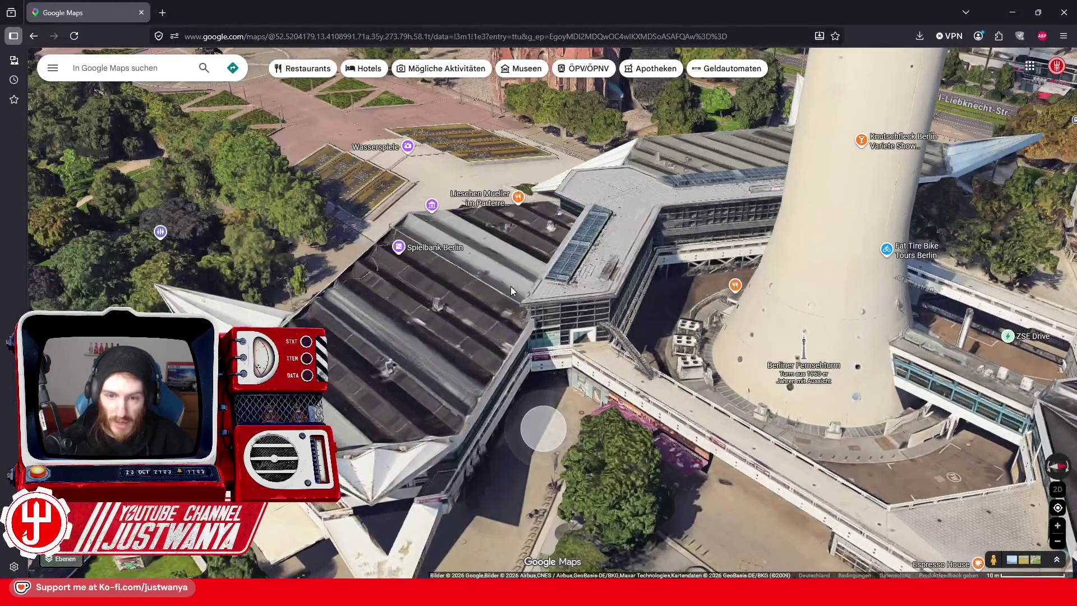
scroll(663, 325, up, 2)
scroll(663, 325, down, 2)
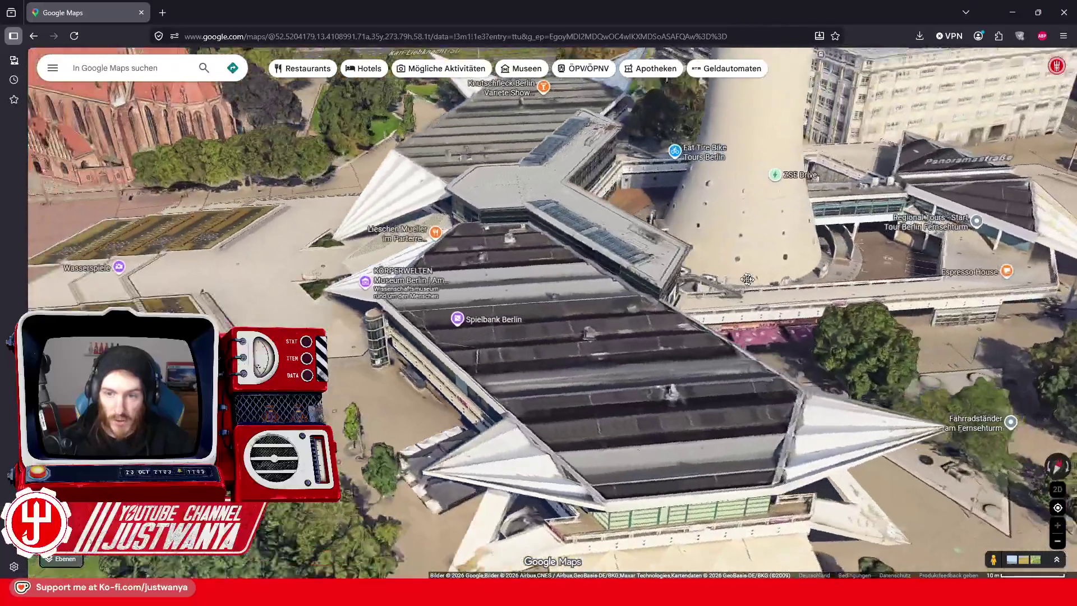
scroll(614, 268, up, 3)
drag(613, 268, 857, 293)
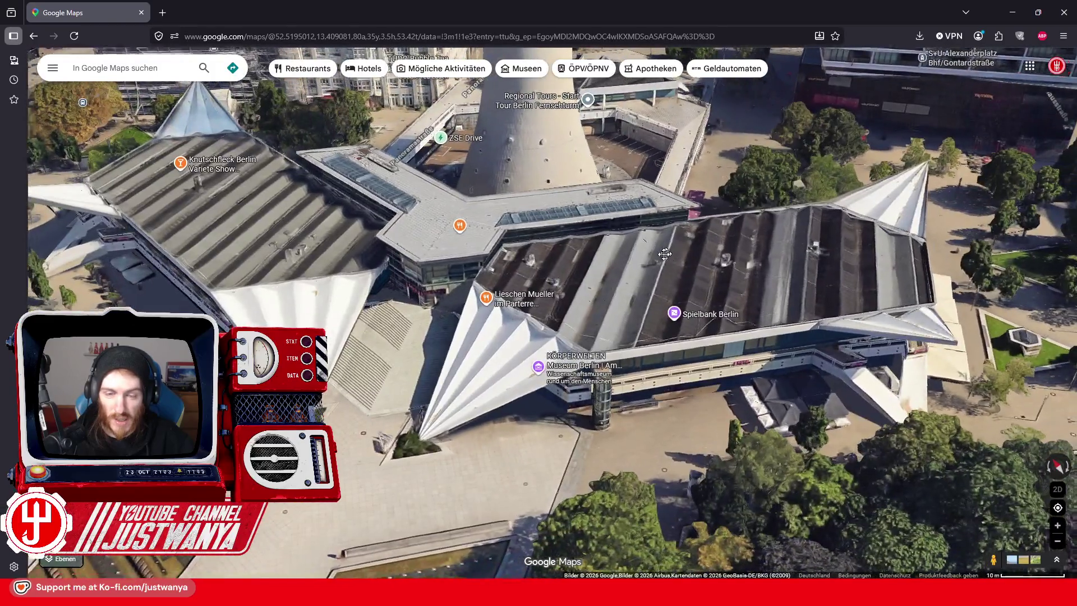
drag(664, 254, 695, 234)
Centre the pavilion's folded roof in a near top-down view, then return to Creation Kit.
scroll(501, 235, up, 5)
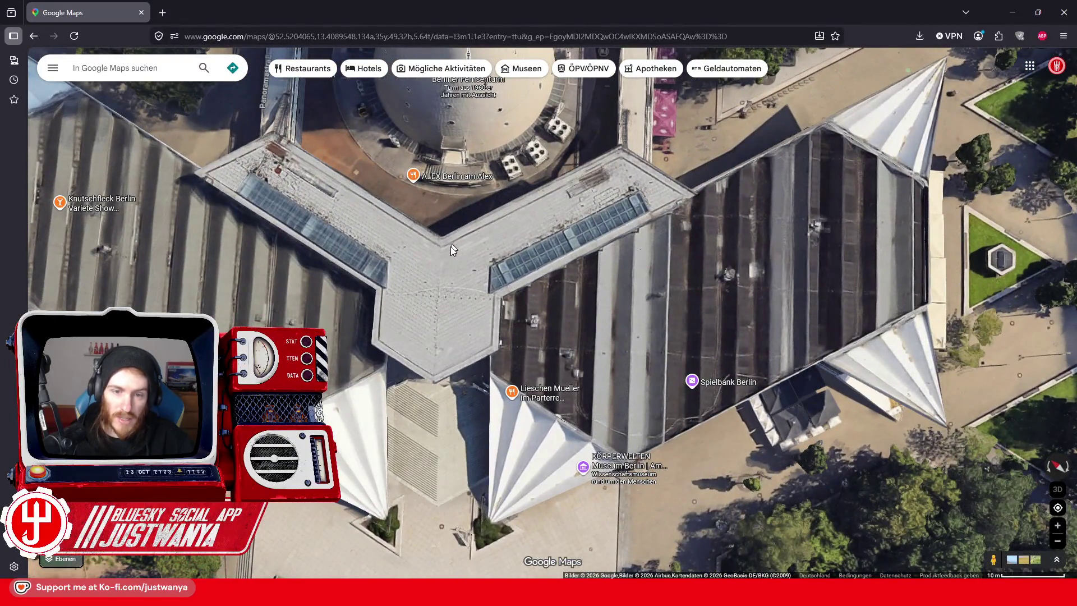
drag(482, 349, 489, 324)
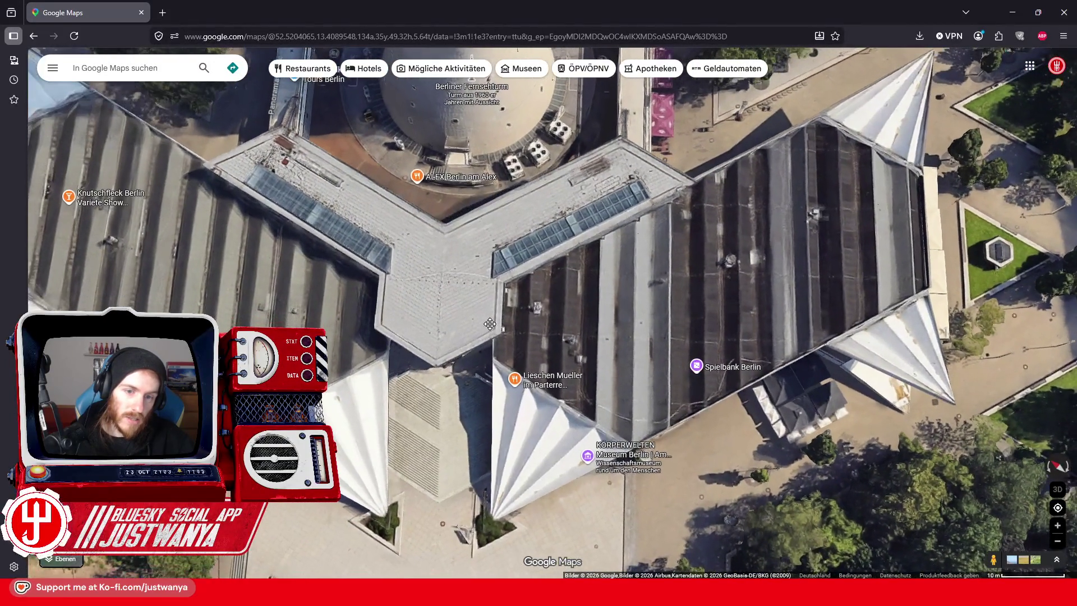
click(1012, 11)
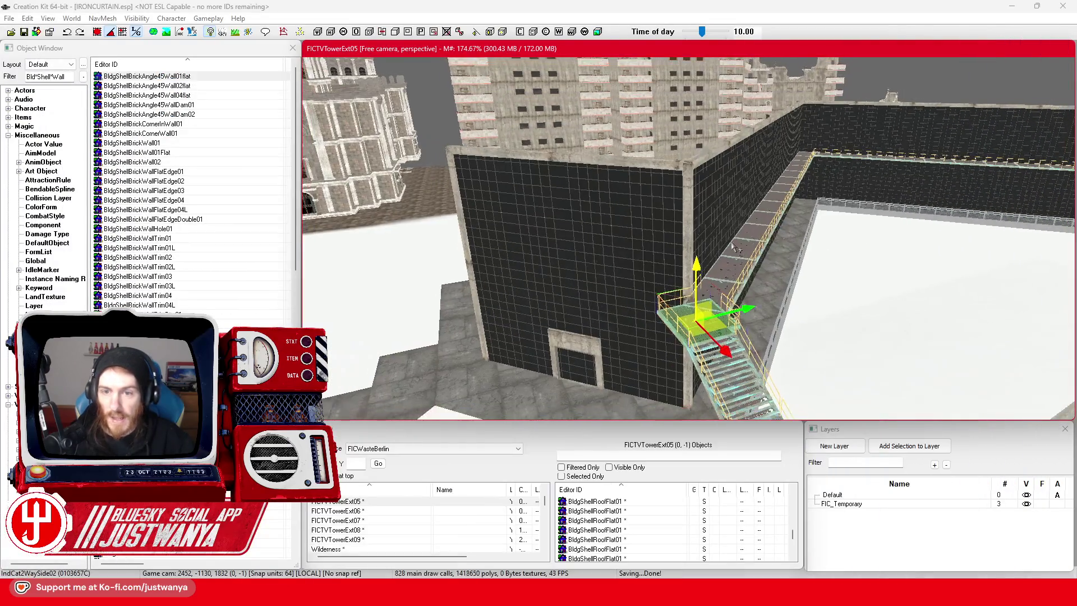
key(shift)
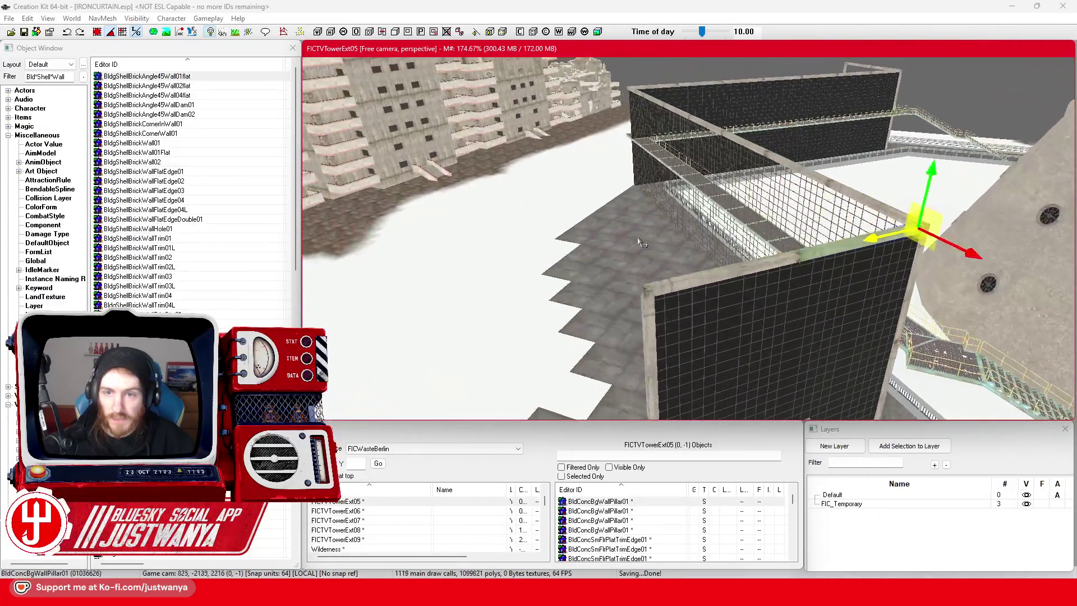
key(shift)
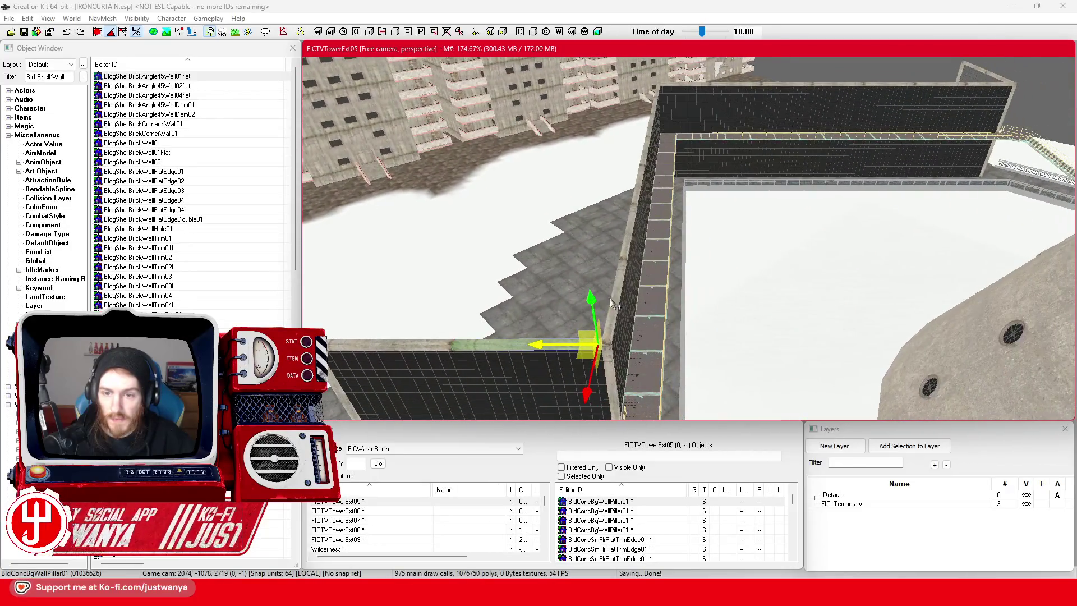
key(shift)
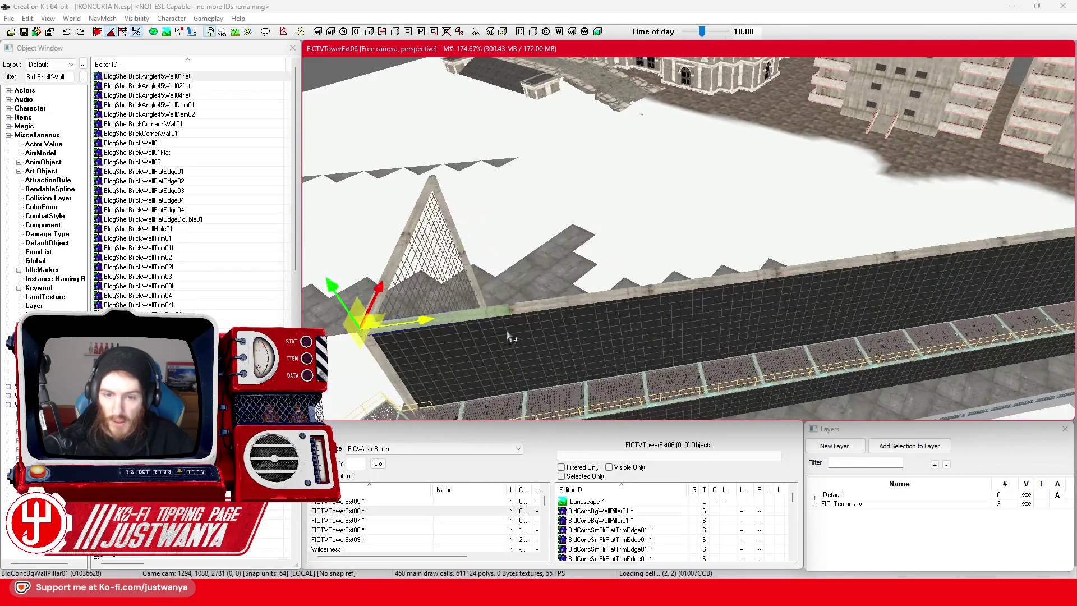
key(shift)
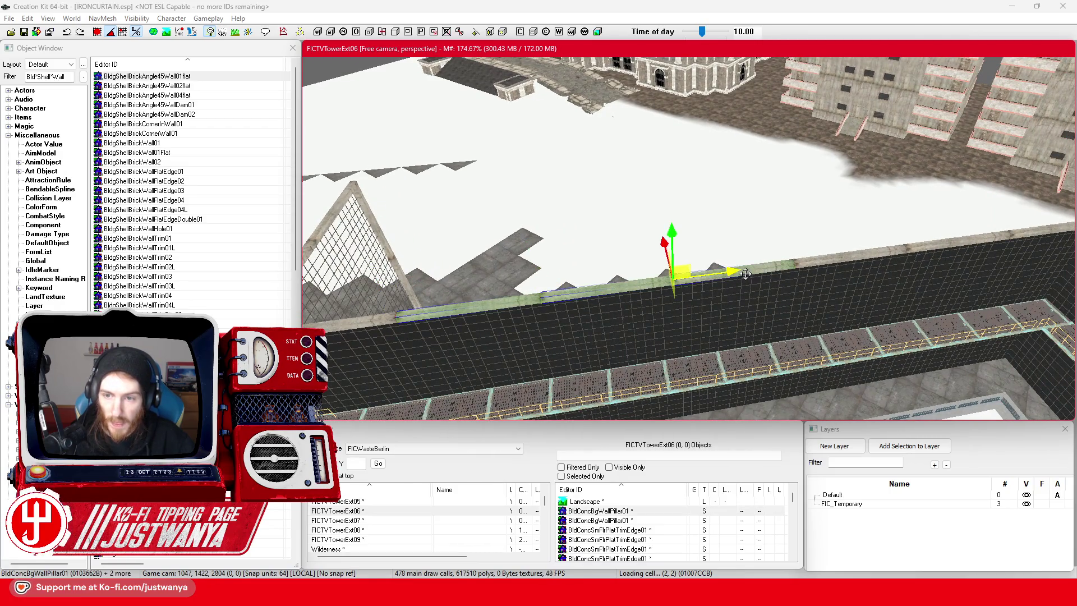
key(shift)
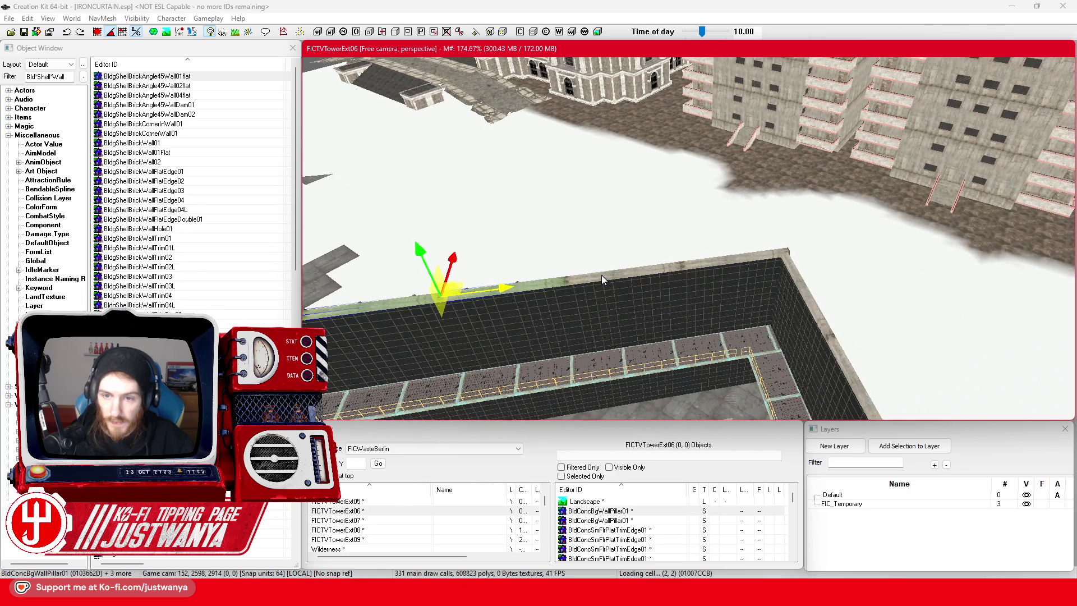
key(shift)
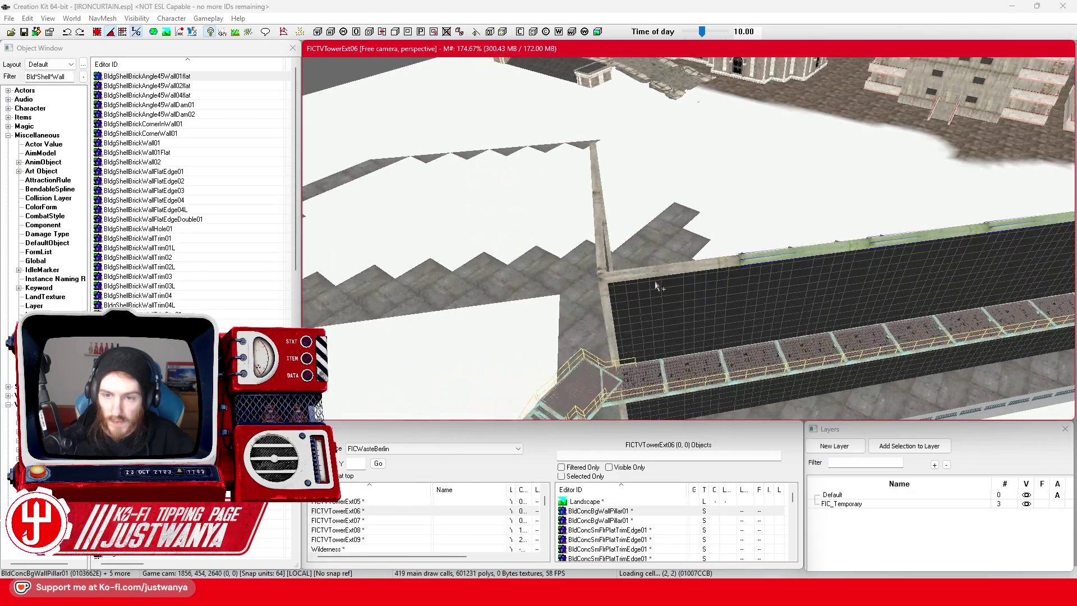
key(shift)
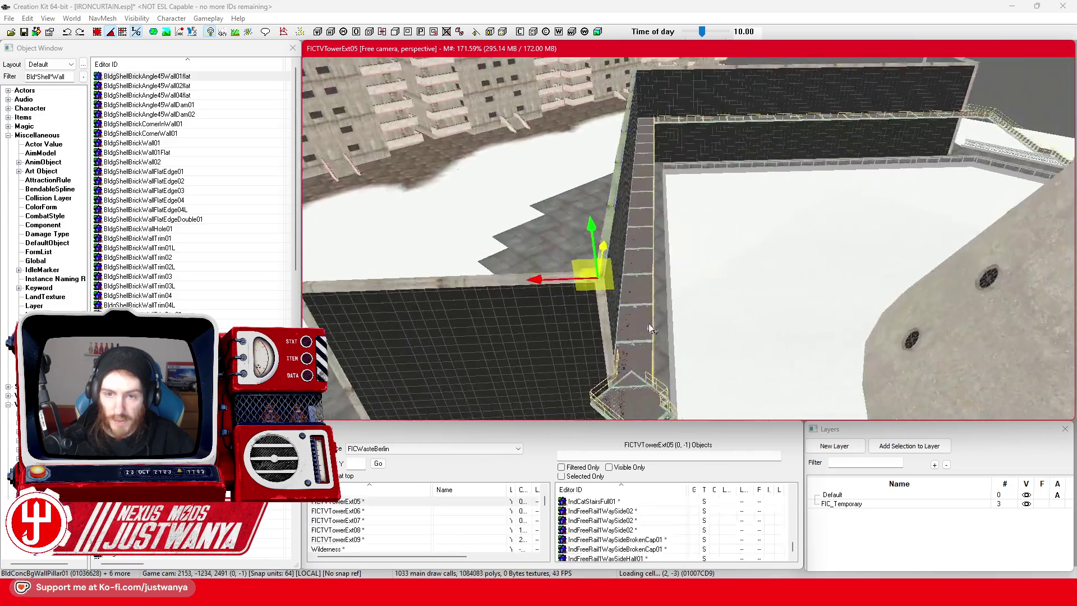
Slide the BldConcBgWallPillar01 beam along its X axis until it caps the glass block's corner.
drag(819, 257, 569, 268)
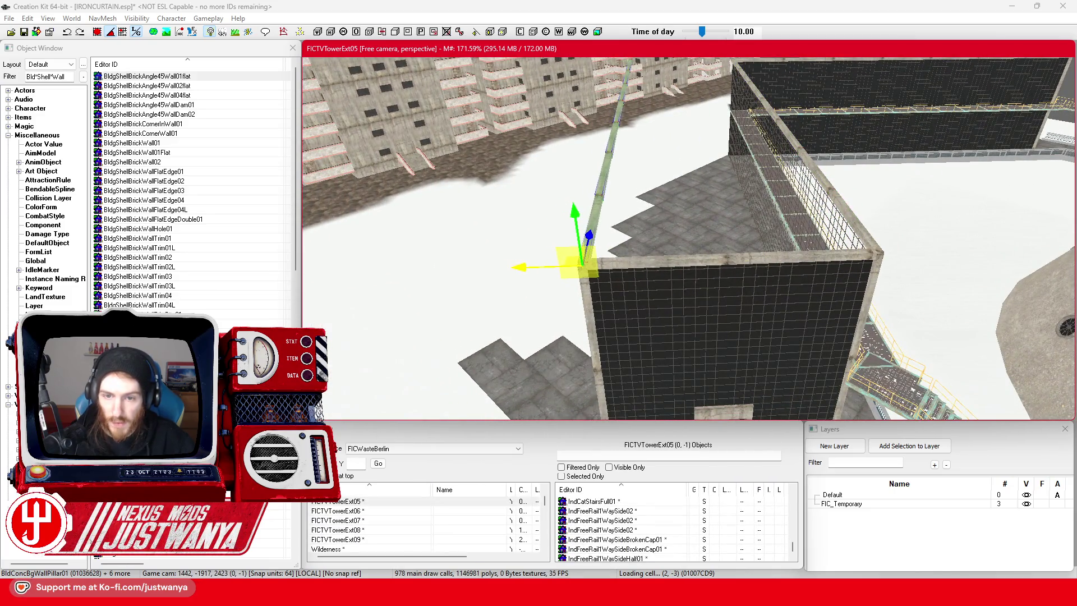
scroll(553, 260, up, 5)
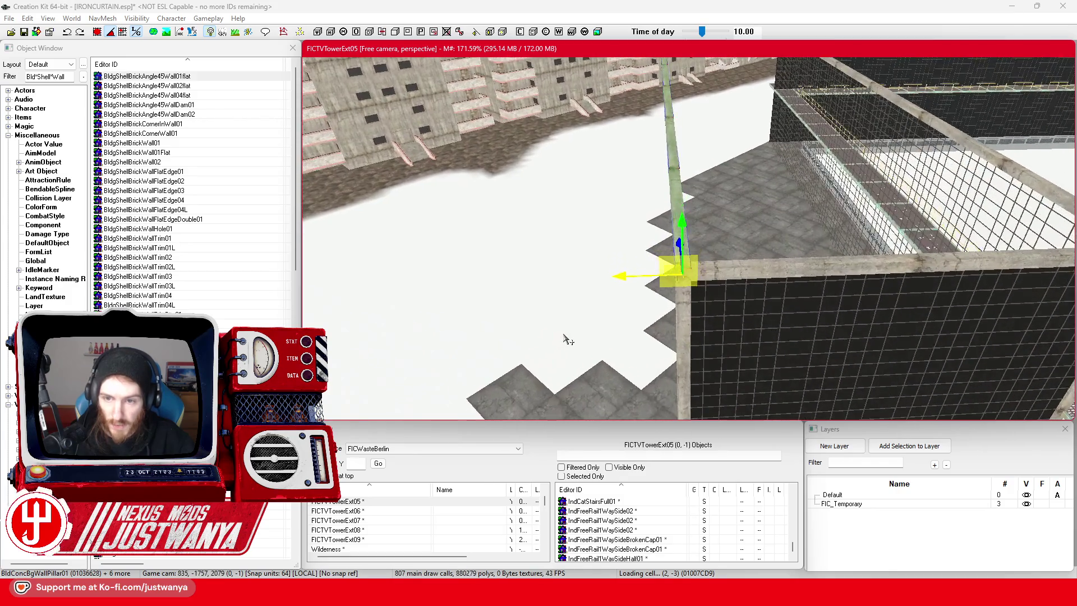
scroll(567, 336, up, 5)
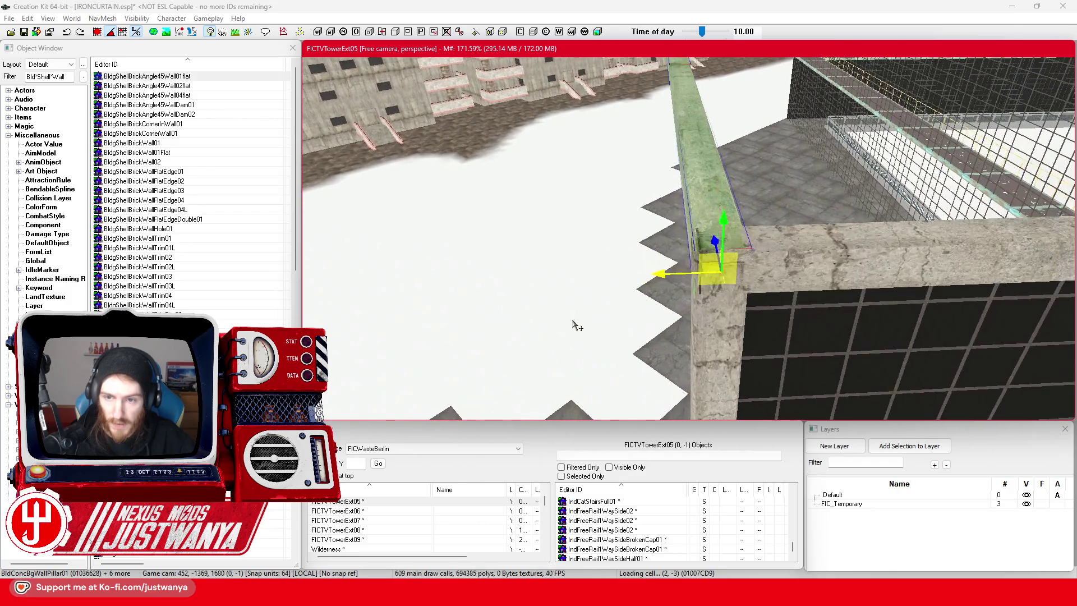
drag(694, 313, 706, 316)
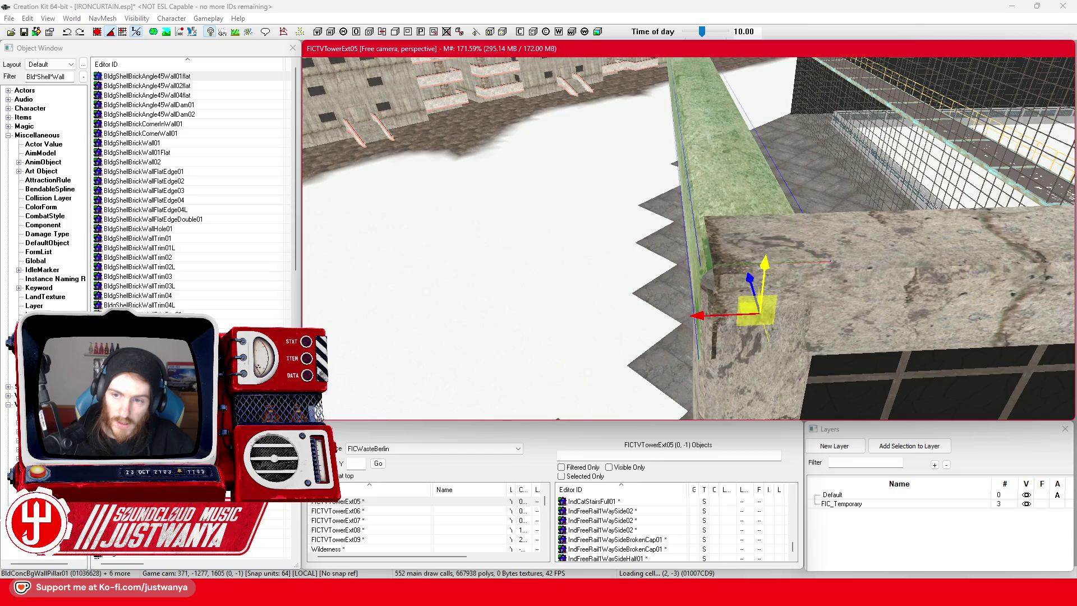
click(819, 280)
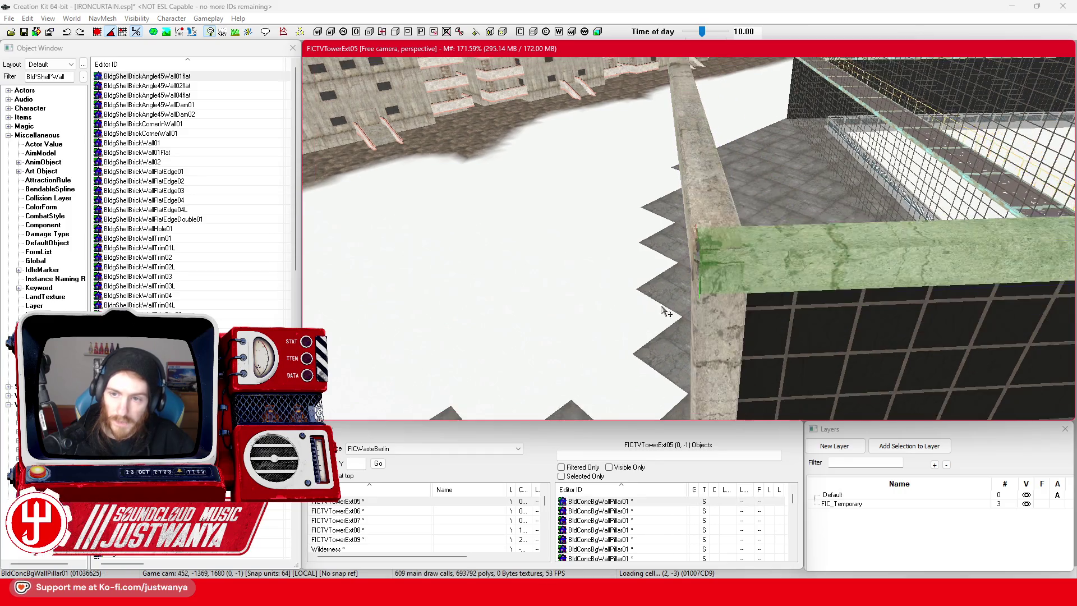
mouse_move(665, 304)
mouse_down()
mouse_move(836, 285)
mouse_move(599, 187)
mouse_up()
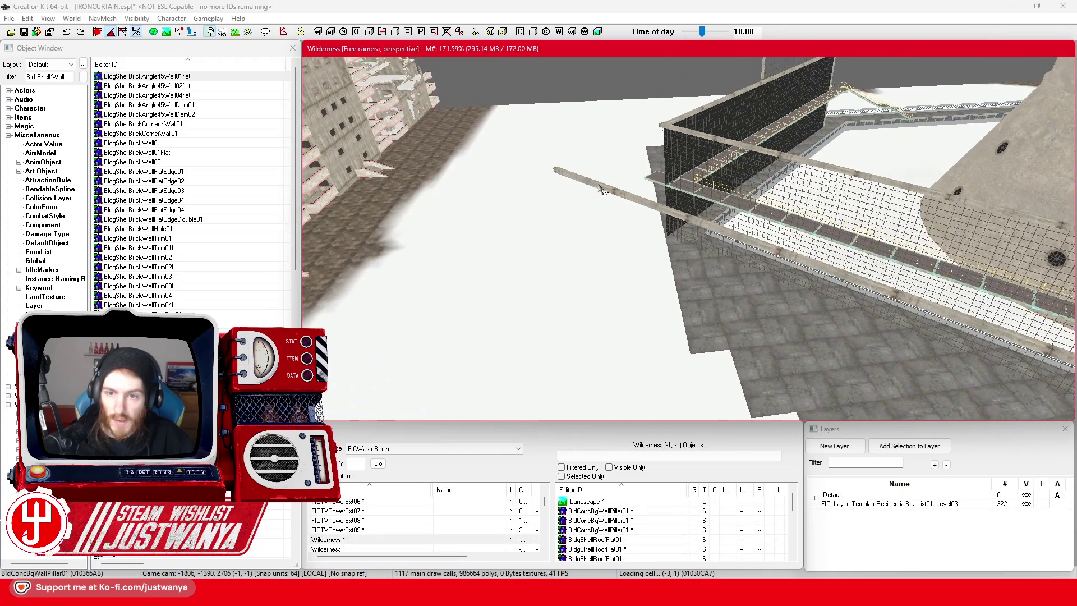
Undo the concrete beam's move and select another pillar along the fence.
key(ctrl+z)
mouse_move(681, 220)
mouse_down()
mouse_move(748, 258)
mouse_move(564, 258)
mouse_up()
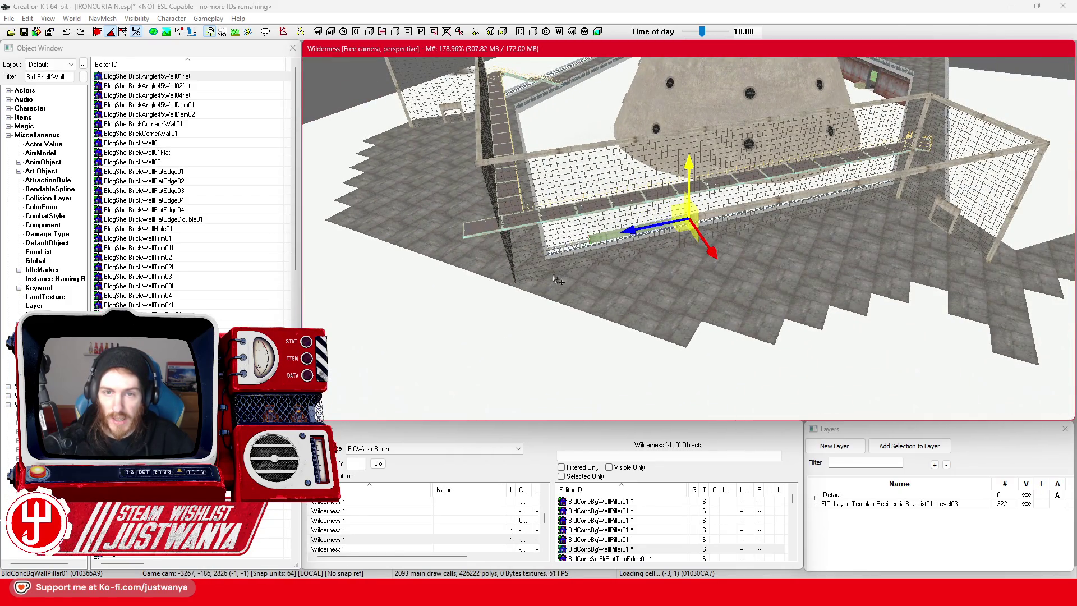
click(654, 244)
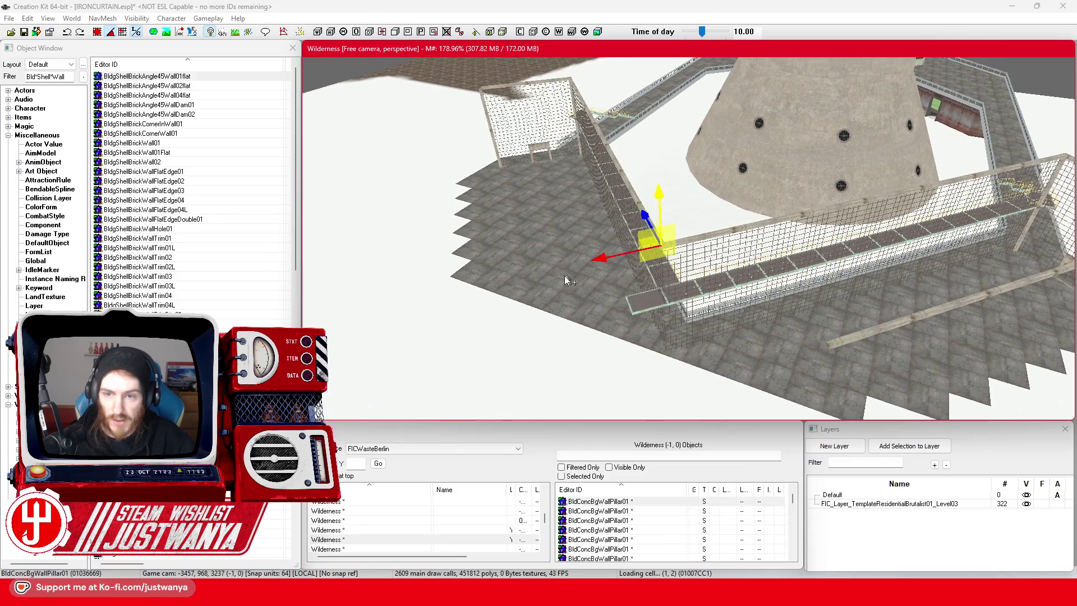
scroll(656, 286, up, 3)
drag(656, 286, 683, 253)
Add two more fence pillars to the selection, inspect the grated fence, then select a single beam.
ctrl+click(523, 222)
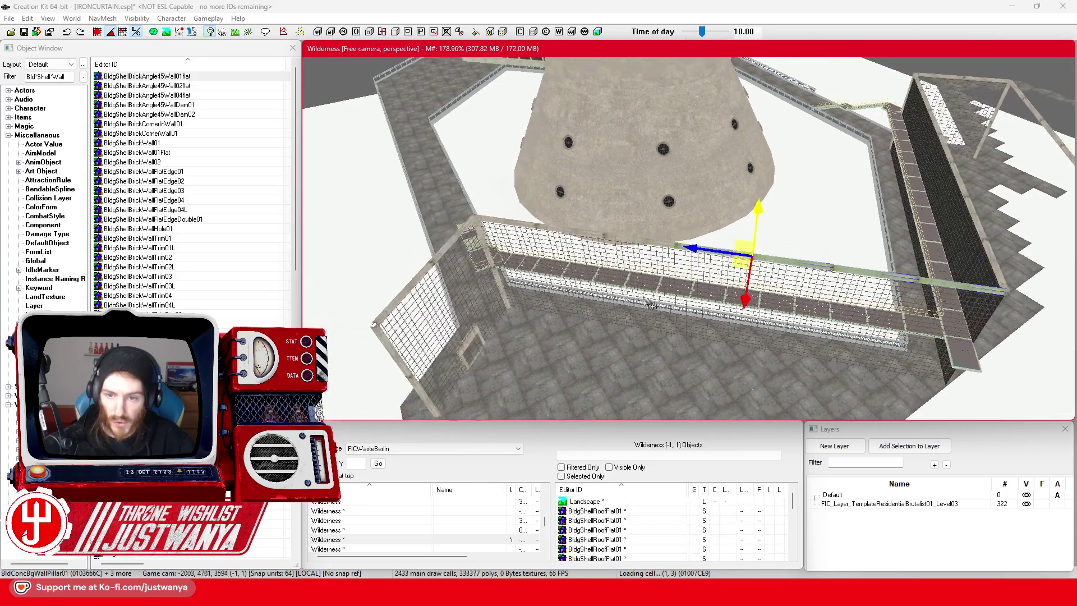
ctrl+click(632, 301)
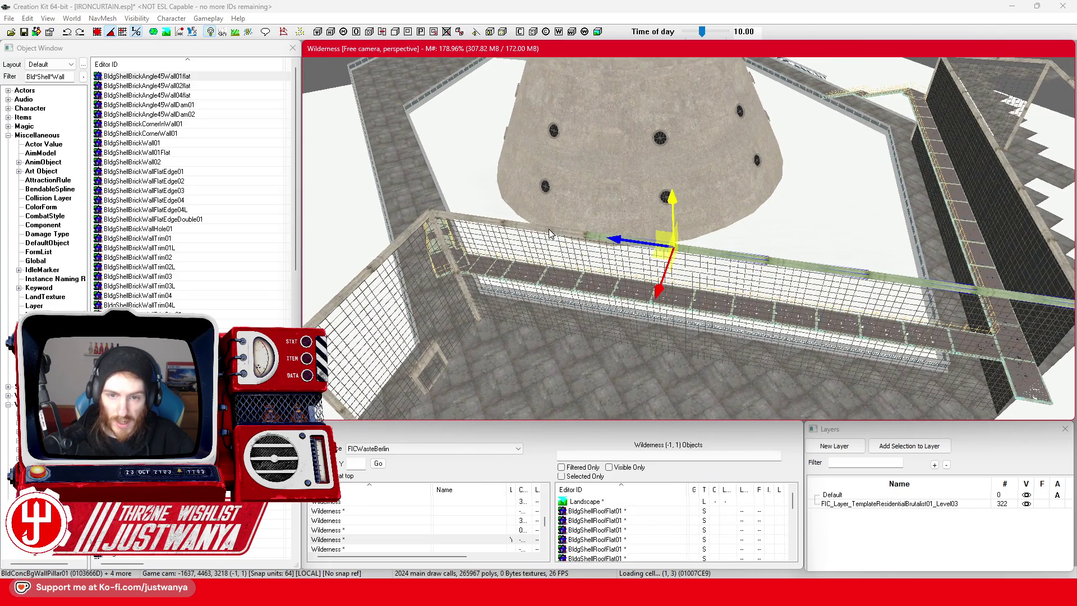
mouse_move(476, 219)
mouse_down()
mouse_move(618, 212)
mouse_move(697, 180)
mouse_move(738, 209)
mouse_up()
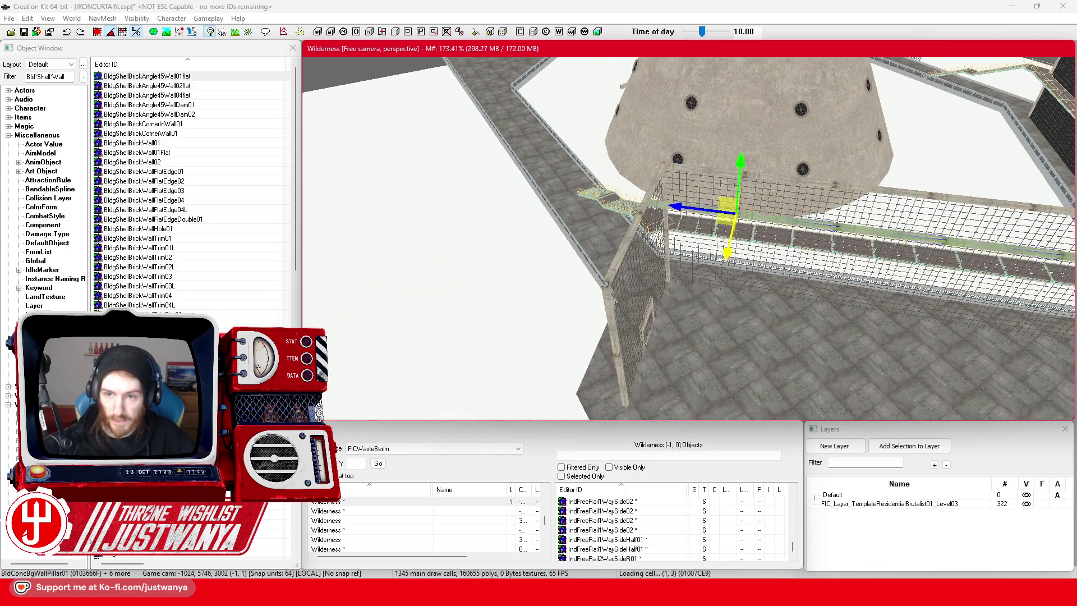
mouse_move(632, 377)
mouse_down()
mouse_move(714, 338)
mouse_move(574, 329)
mouse_move(612, 323)
mouse_move(673, 255)
mouse_move(661, 260)
mouse_up()
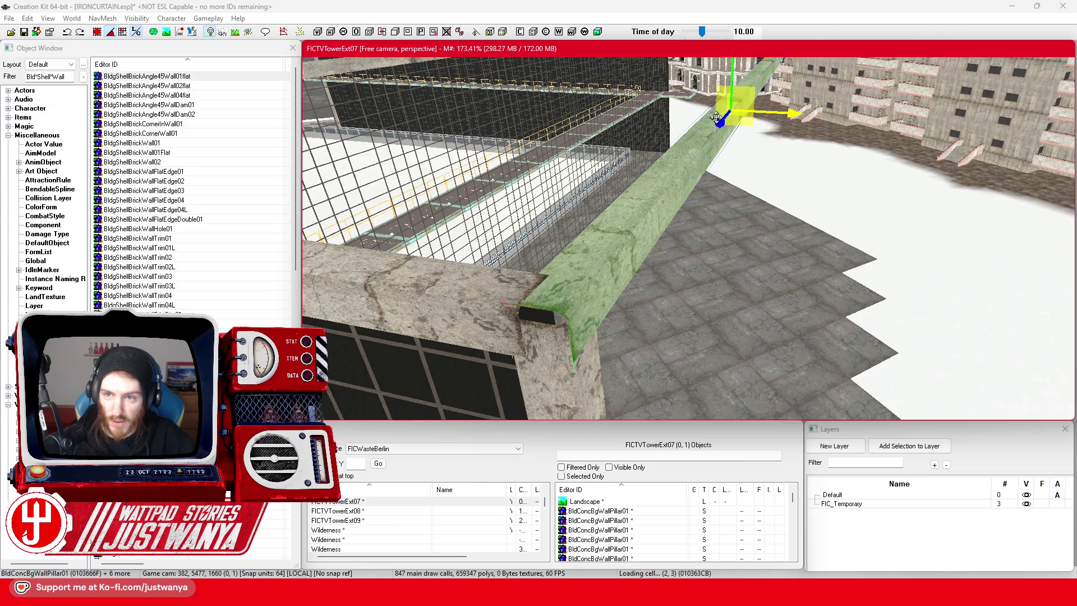
mouse_move(661, 261)
mouse_down()
mouse_move(645, 172)
mouse_move(519, 316)
mouse_move(640, 265)
mouse_up()
click(561, 242)
mouse_move(571, 242)
mouse_down()
mouse_move(601, 229)
mouse_move(583, 252)
mouse_move(606, 241)
mouse_move(611, 249)
mouse_move(623, 236)
mouse_move(694, 300)
mouse_move(580, 351)
mouse_move(755, 245)
mouse_move(484, 292)
mouse_up()
Delete the ruined brutalist residential module and its white FIC_TS_SnowSand plane.
click(782, 305)
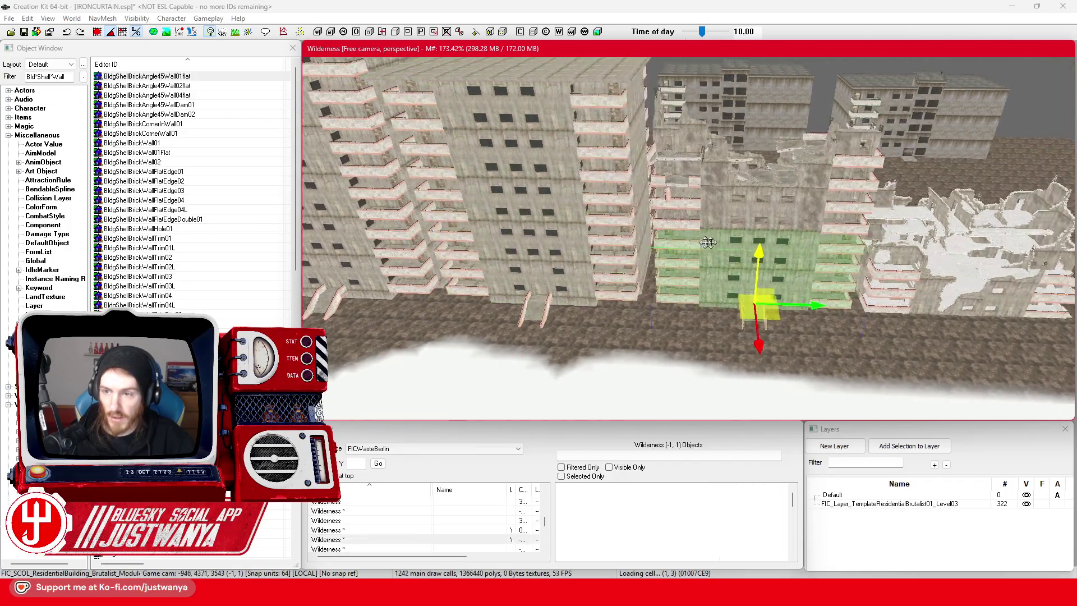
key(Delete)
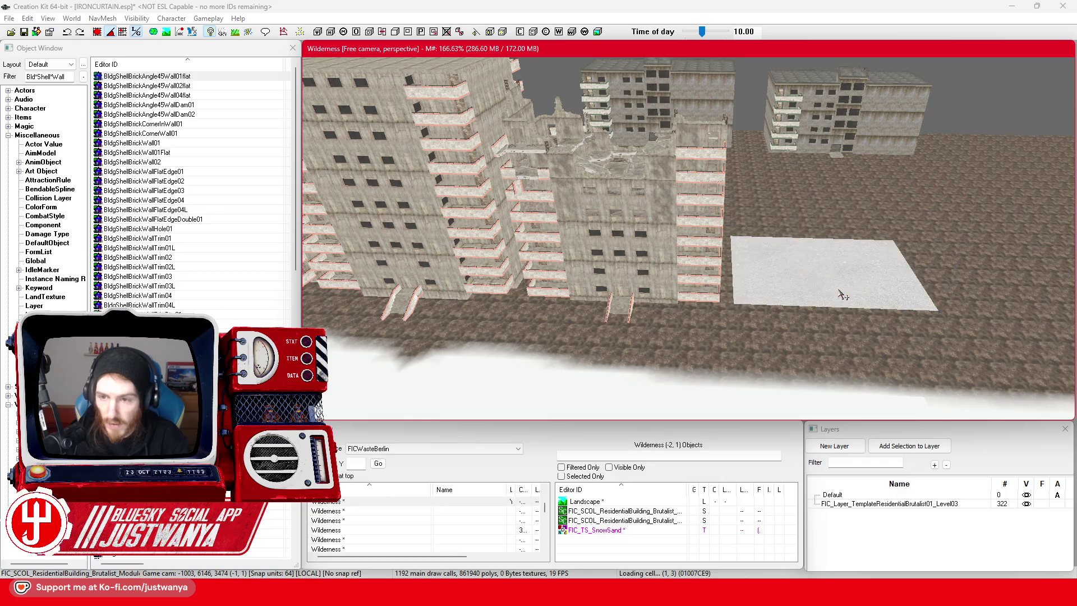
click(843, 287)
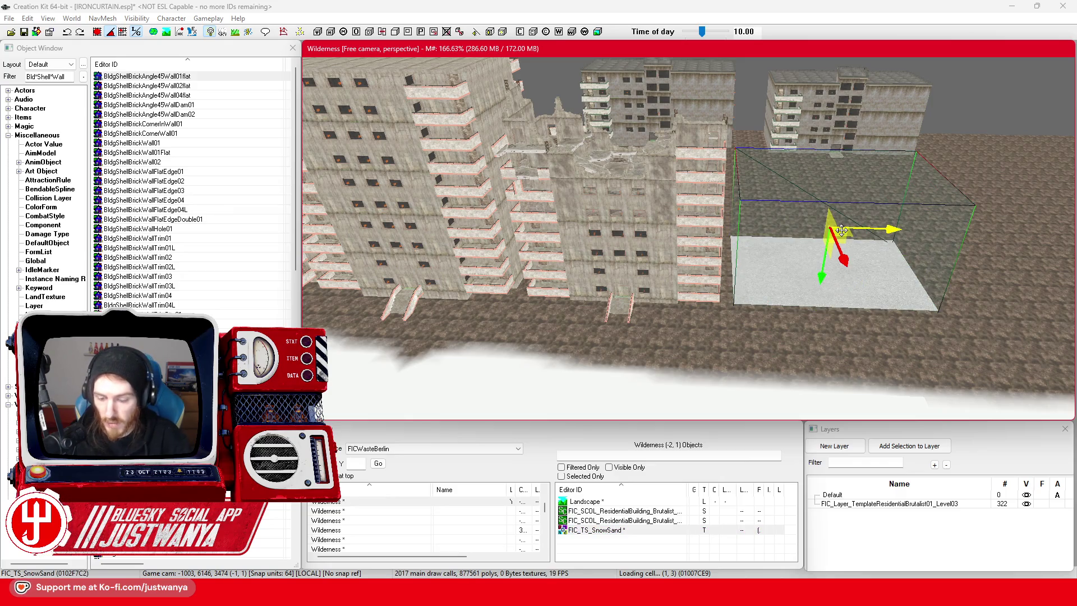
key(Delete)
Pan across the tower blocks and select the Reichstag building.
mouse_move(834, 270)
mouse_down()
mouse_move(709, 222)
mouse_move(519, 205)
mouse_up()
mouse_move(444, 200)
mouse_down()
mouse_move(737, 214)
mouse_move(609, 193)
mouse_up()
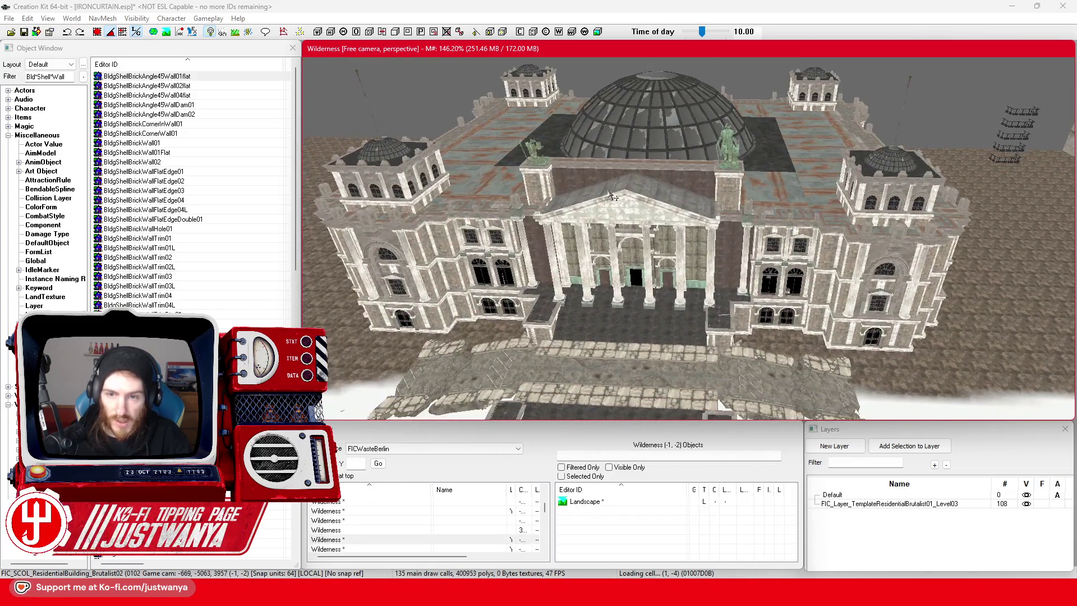
click(646, 233)
mouse_move(647, 232)
mouse_down()
mouse_move(565, 273)
mouse_move(869, 96)
mouse_move(638, 225)
mouse_move(566, 208)
mouse_up()
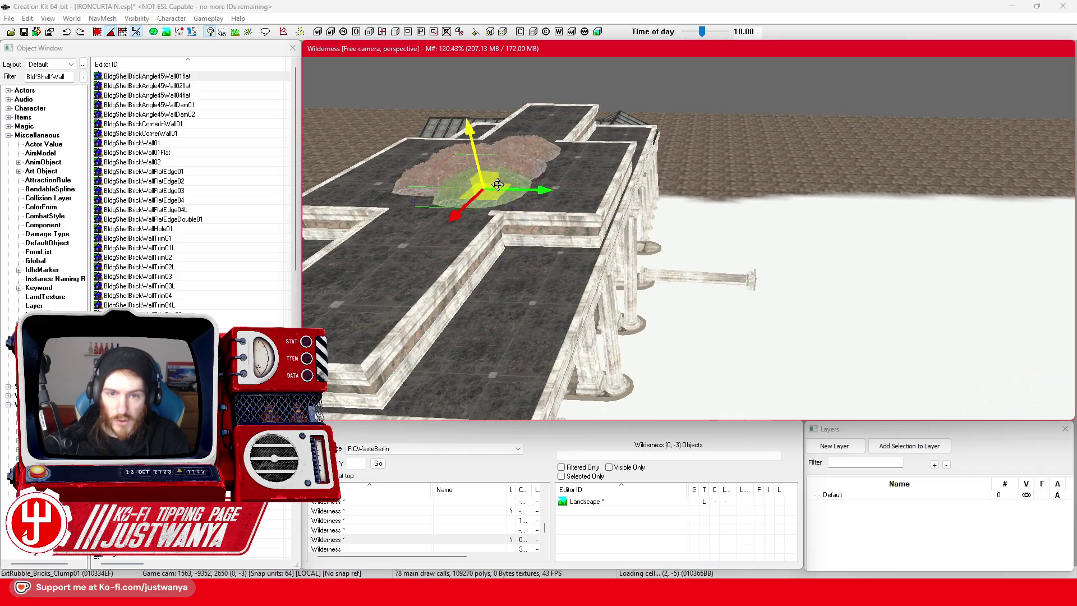
Duplicate the ExtRubble_Bricks_Clump01 pile and place the copy left of the original.
key(ctrl+d)
drag(499, 185, 445, 178)
mouse_move(549, 226)
mouse_down()
mouse_move(565, 314)
mouse_move(553, 356)
mouse_move(616, 223)
mouse_up()
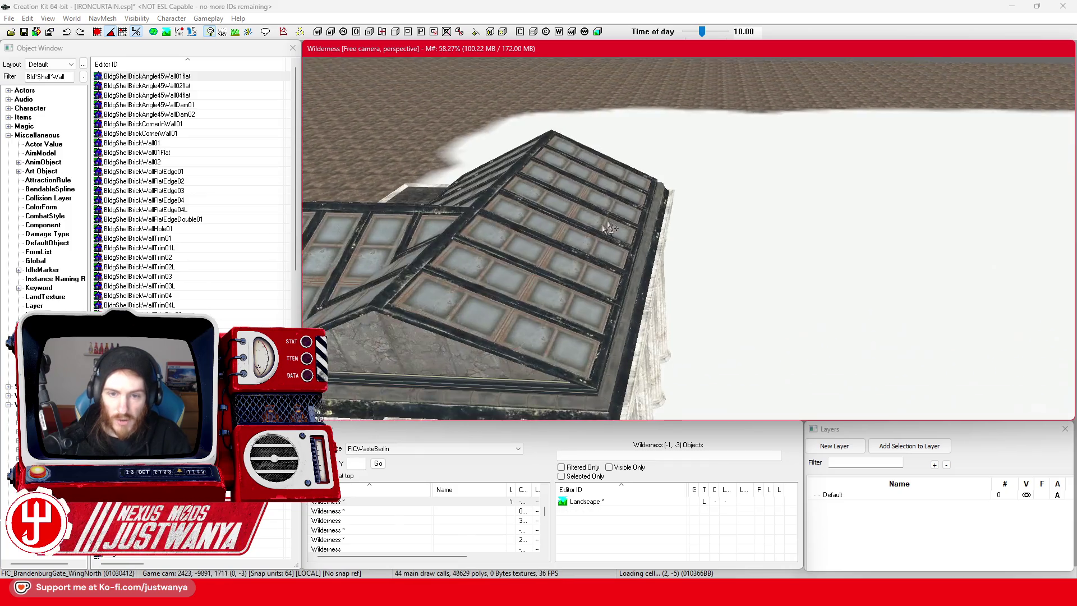
mouse_move(616, 272)
mouse_down()
mouse_move(861, 228)
mouse_move(567, 221)
mouse_move(561, 241)
mouse_move(746, 241)
mouse_move(657, 223)
mouse_up()
mouse_move(813, 242)
mouse_down()
mouse_move(689, 249)
mouse_move(692, 277)
mouse_up()
drag(593, 261, 609, 273)
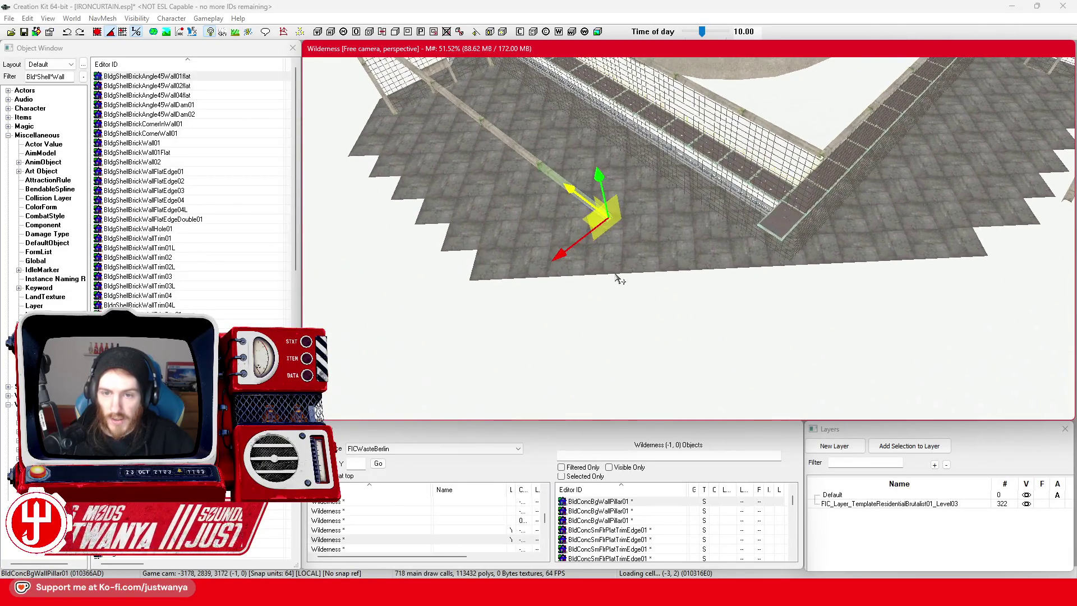
Switch the gizmo mode and orbit around the fence corner to look along the selected pillar.
key(2)
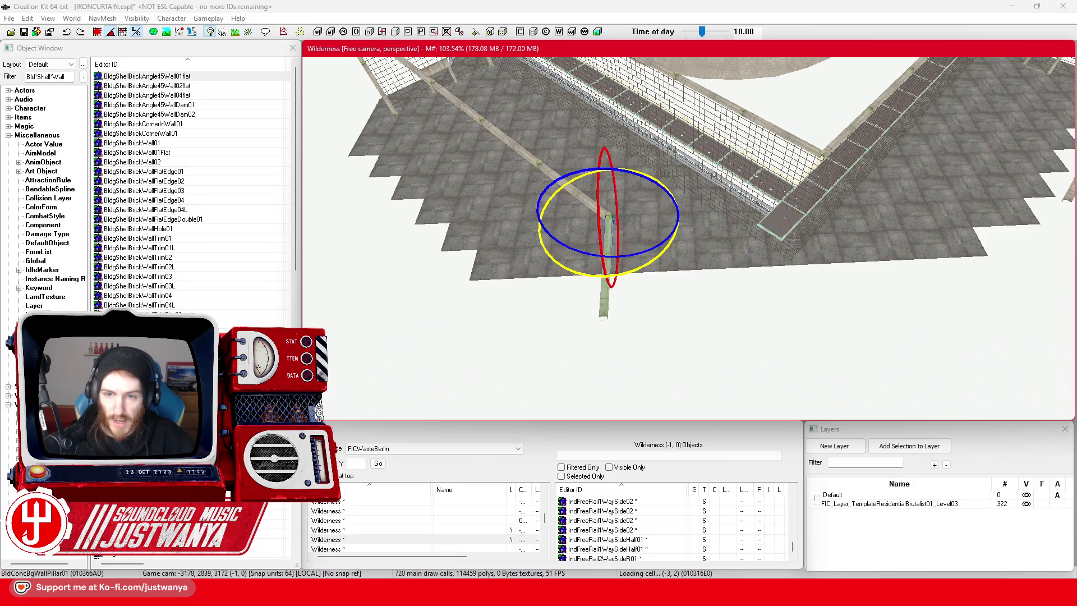
mouse_move(549, 293)
mouse_down()
mouse_move(653, 264)
mouse_move(608, 271)
mouse_up()
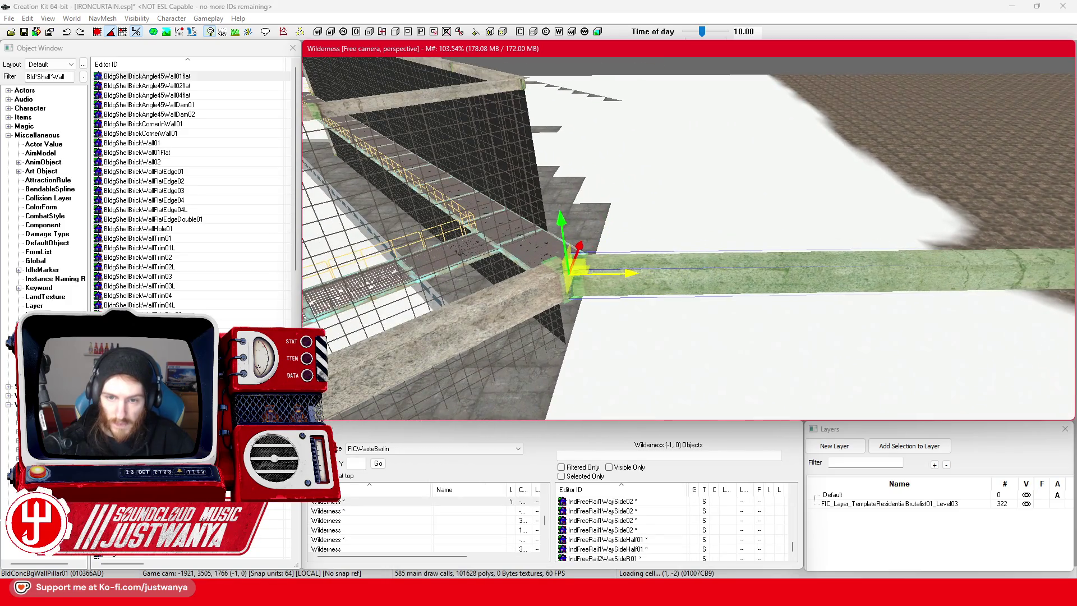
mouse_move(706, 256)
mouse_down()
mouse_move(717, 275)
mouse_move(709, 252)
mouse_up()
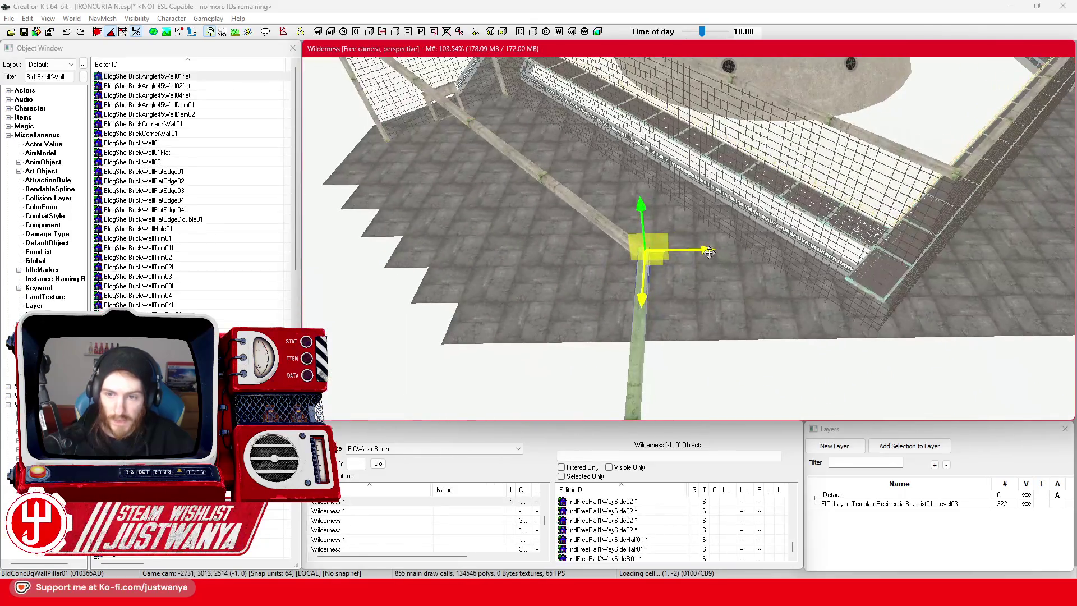
drag(907, 247, 724, 257)
drag(654, 248, 673, 247)
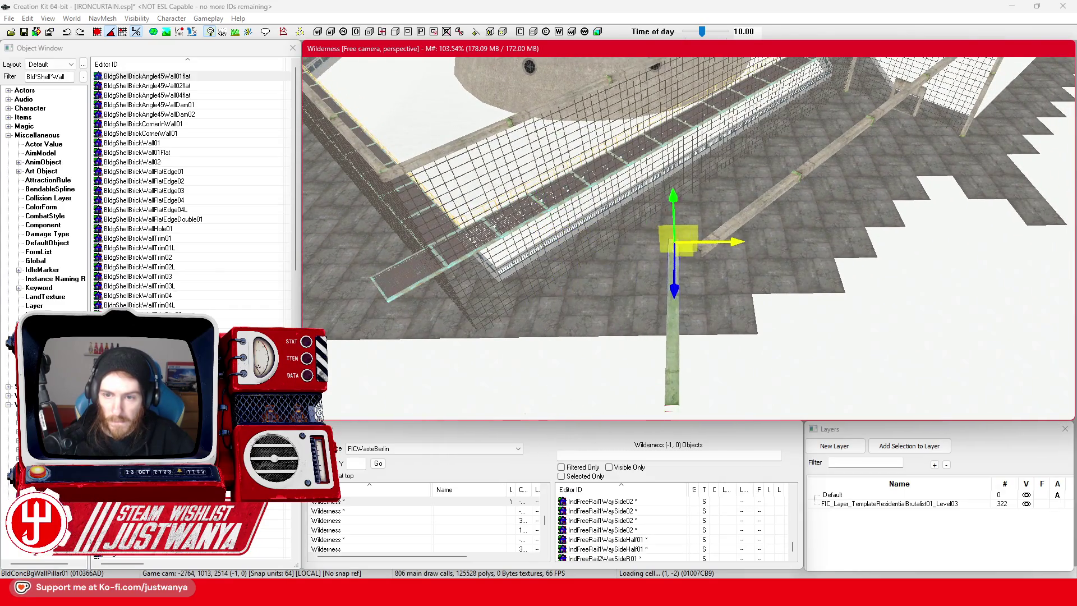
scroll(743, 265, up, 5)
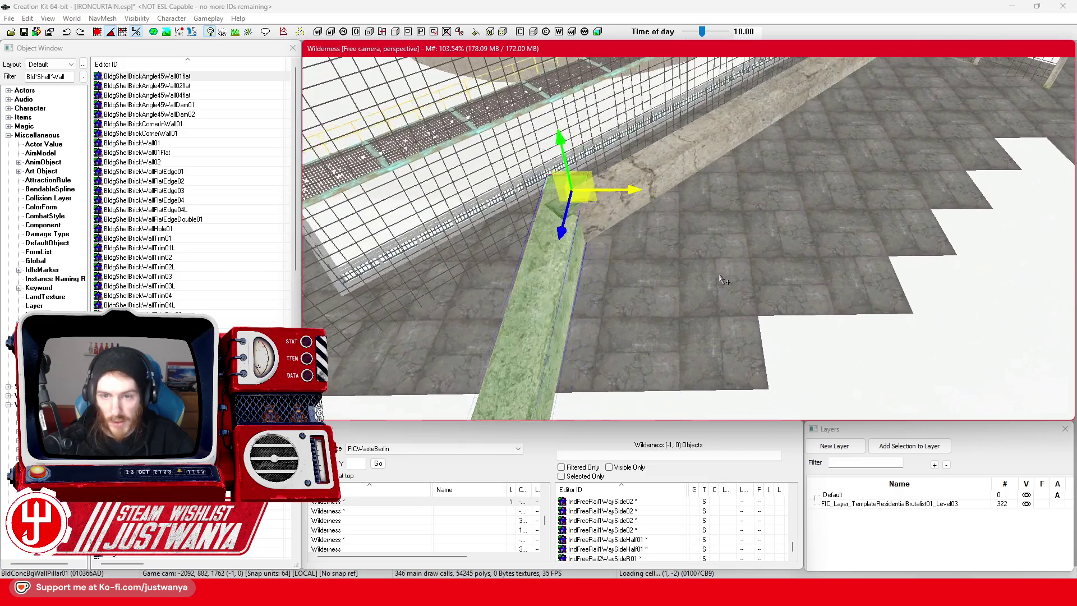
scroll(721, 279, up, 2)
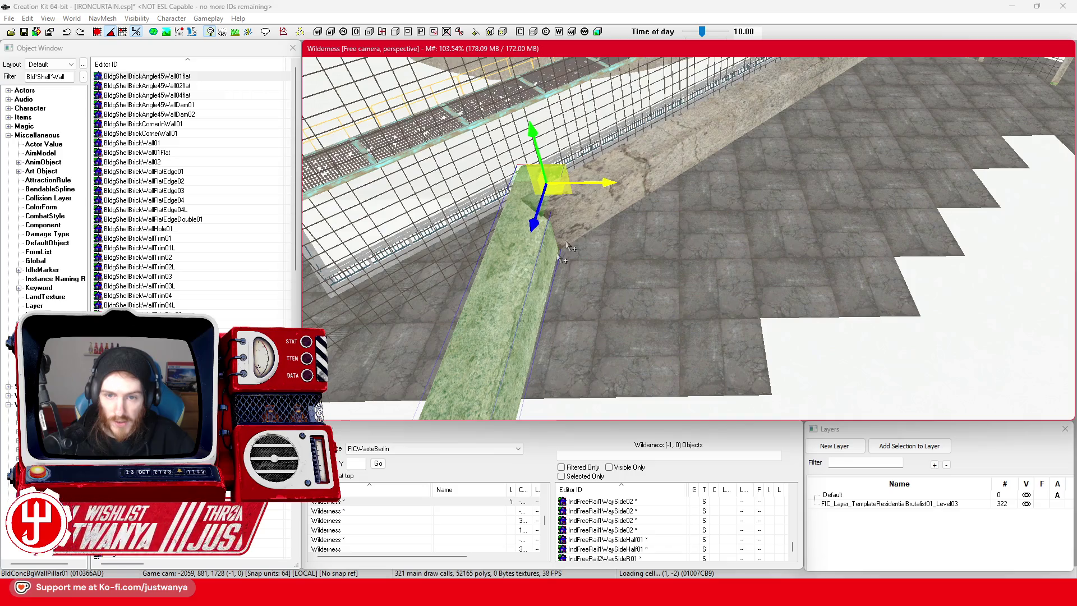
mouse_move(580, 235)
mouse_down()
mouse_move(524, 269)
mouse_move(508, 253)
mouse_move(703, 274)
mouse_up()
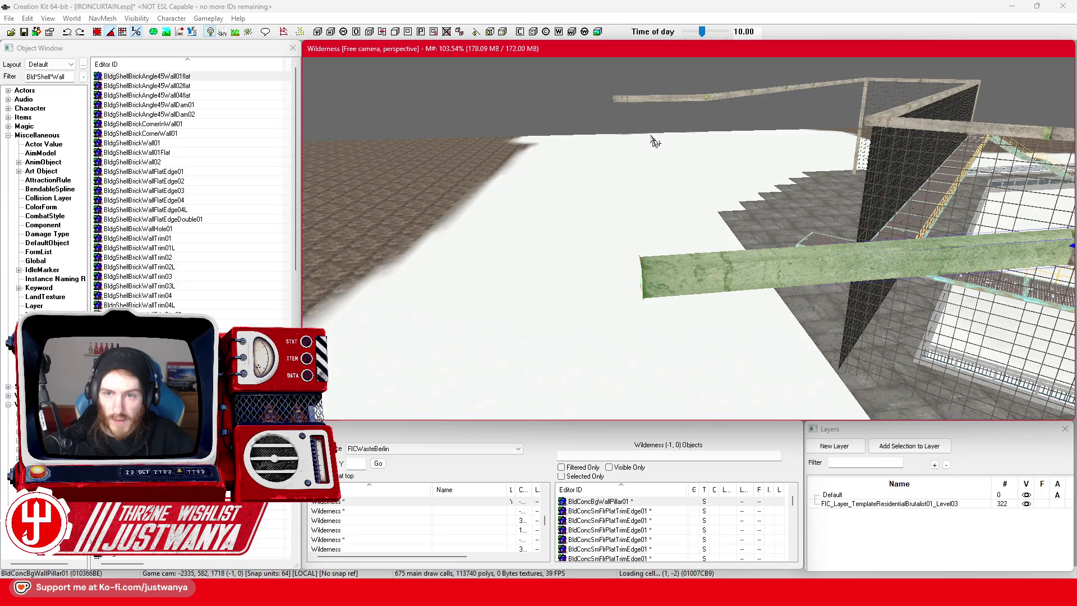
Slide the green pillar left until it butts the other pillar, then select and focus it.
drag(648, 98, 544, 99)
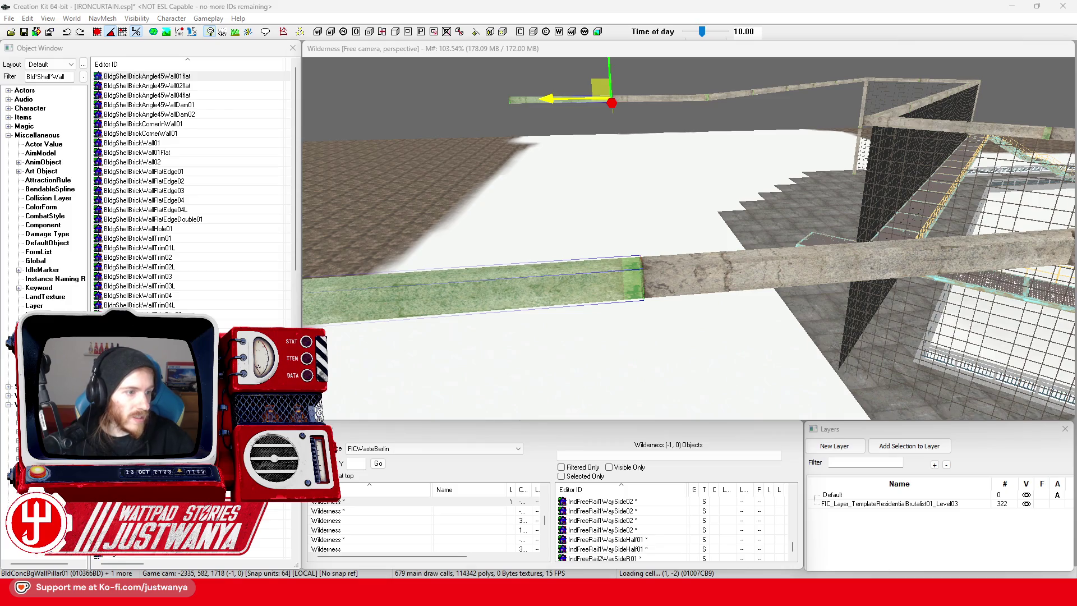
click(367, 312)
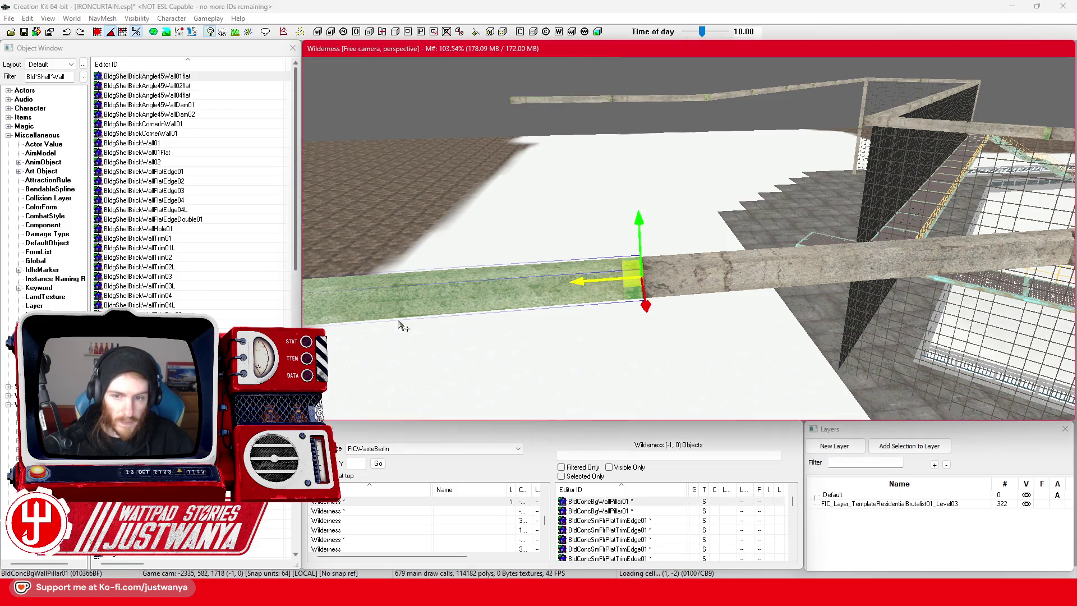
key(f)
scroll(502, 303, down, 10)
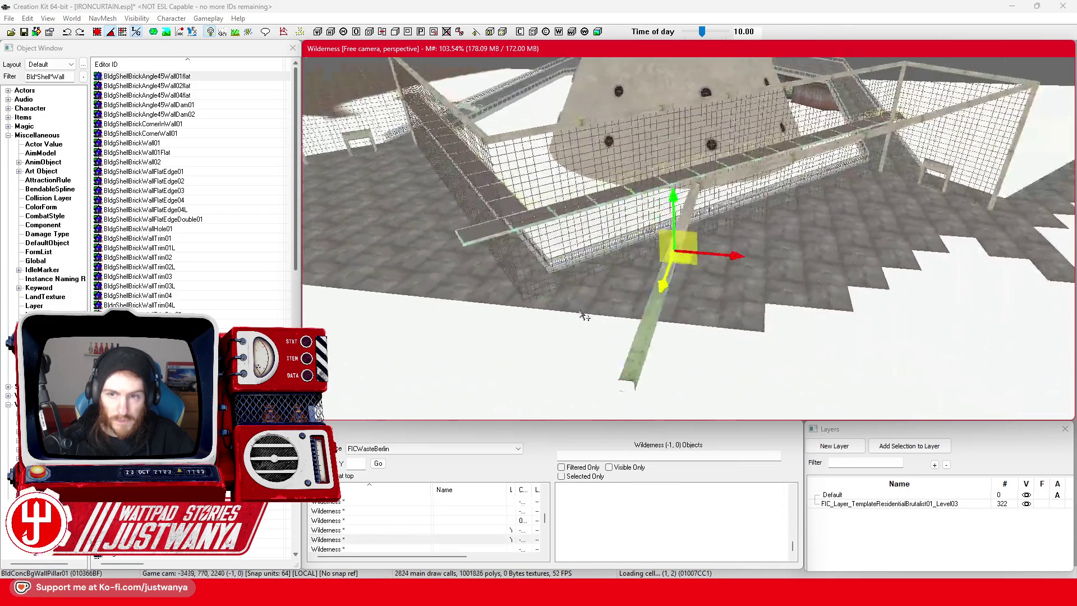
Using world-space axes, lower the green beam and nudge it up against the upright pillar's base.
scroll(567, 311, up, 10)
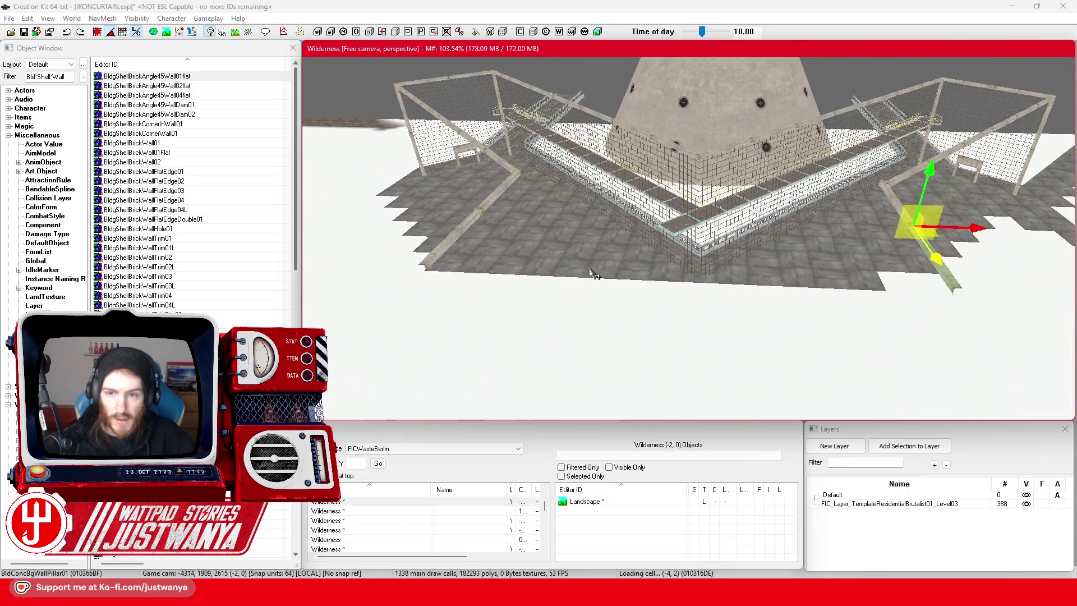
scroll(608, 276, up, 3)
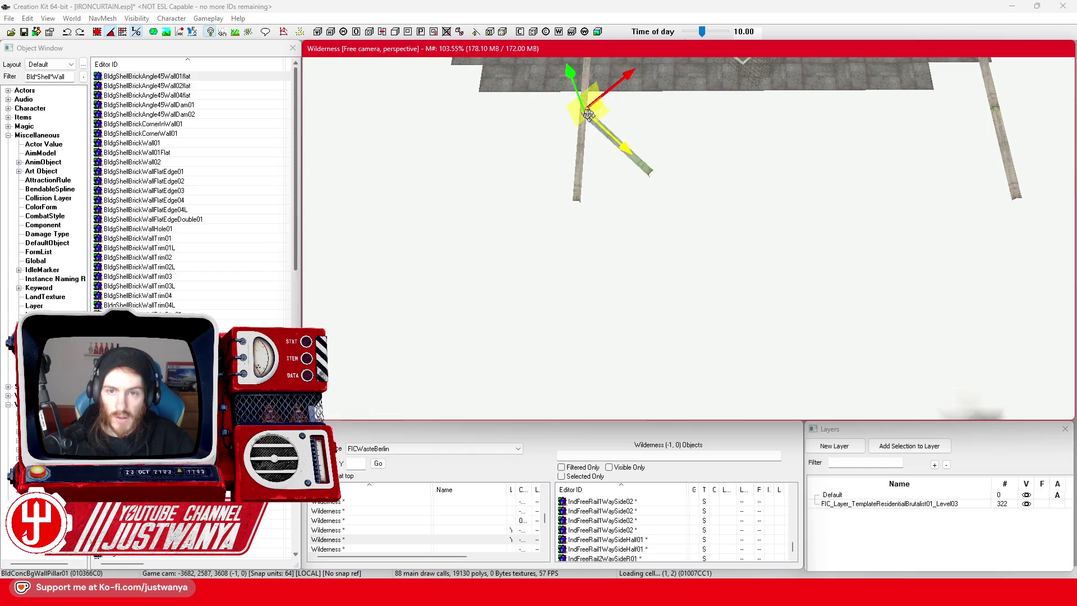
click(143, 34)
drag(580, 70, 574, 157)
scroll(583, 224, up, 5)
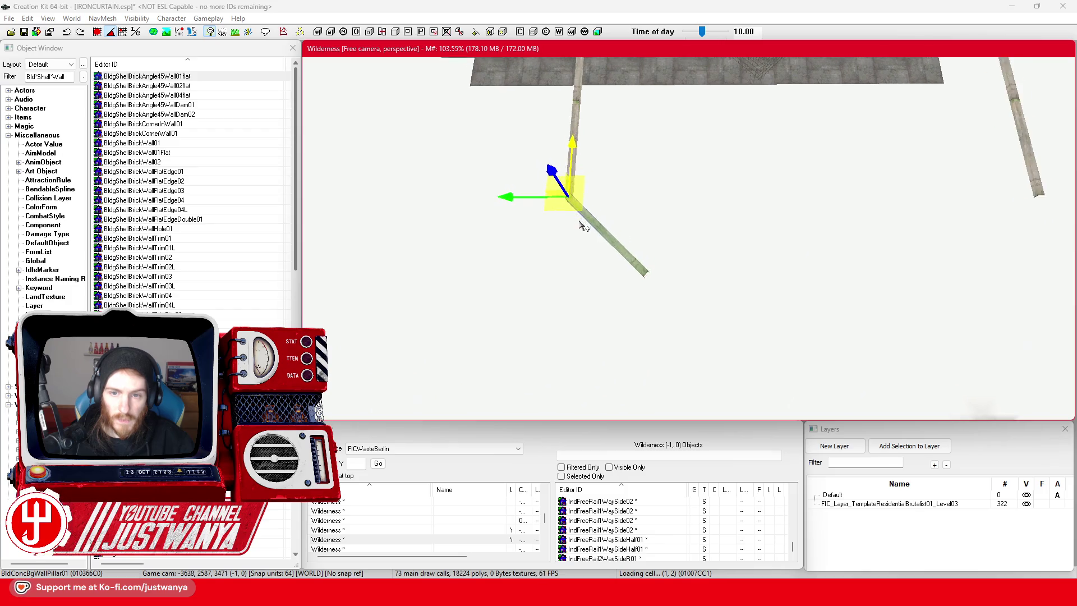
scroll(609, 230, up, 6)
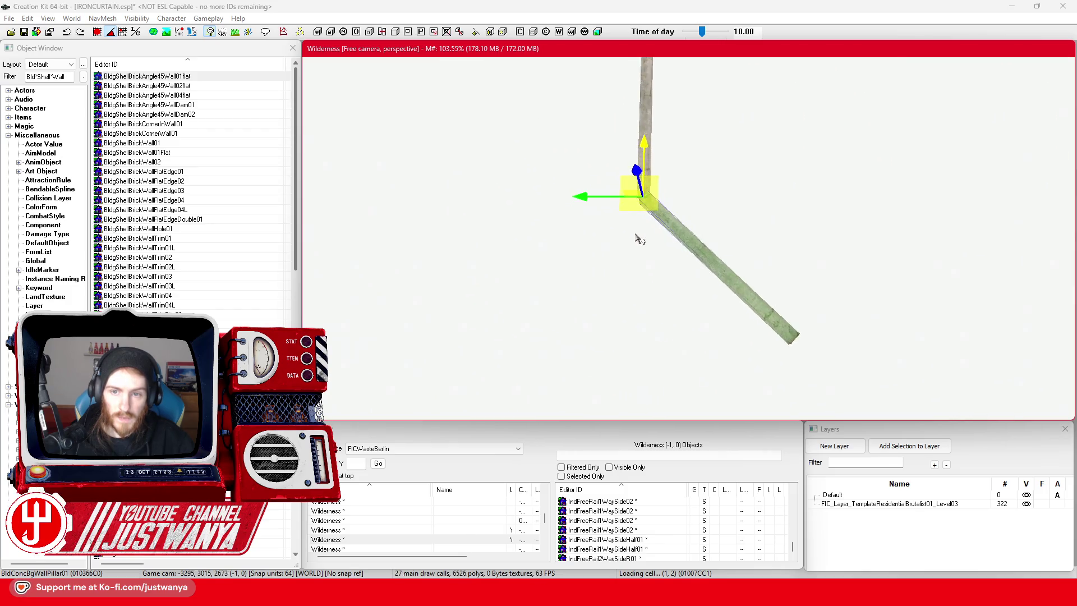
scroll(660, 256, up, 5)
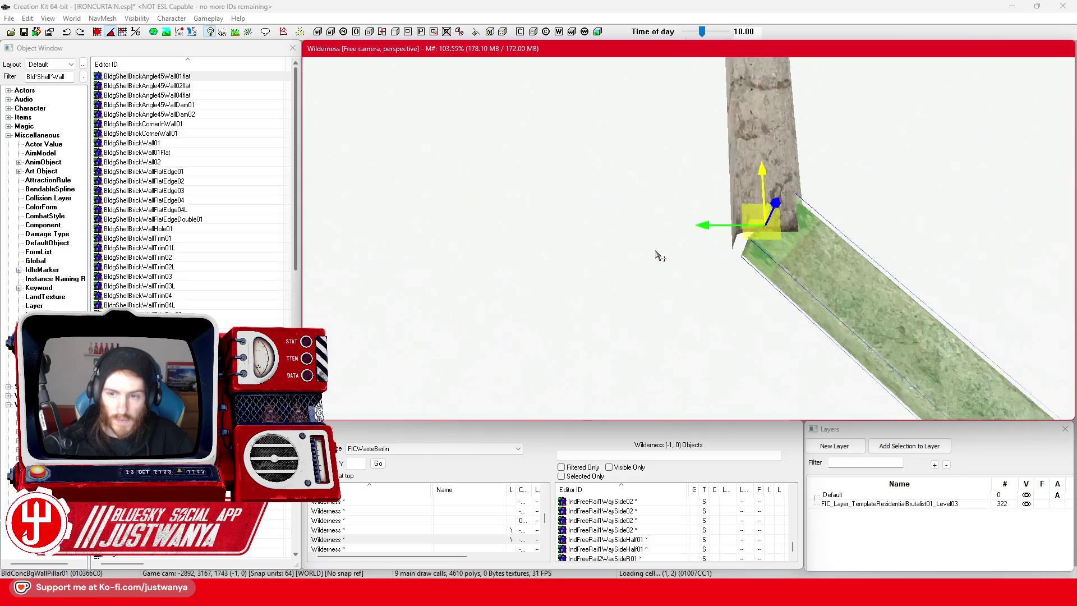
drag(782, 224, 783, 216)
drag(719, 232, 706, 222)
mouse_move(809, 272)
mouse_down()
mouse_move(903, 241)
mouse_move(890, 193)
mouse_move(642, 248)
mouse_move(741, 269)
mouse_move(676, 218)
mouse_up()
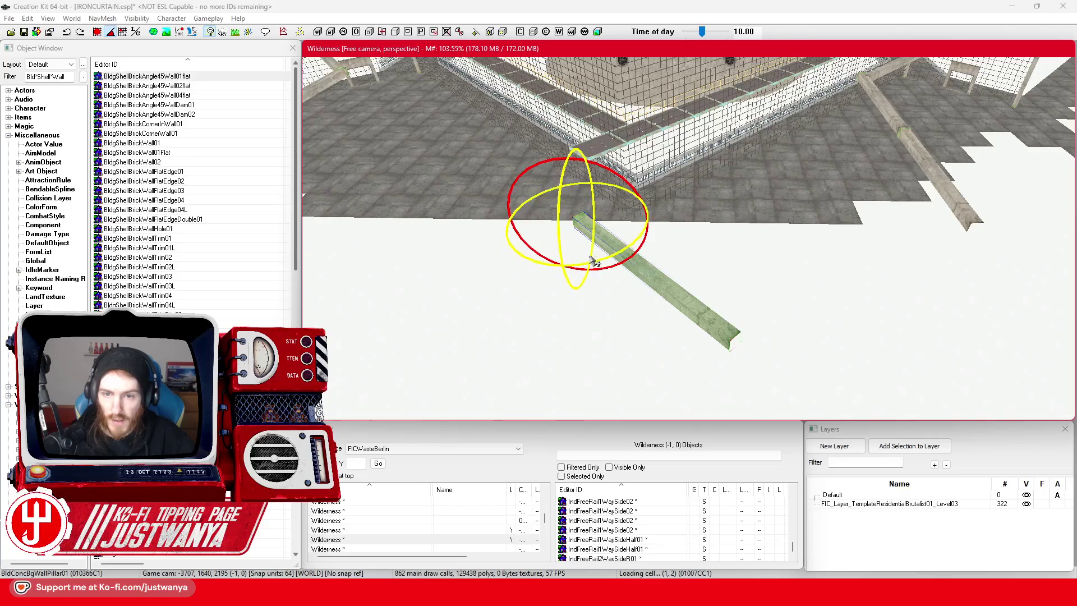
Rotate the green beam to point the other way and shift it along its length.
drag(604, 261, 605, 256)
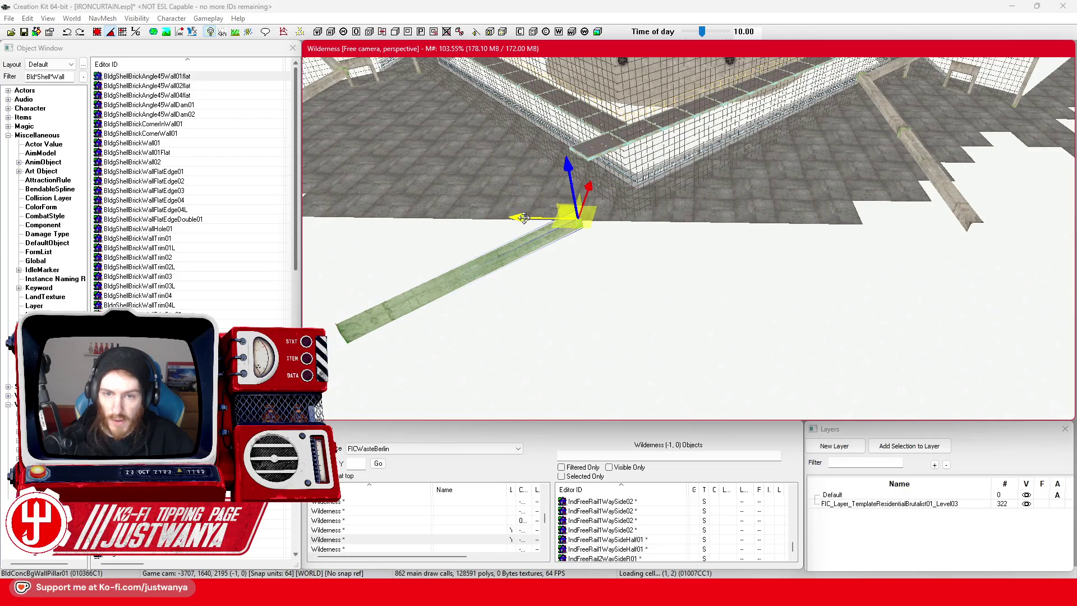
drag(523, 218, 603, 227)
mouse_move(650, 254)
mouse_down()
mouse_move(644, 217)
mouse_move(539, 189)
mouse_up()
drag(487, 136, 501, 136)
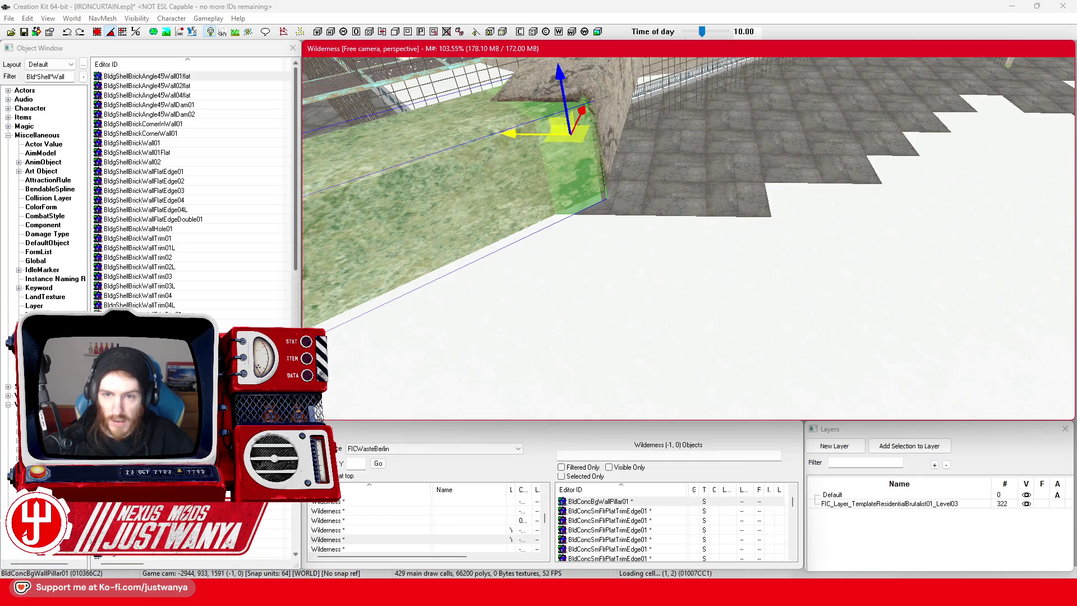
mouse_move(503, 171)
mouse_down()
mouse_move(473, 250)
mouse_move(490, 272)
mouse_move(592, 306)
mouse_up()
Slide the beam left along X until it lines up end to end with the concrete pillar.
scroll(592, 306, down, 3)
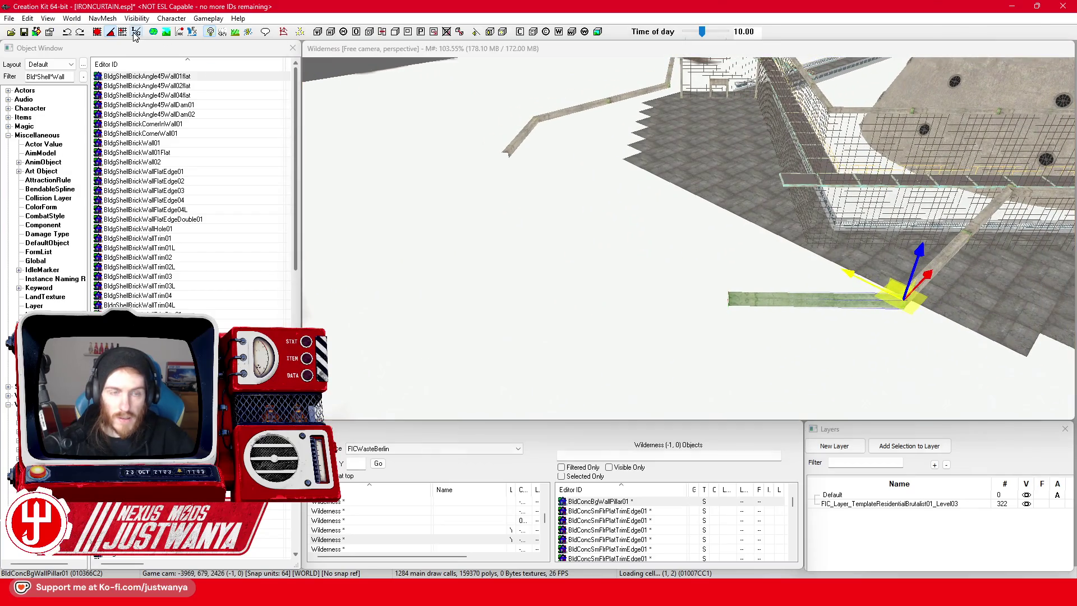
click(777, 296)
drag(840, 298, 667, 295)
scroll(667, 294, up, 3)
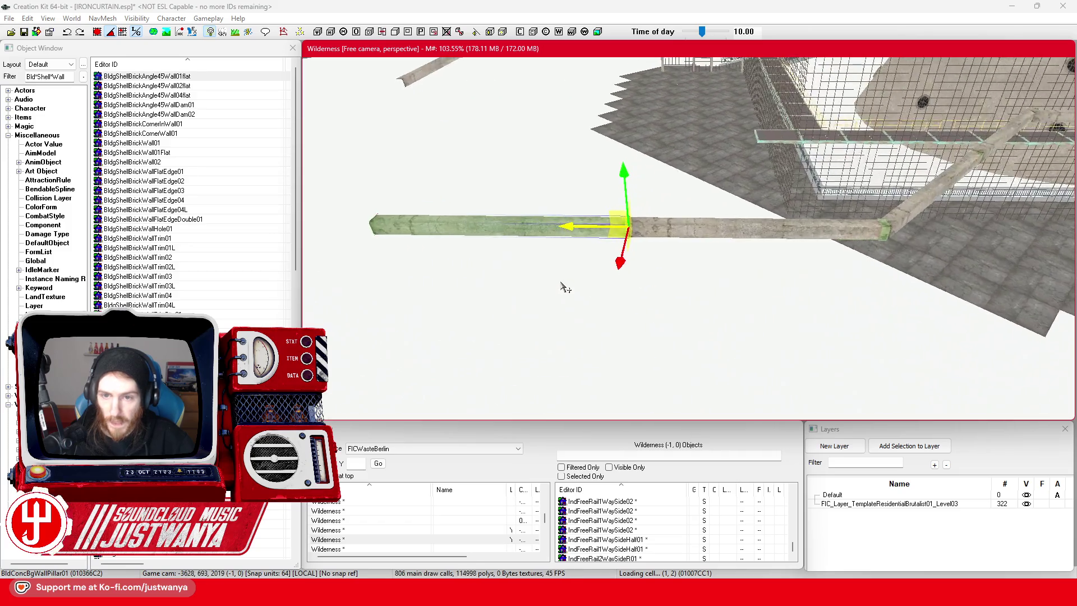
scroll(562, 287, up, 6)
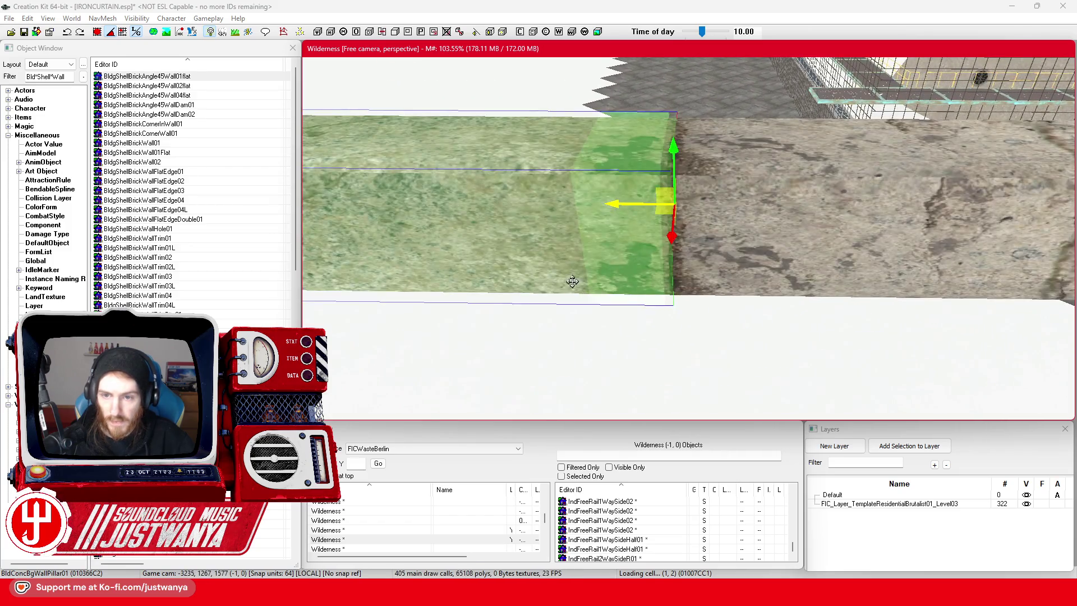
scroll(575, 269, up, 2)
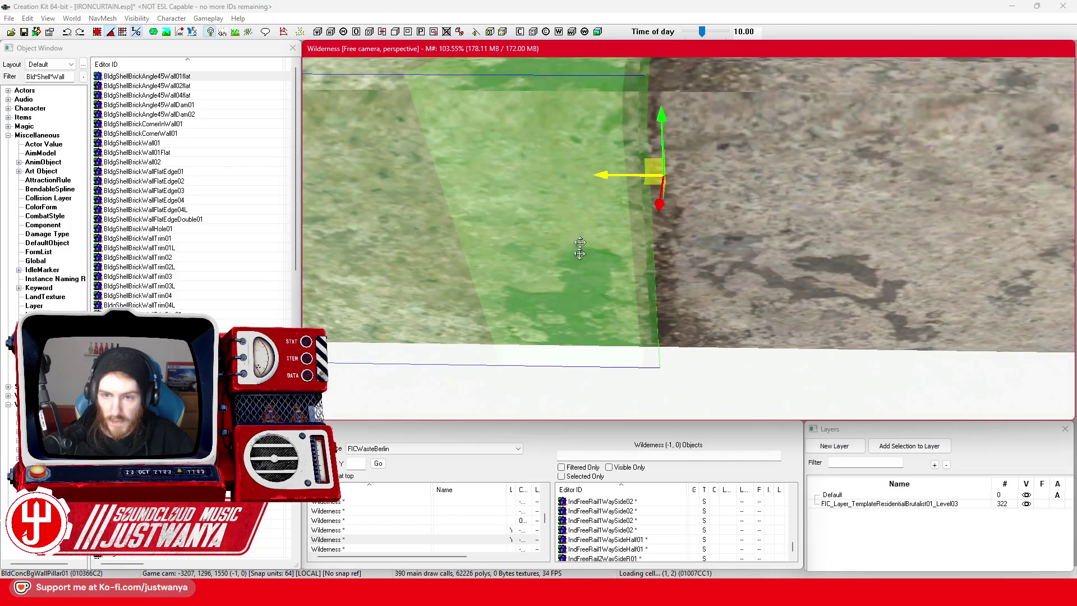
scroll(602, 269, down, 6)
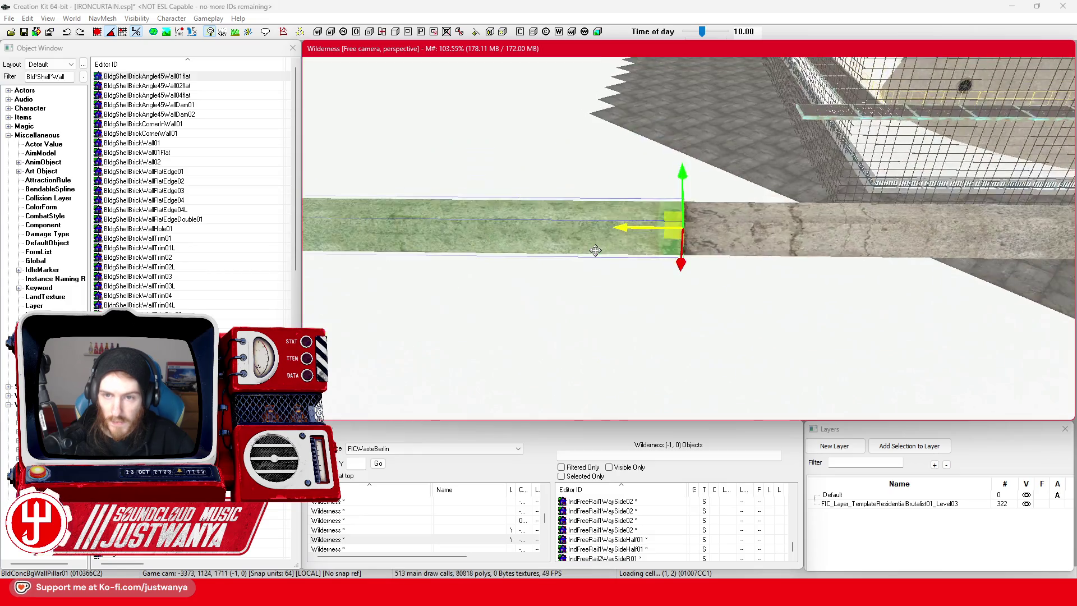
scroll(709, 275, up, 2)
mouse_move(700, 277)
mouse_down()
mouse_move(762, 308)
mouse_move(713, 314)
mouse_move(643, 283)
mouse_up()
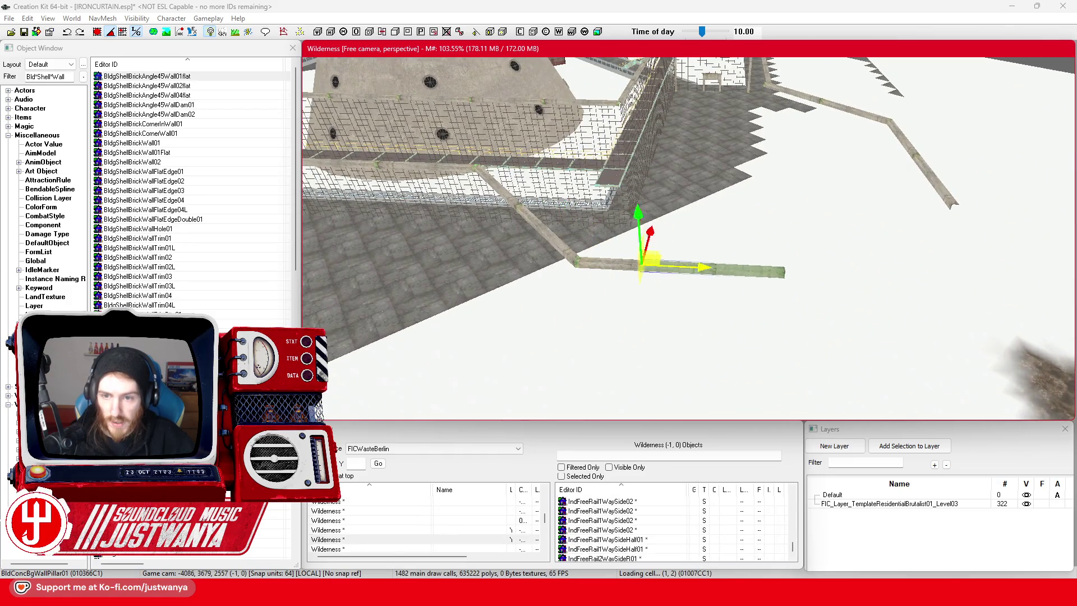
scroll(774, 265, up, 4)
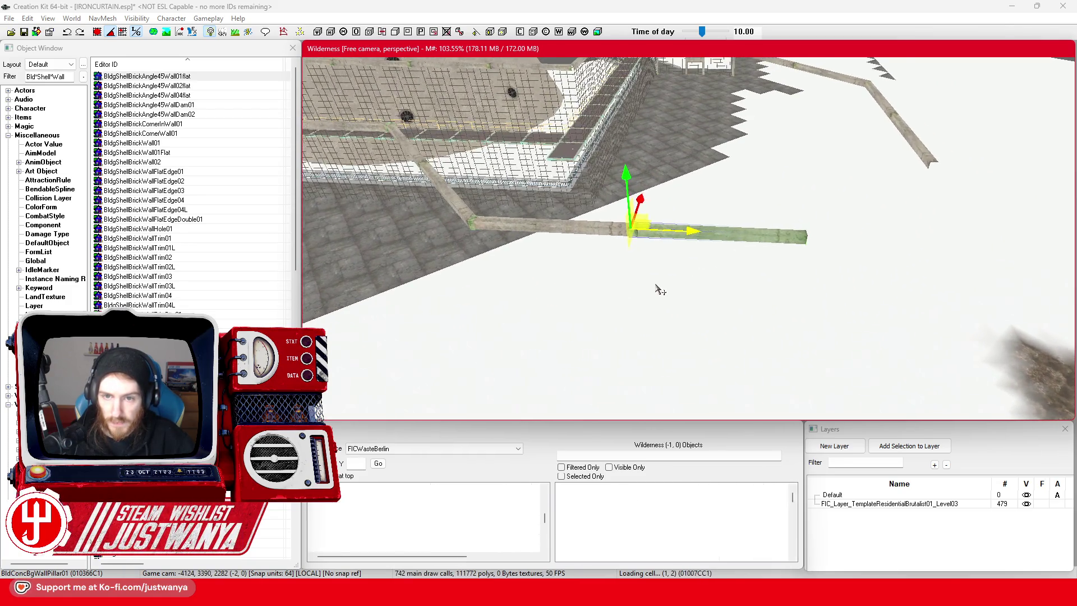
Slide the concrete beam along its length until it butts against the neighbouring wall section.
scroll(656, 218, up, 3)
drag(526, 210, 561, 210)
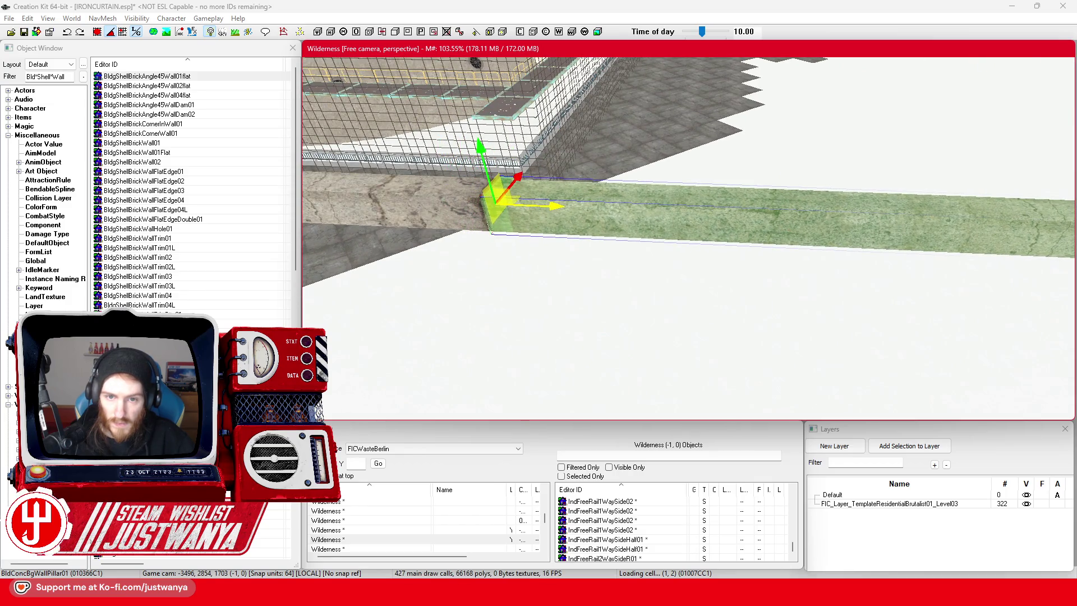
scroll(708, 218, up, 5)
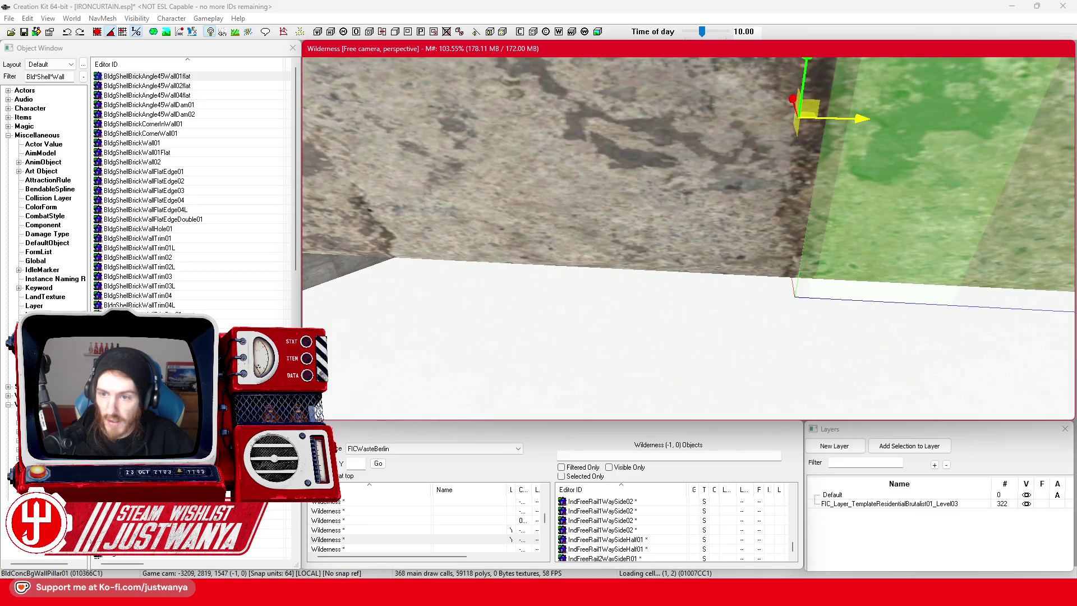
drag(771, 205, 767, 206)
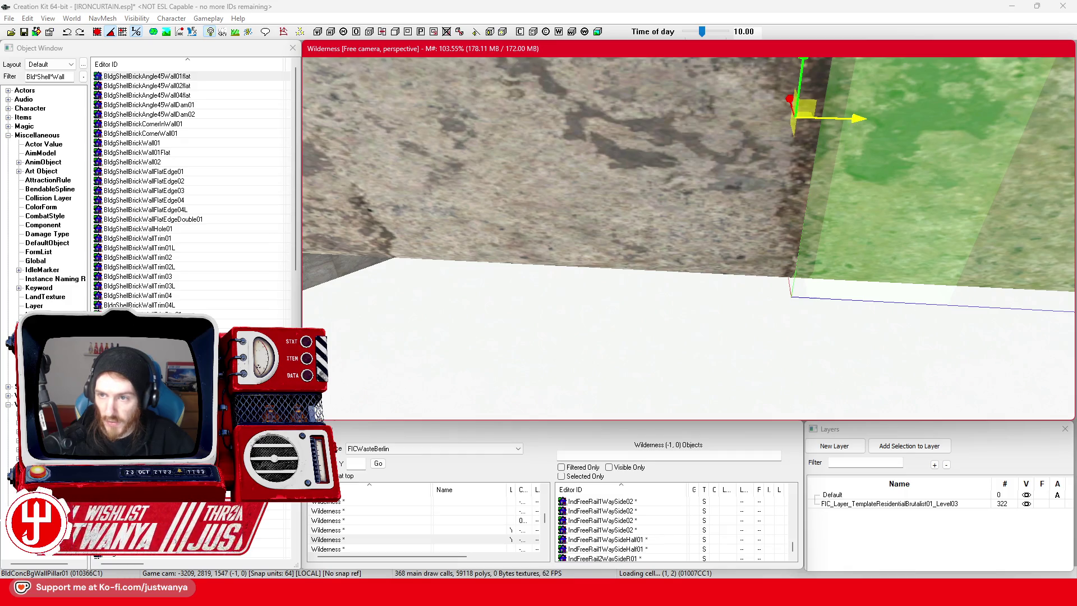
scroll(779, 140, down, 3)
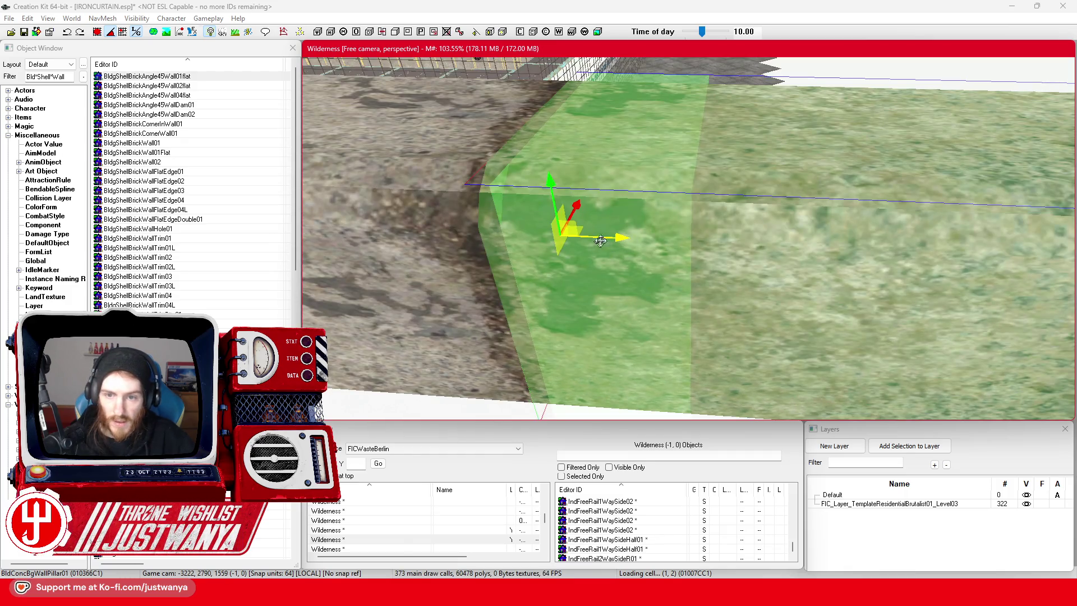
mouse_move(607, 227)
mouse_down()
mouse_move(615, 233)
mouse_move(636, 190)
mouse_up()
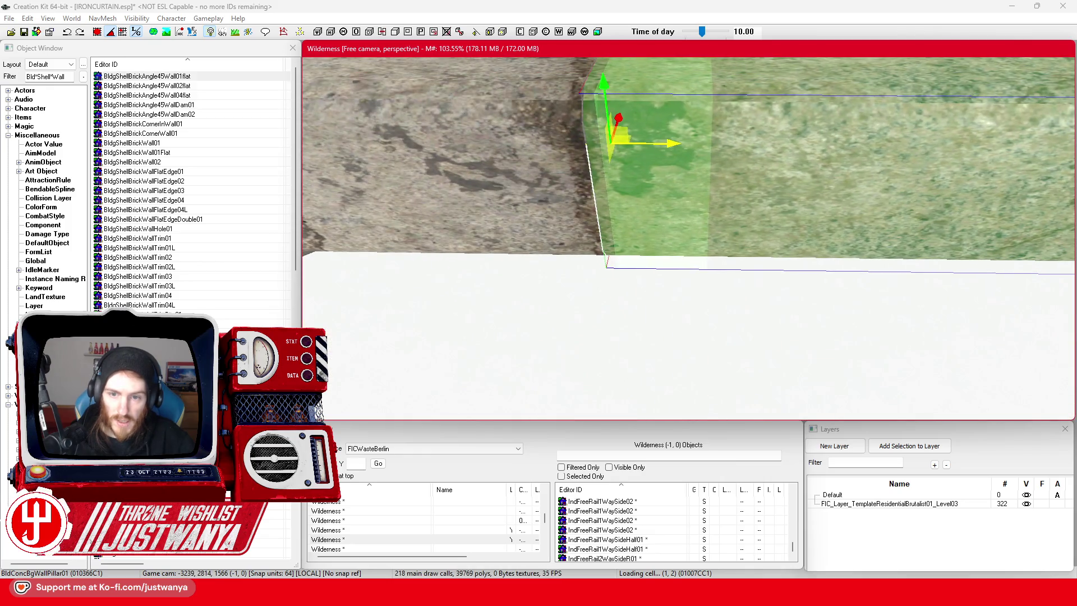
scroll(568, 289, down, 10)
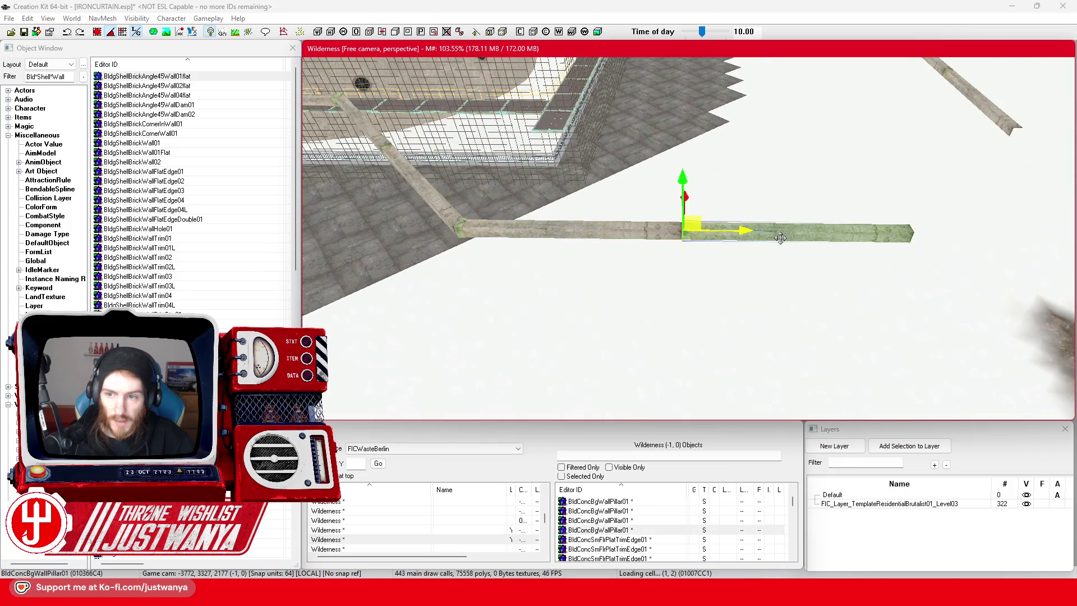
scroll(780, 238, up, 5)
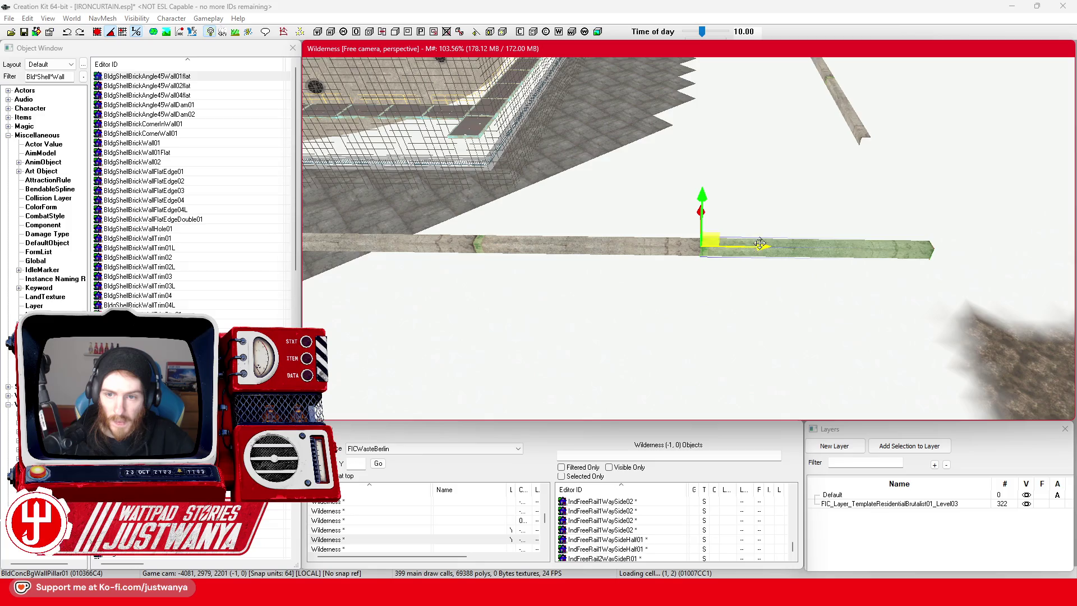
scroll(759, 243, up, 6)
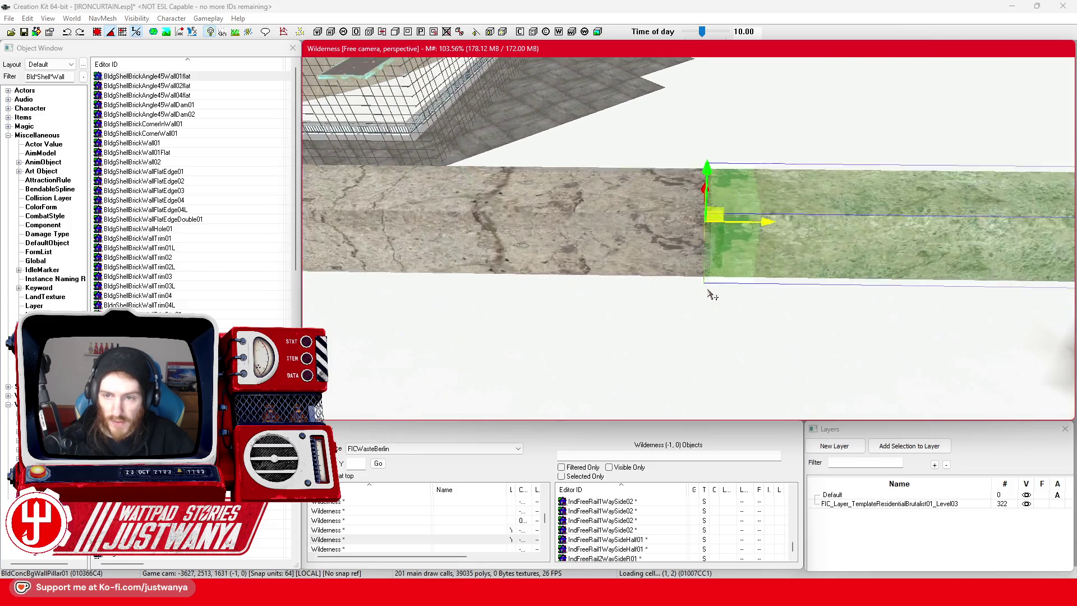
scroll(712, 294, up, 4)
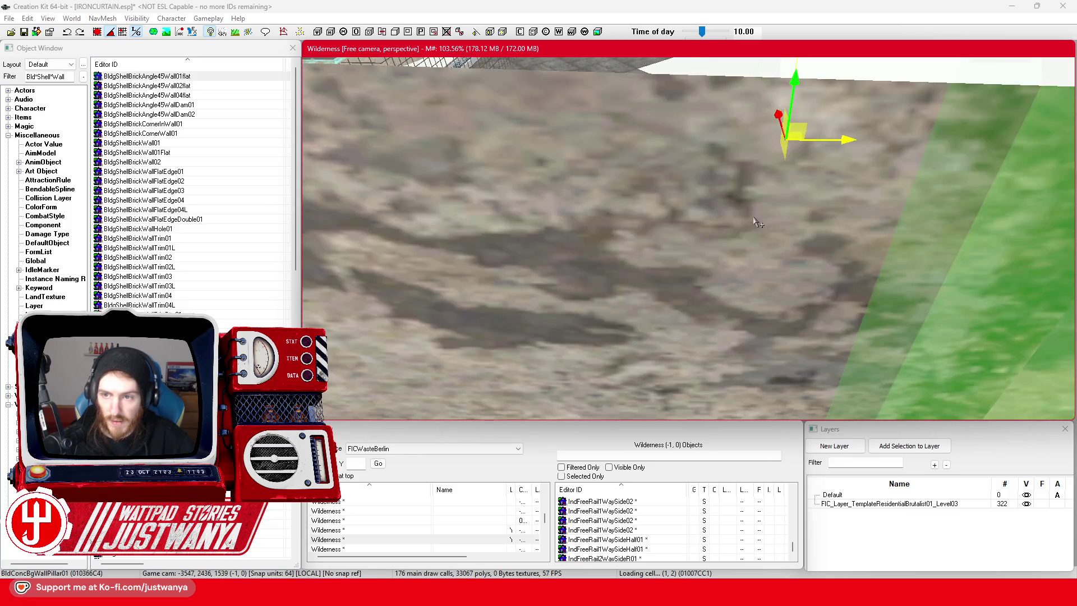
scroll(758, 223, down, 4)
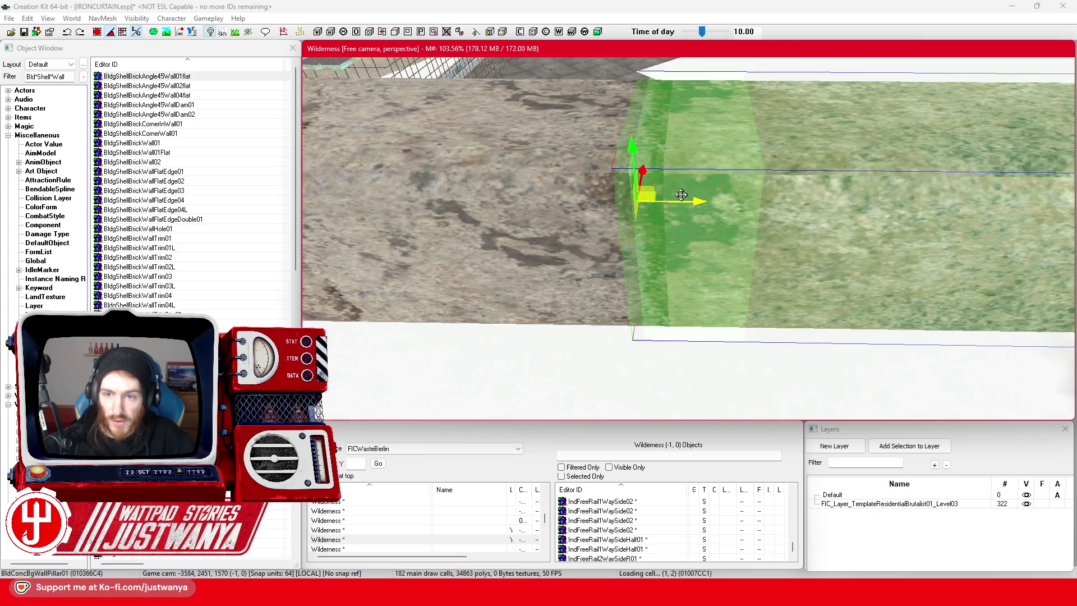
drag(681, 195, 719, 195)
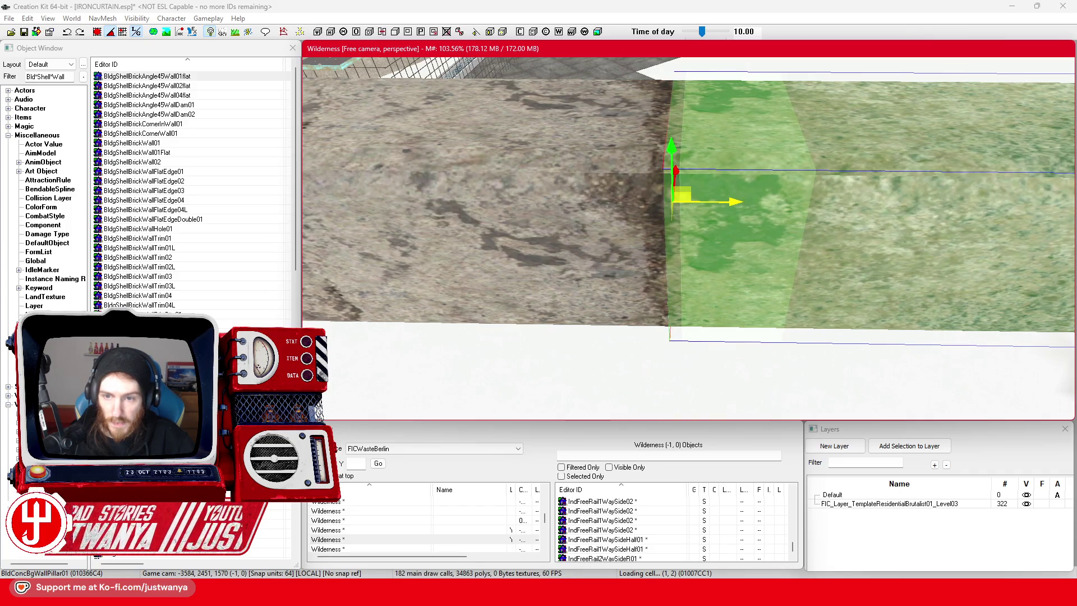
Orbit and pan along the beam to check the join, then bring up the Google Maps reference.
scroll(733, 252, down, 6)
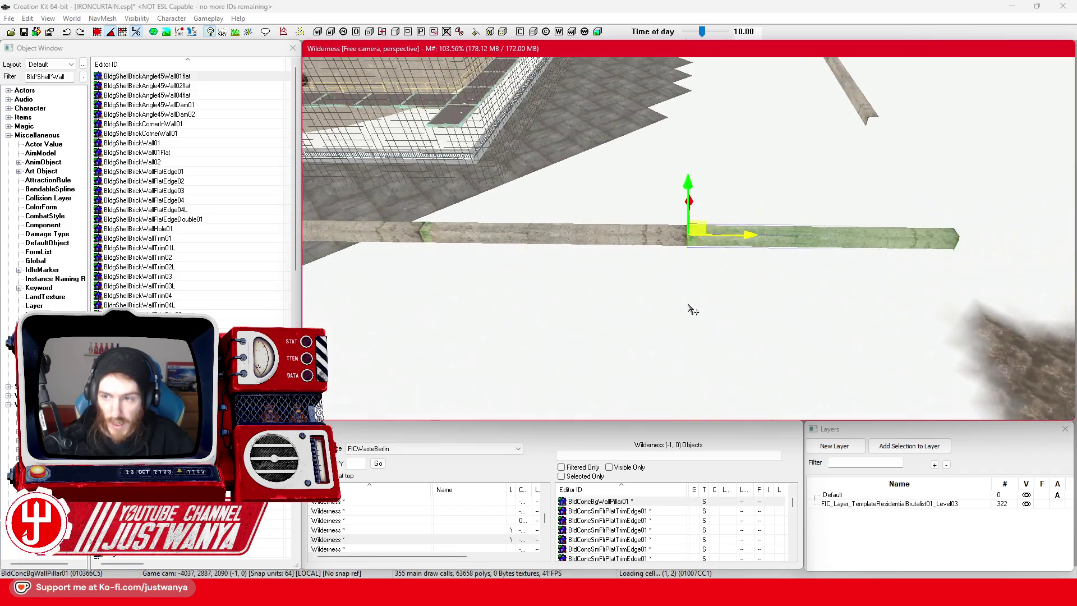
mouse_move(751, 216)
mouse_down()
mouse_move(708, 264)
mouse_move(667, 276)
mouse_move(781, 313)
mouse_up()
scroll(782, 313, up, 2)
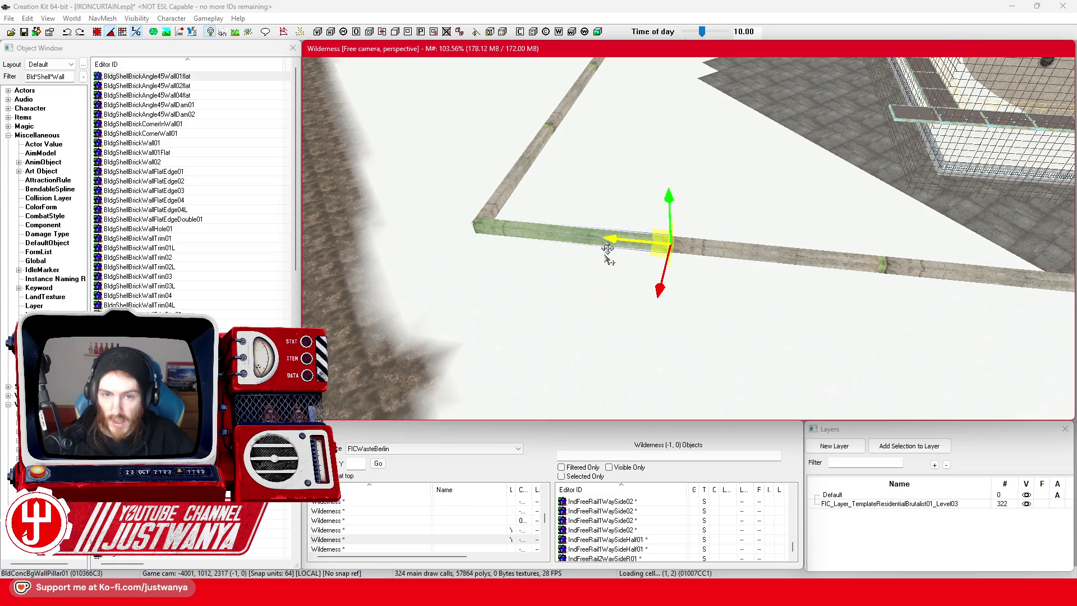
scroll(608, 244, up, 5)
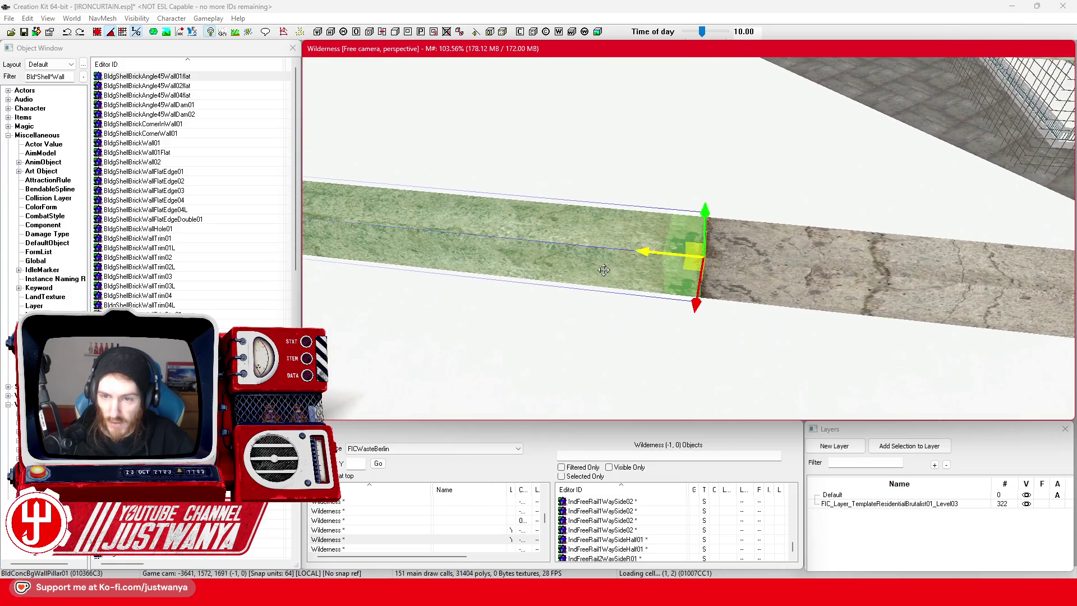
scroll(603, 270, up, 2)
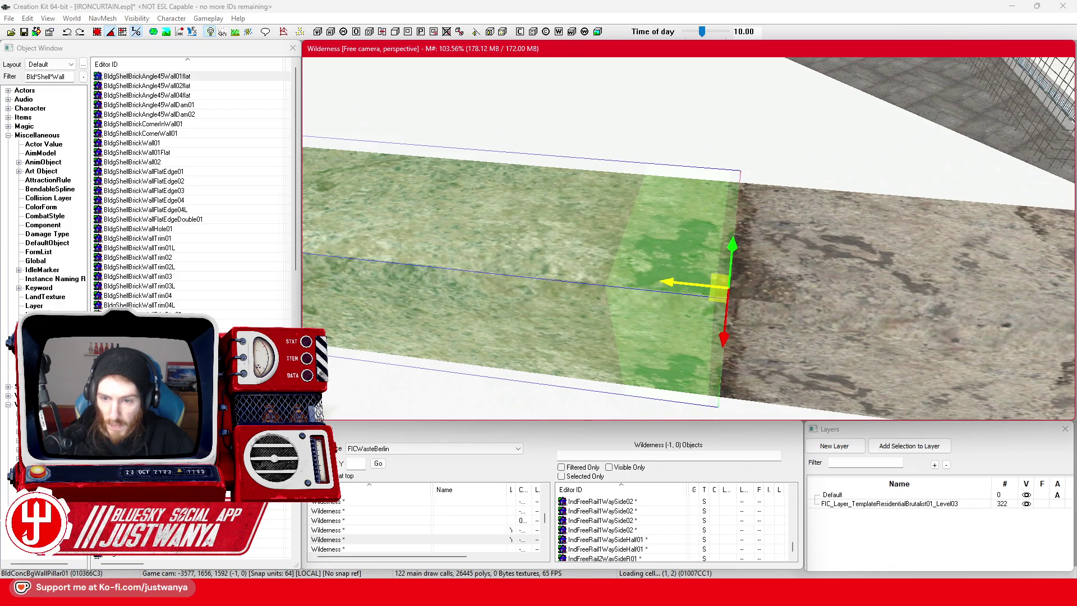
scroll(648, 279, down, 8)
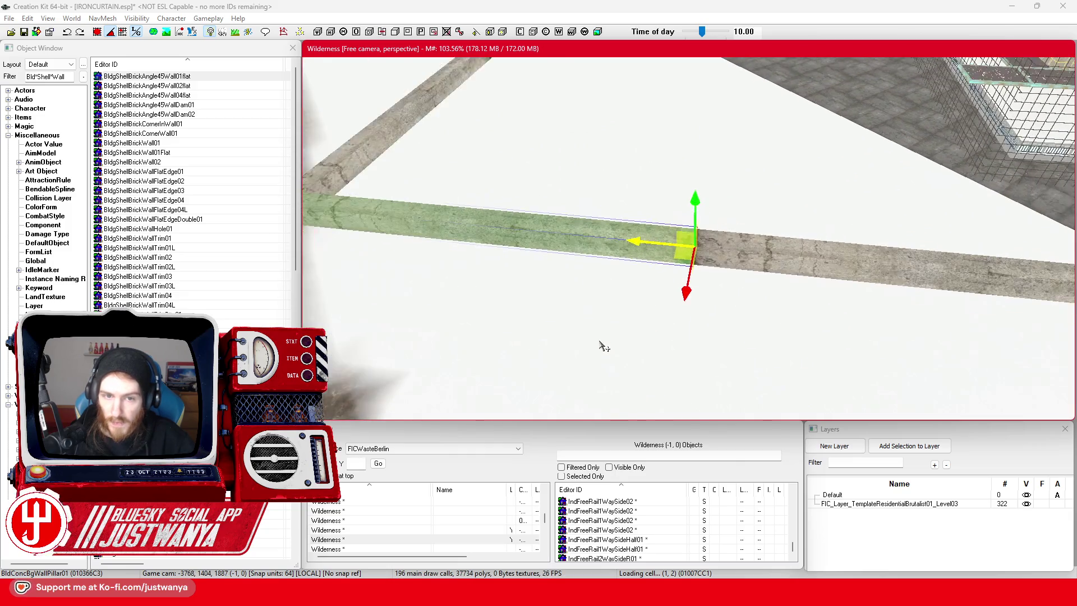
drag(626, 325, 663, 316)
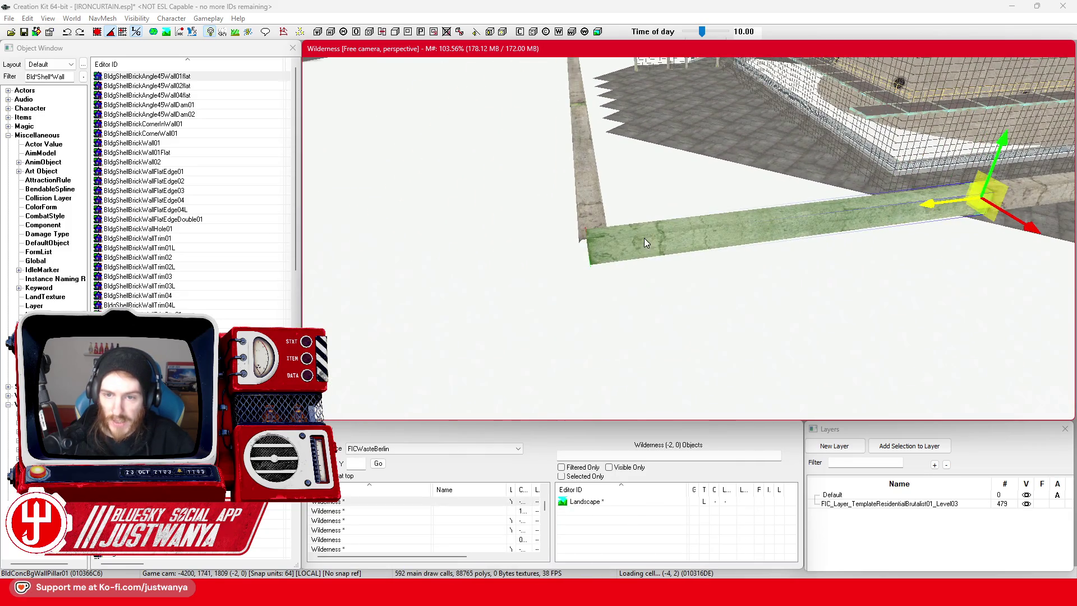
scroll(644, 241, down, 8)
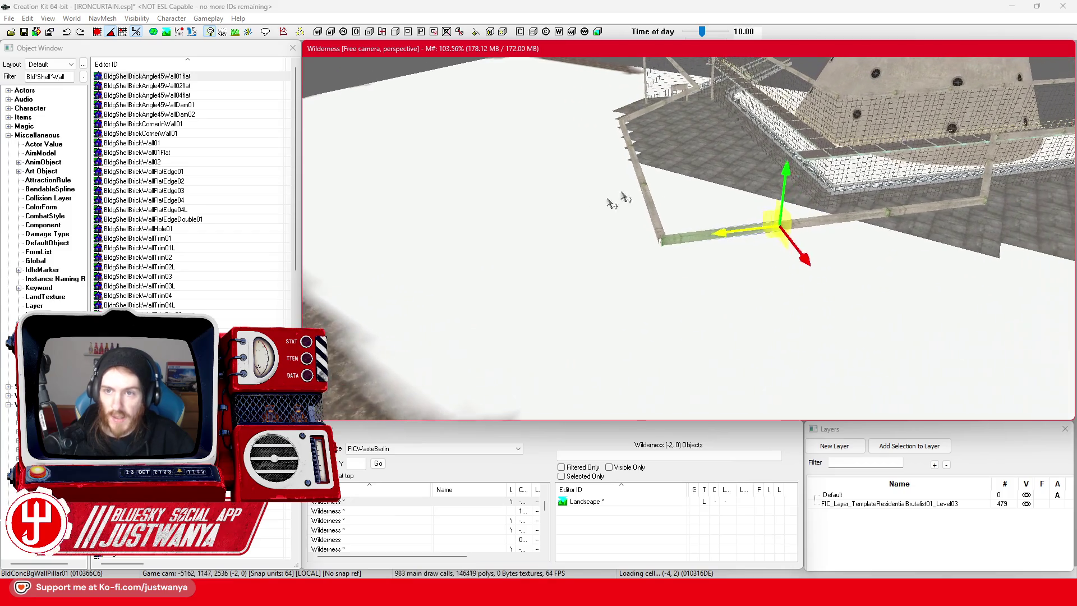
scroll(628, 195, down, 10)
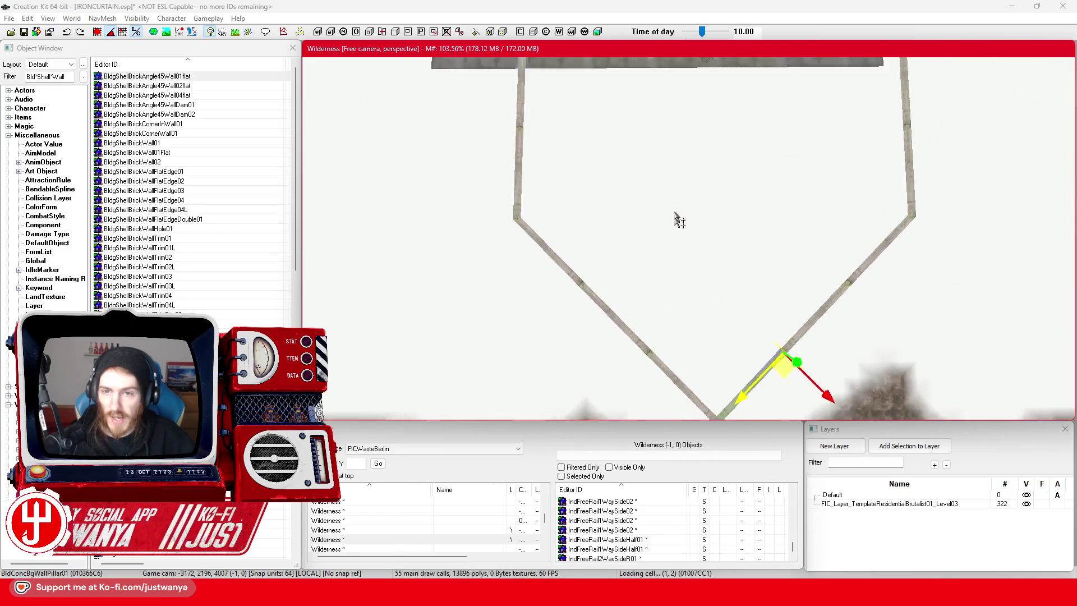
scroll(667, 309, down, 10)
scroll(668, 308, down, 10)
scroll(668, 309, down, 10)
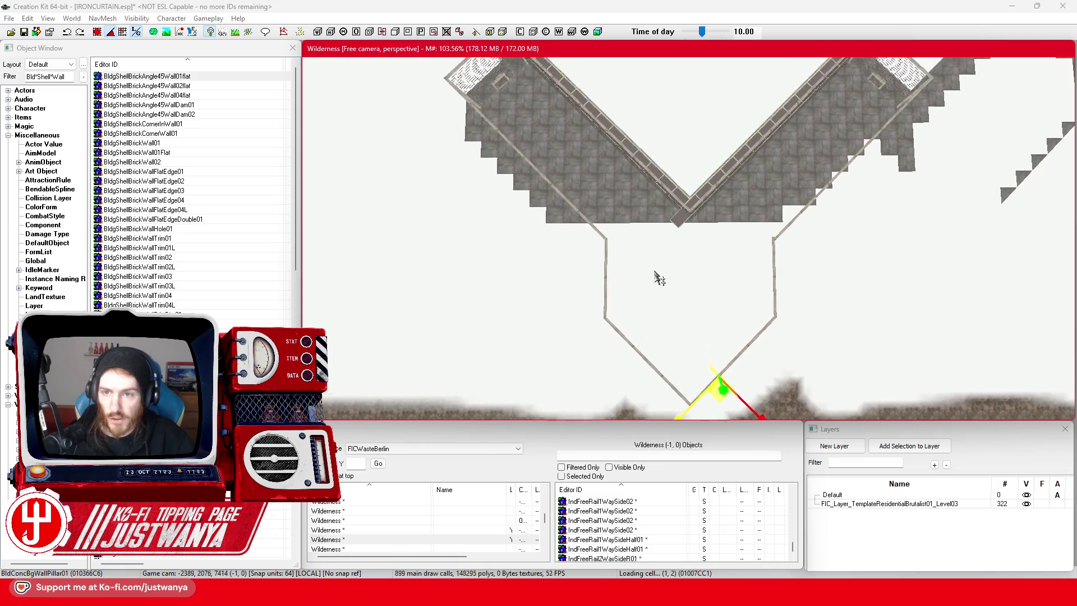
scroll(656, 314, down, 5)
scroll(656, 308, up, 5)
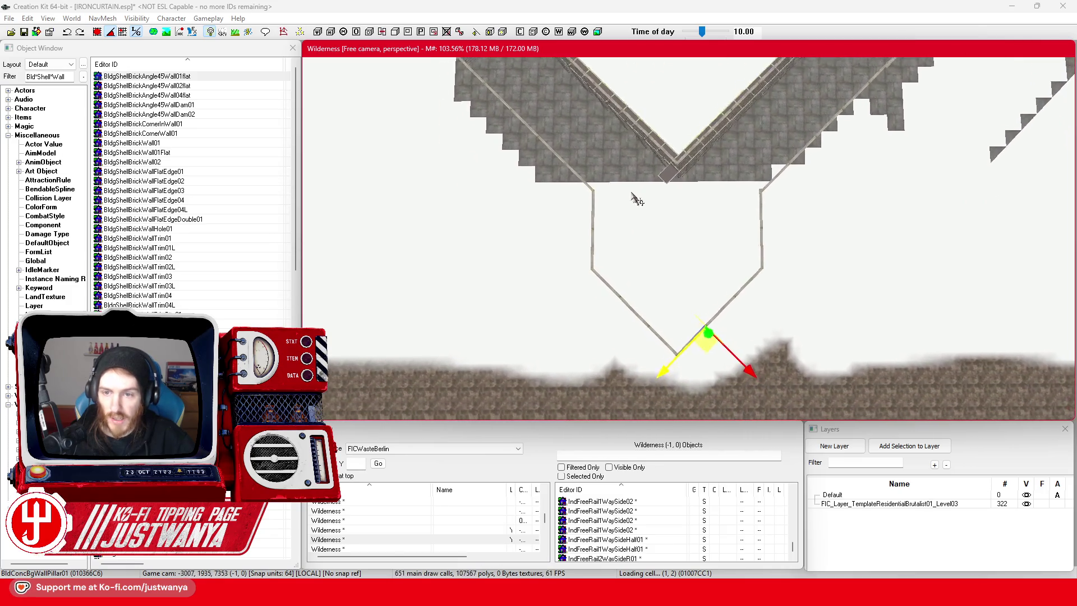
click(620, 544)
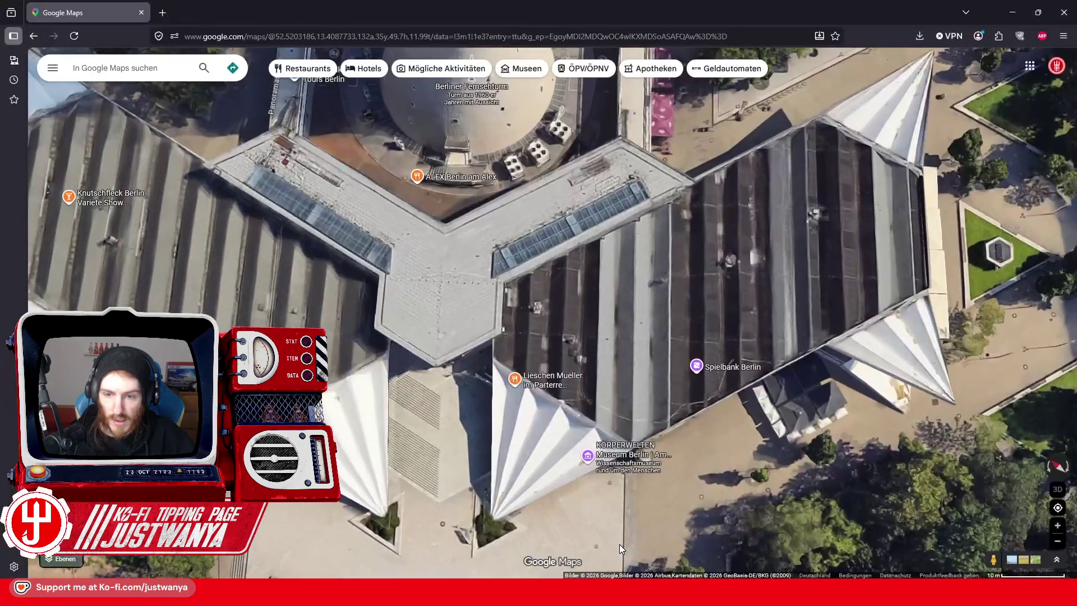
Zoom the Google Maps view briefly, then return to Creation Kit and pan across the walls.
scroll(547, 331, down, 3)
scroll(553, 347, up, 3)
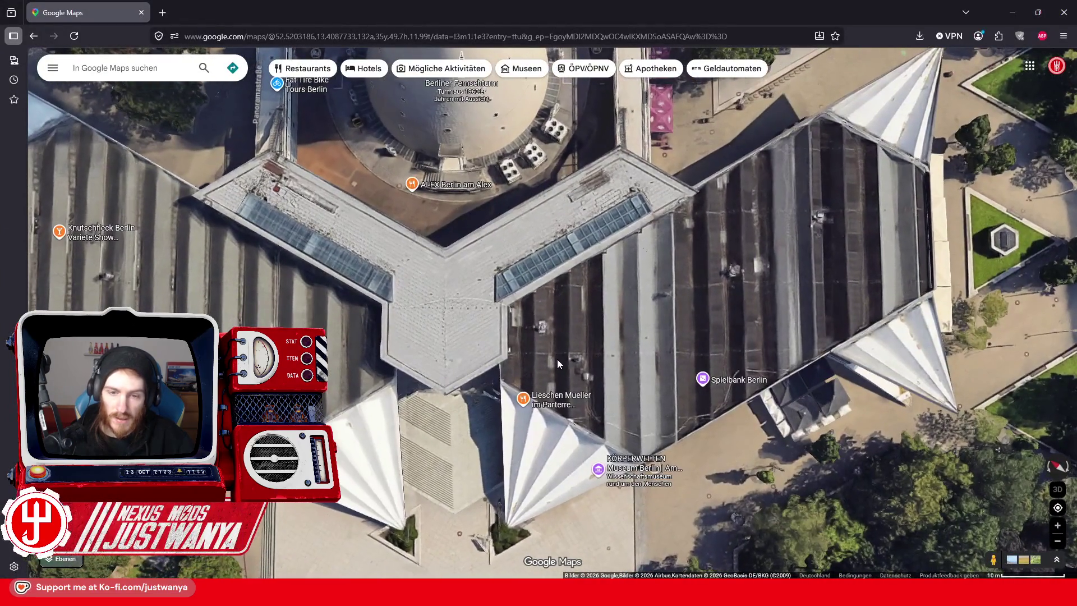
click(1008, 15)
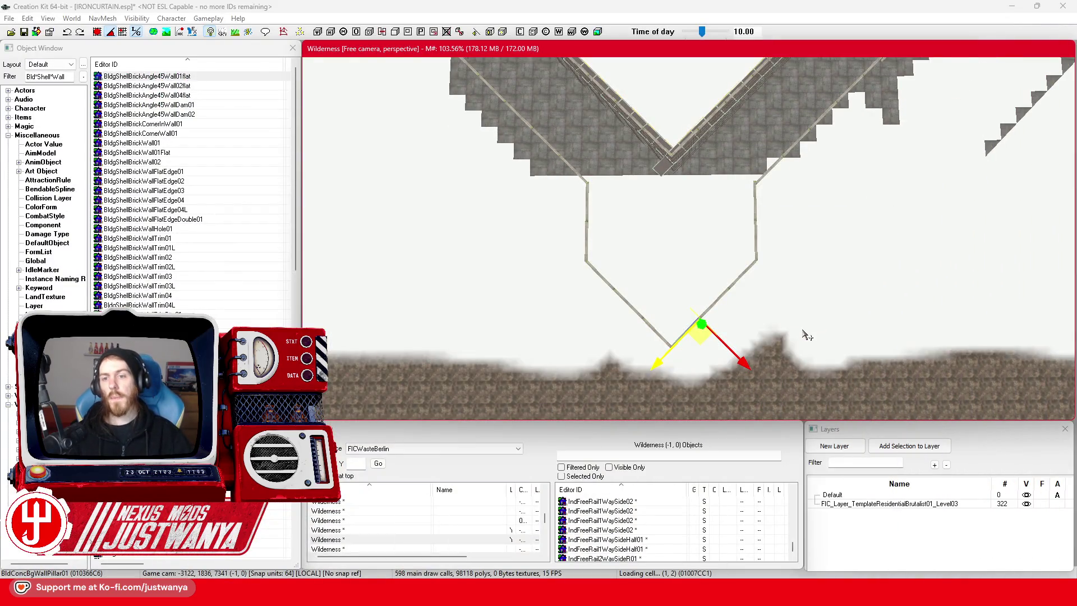
drag(666, 254, 691, 316)
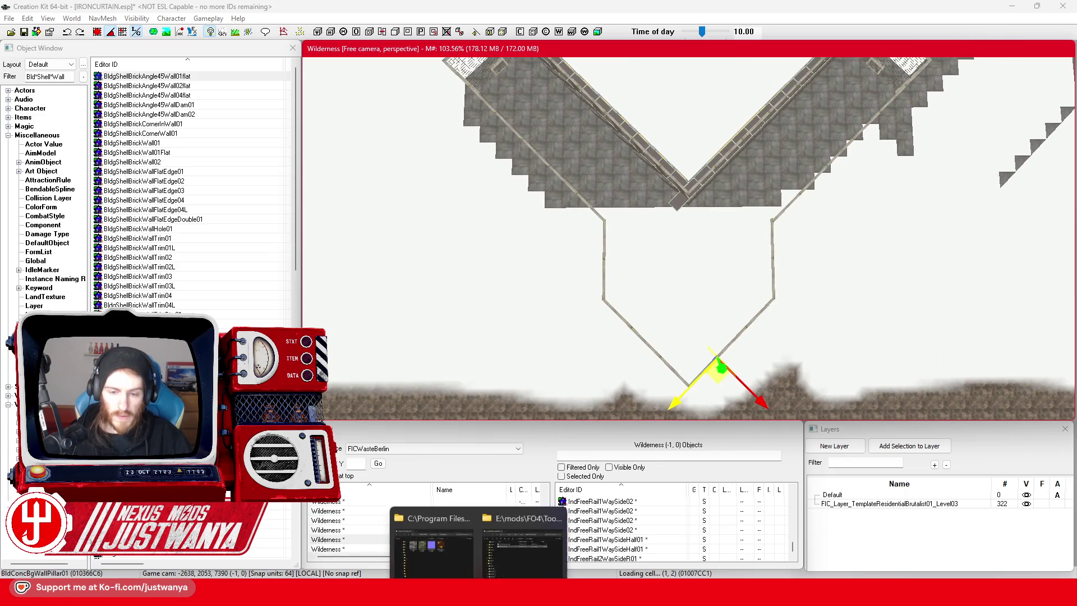
Tilt the Google Maps aerial view into 3D, pan toward the tower entrance and zoom in.
key(alt+Tab)
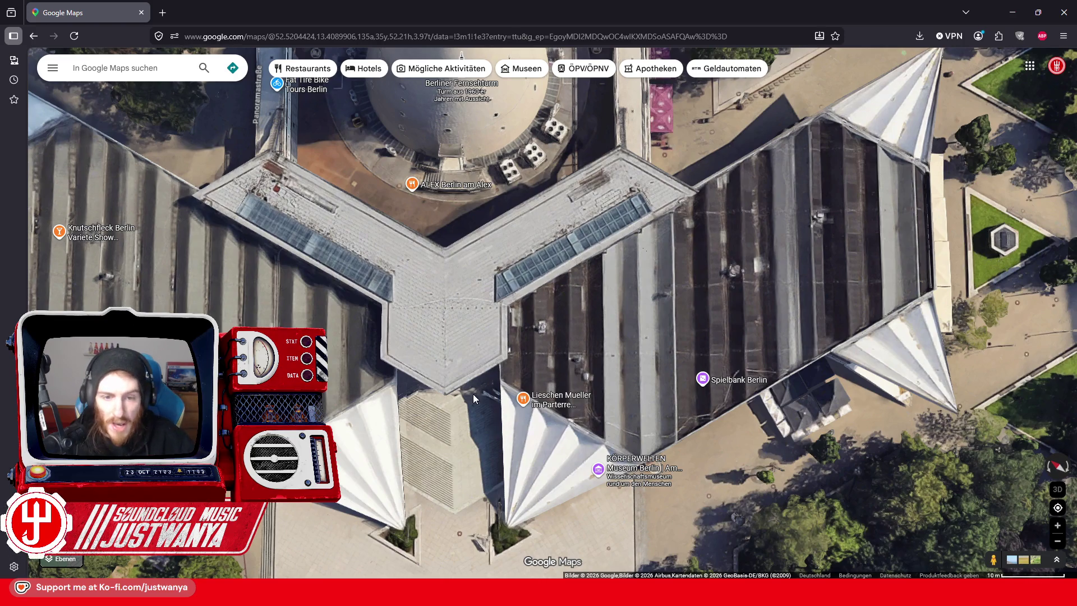
drag(490, 435, 509, 281)
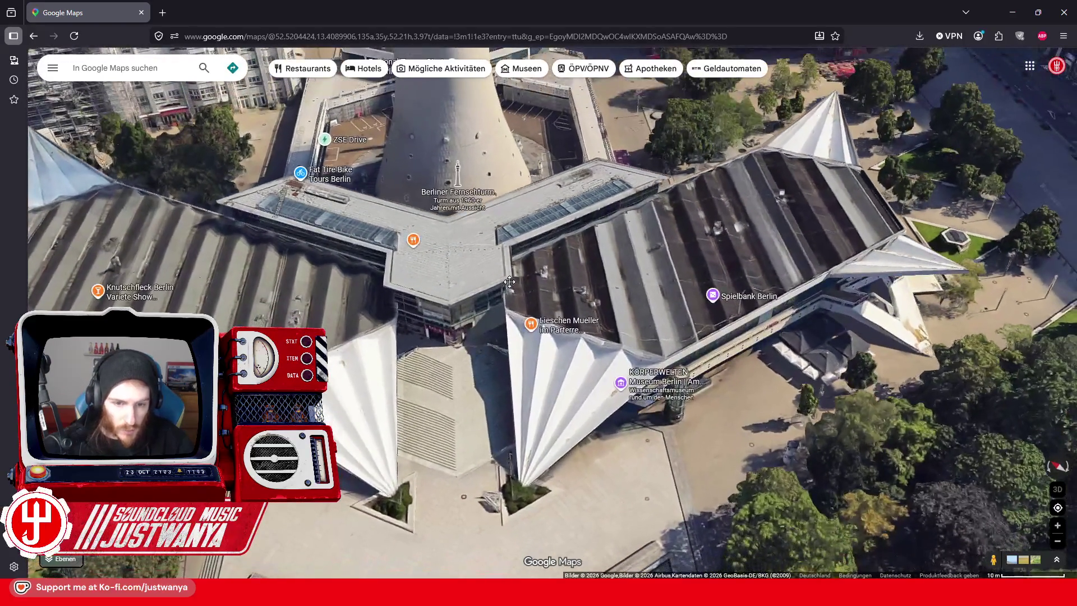
drag(441, 364, 537, 371)
scroll(536, 370, up, 2)
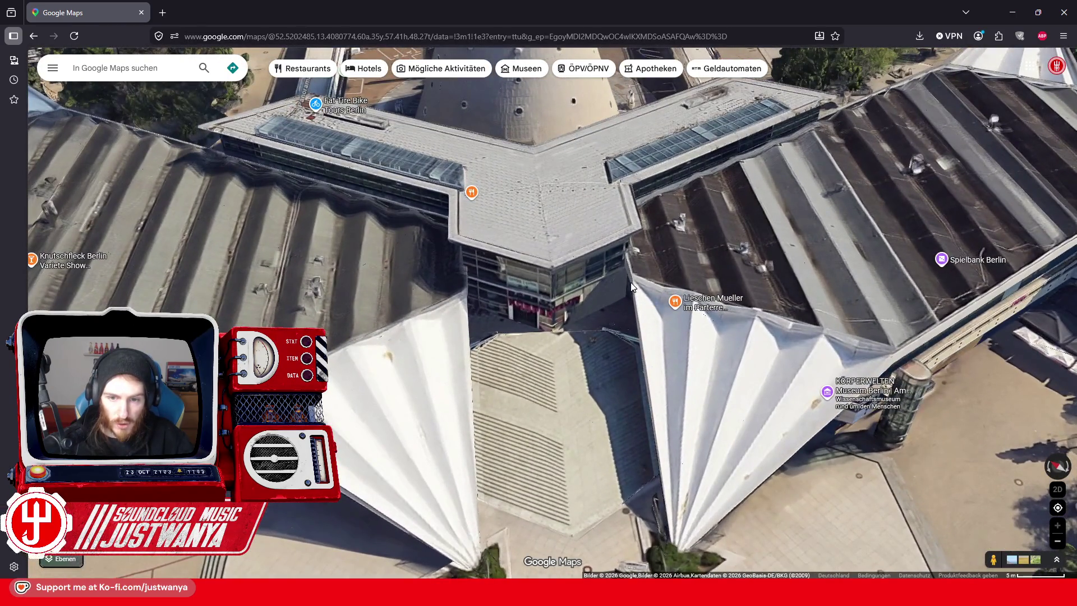
click(1012, 12)
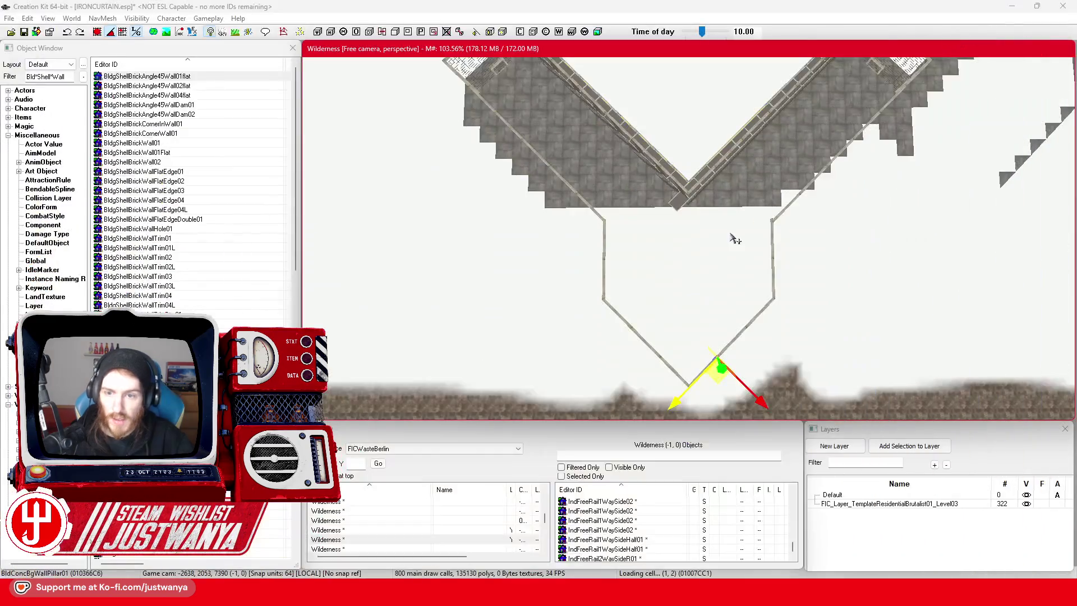
Save the IRONCURTAIN.esp plugin after viewing the walls from a low angle.
mouse_move(680, 359)
mouse_down()
mouse_move(696, 280)
mouse_move(710, 308)
mouse_move(695, 269)
mouse_move(714, 193)
mouse_up()
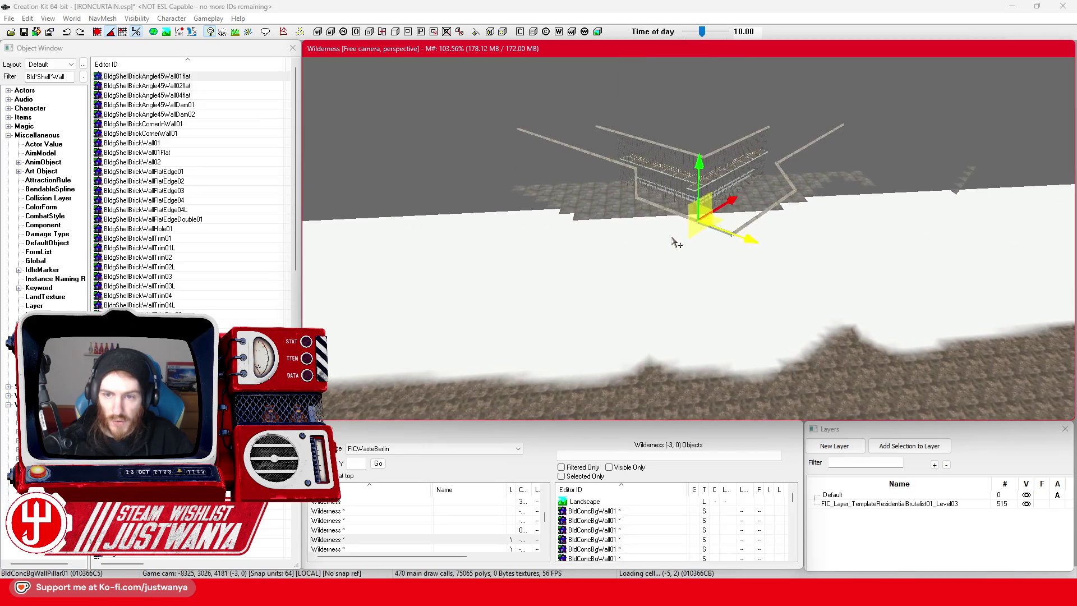
scroll(561, 230, up, 3)
scroll(586, 218, up, 1)
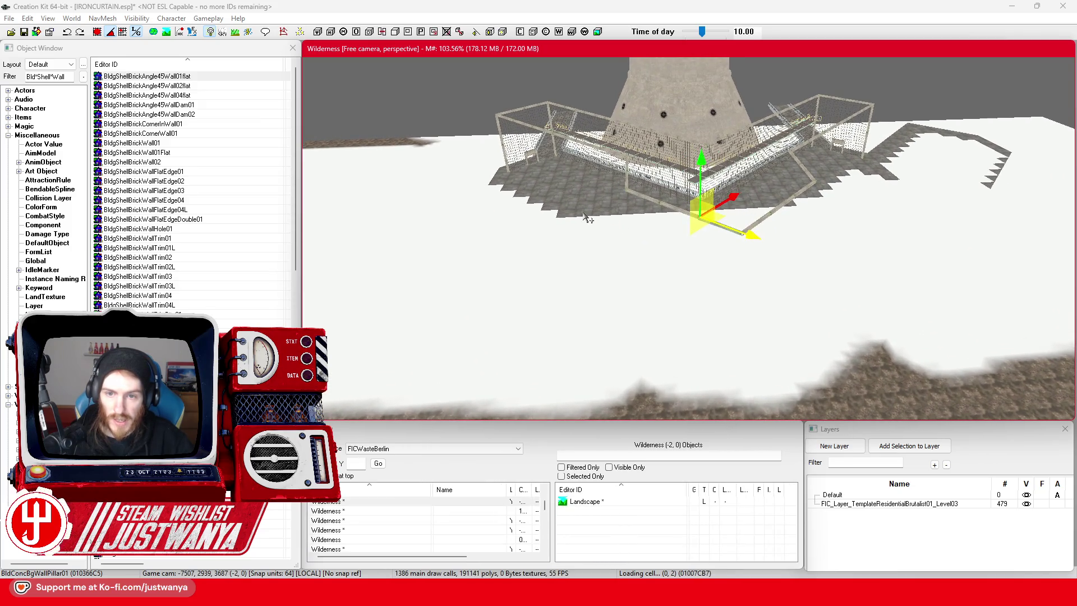
scroll(561, 241, up, 2)
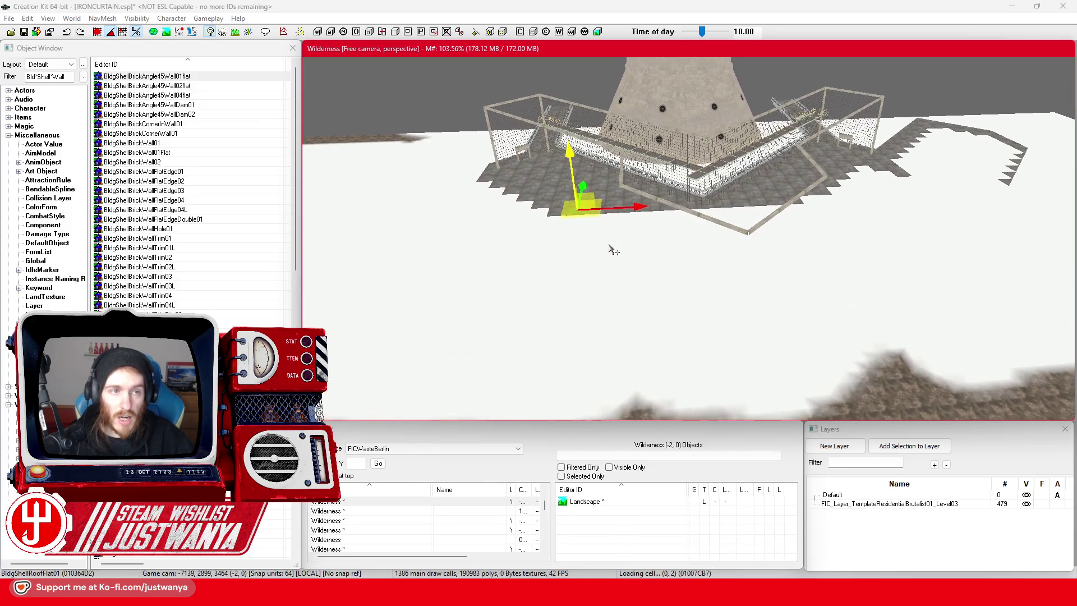
click(24, 34)
Select two flat roof pieces beside the wall.
scroll(473, 179, up, 2)
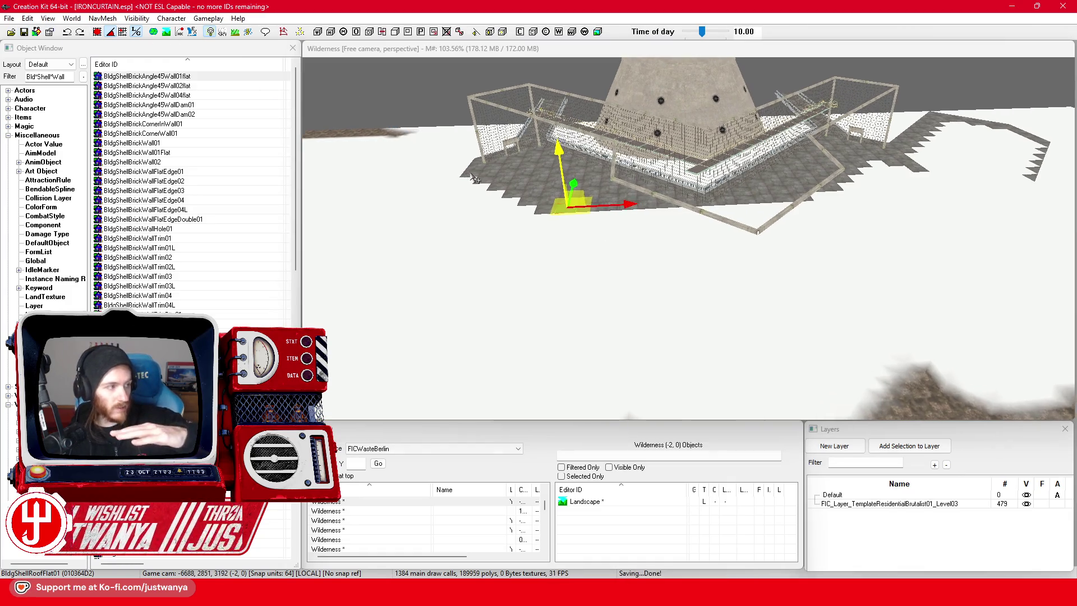
scroll(472, 169, up, 3)
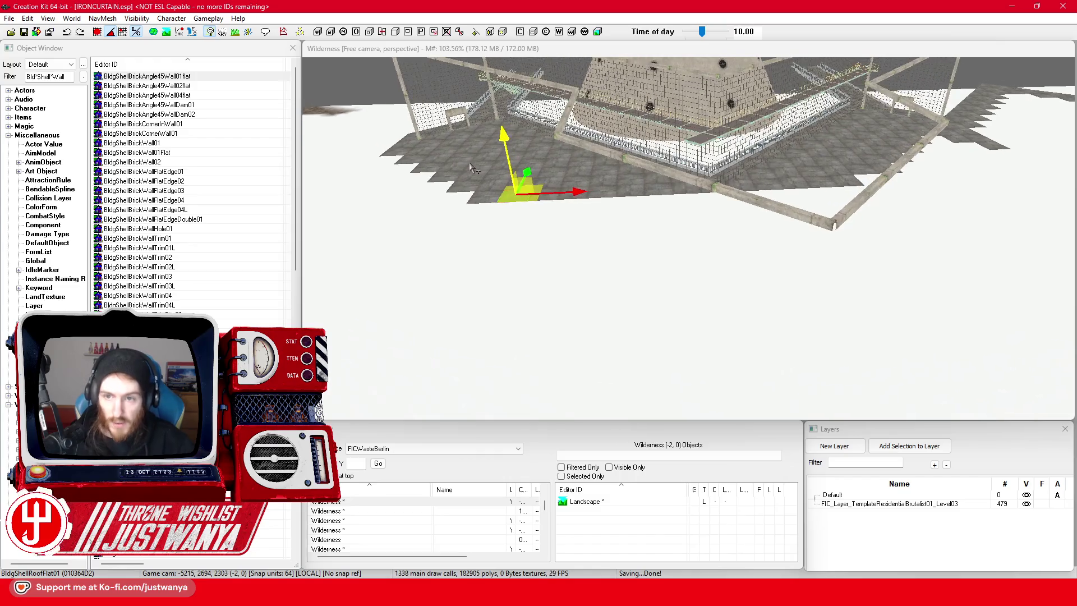
scroll(471, 166, up, 4)
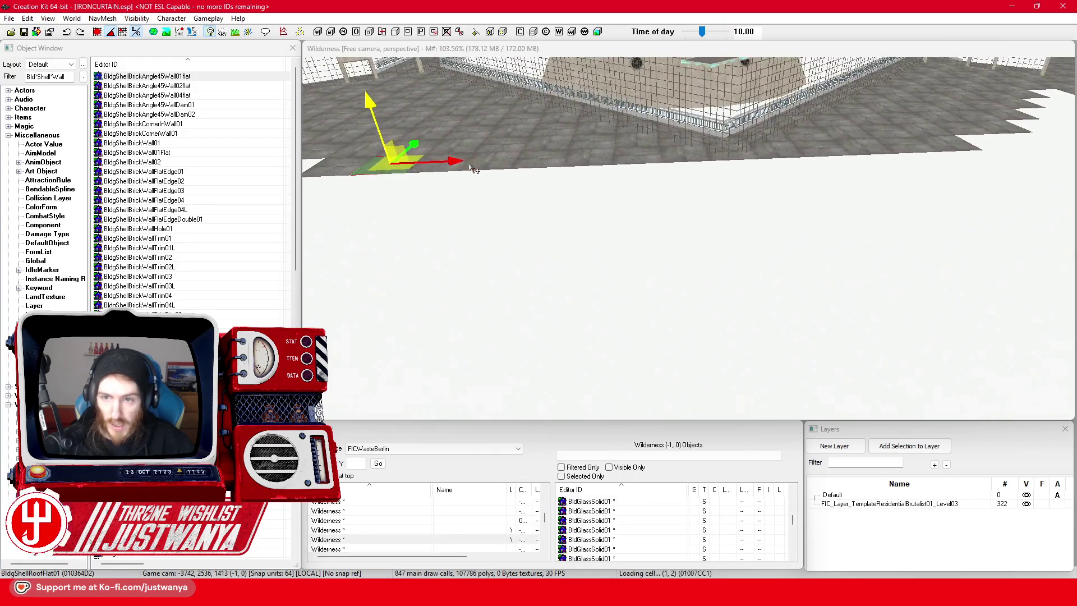
click(633, 197)
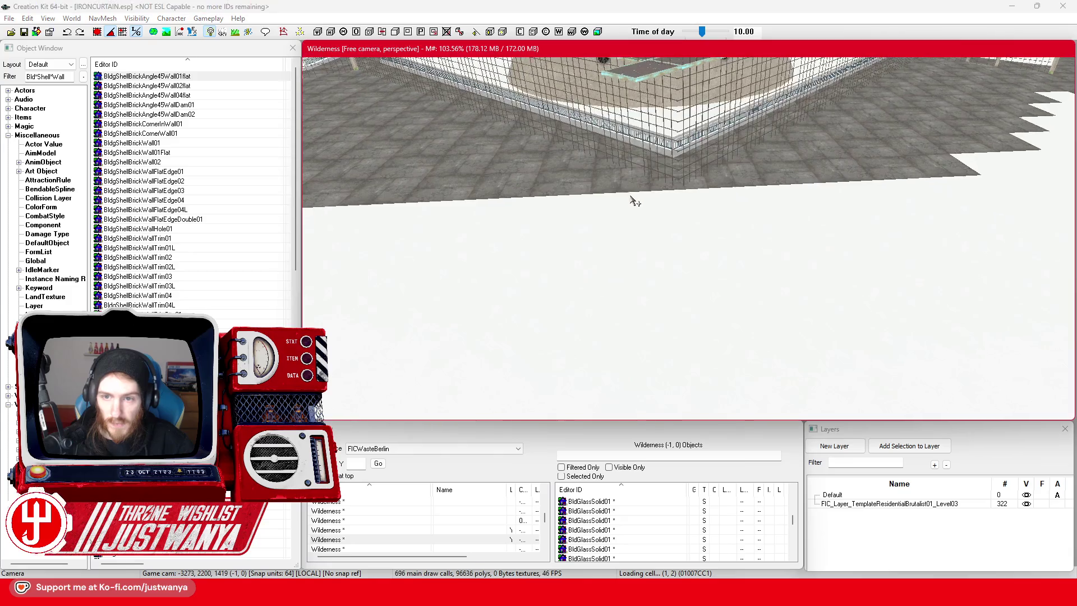
ctrl+click(701, 190)
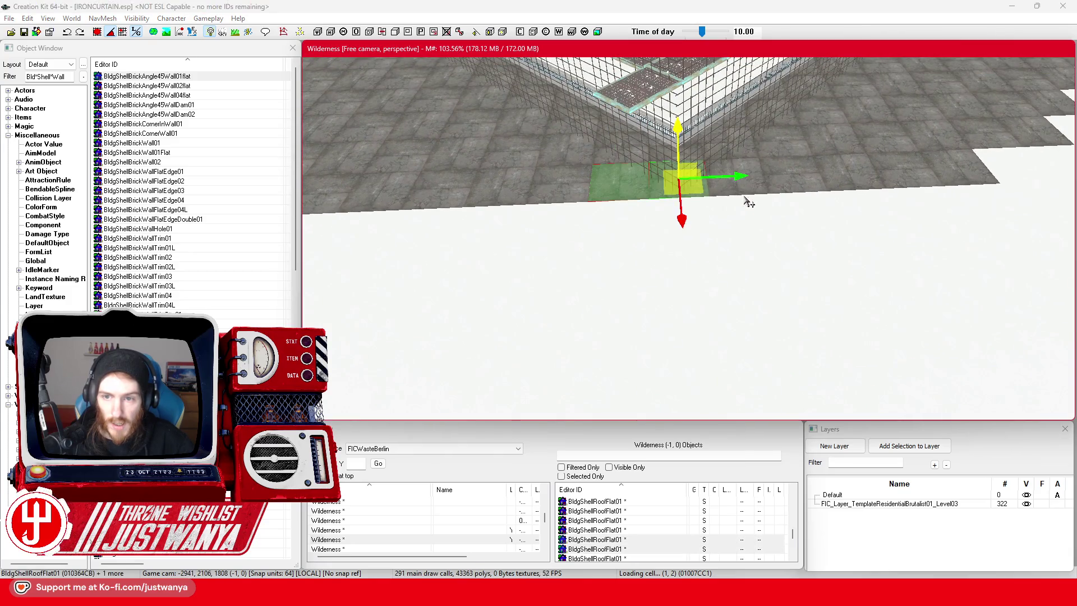
Add a third floor piece to the selection and slide all three out along the walkway.
ctrl+click(740, 188)
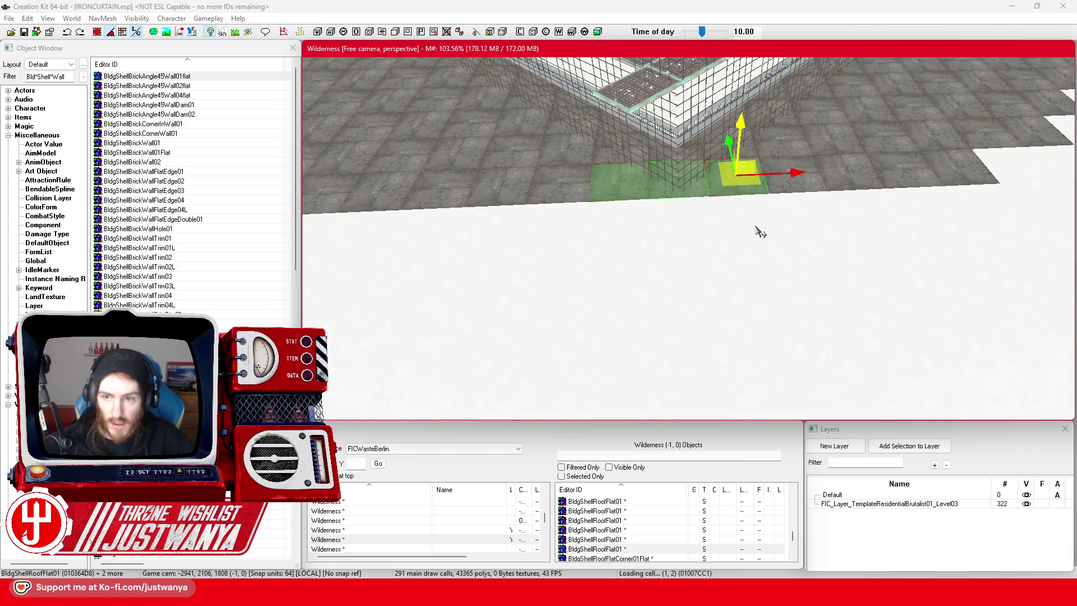
click(96, 33)
drag(729, 140, 755, 261)
drag(743, 222, 765, 338)
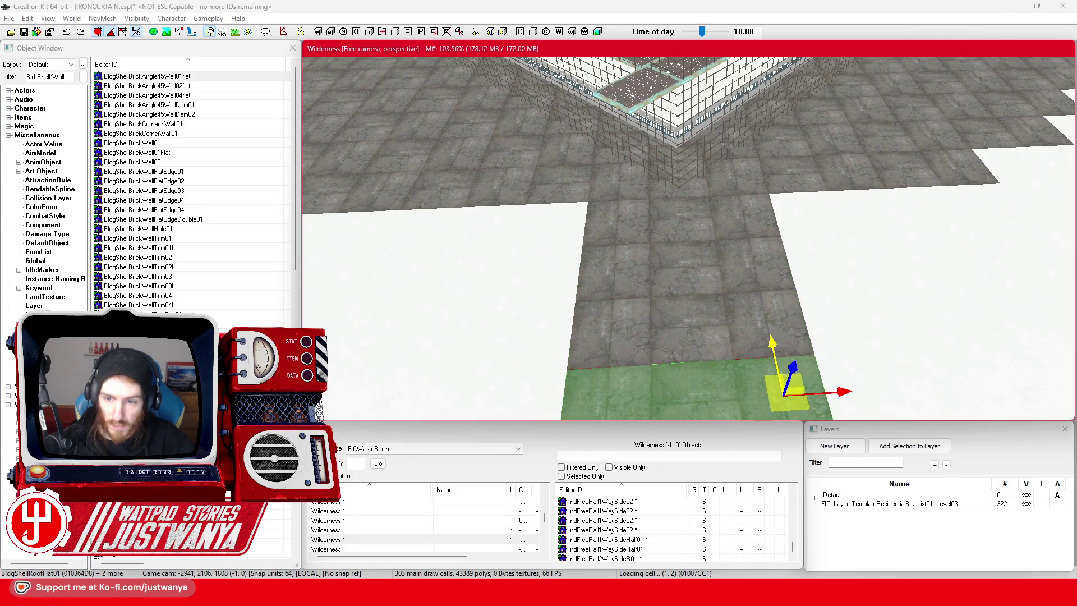
scroll(765, 338, up, 3)
drag(800, 219, 818, 241)
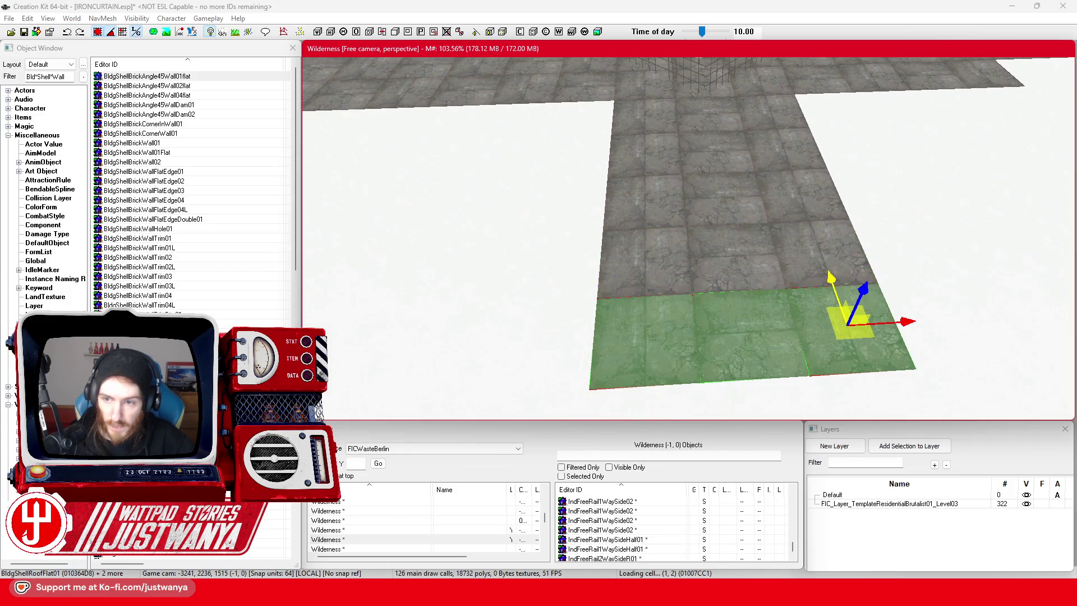
Shift the three floor pieces right until they line up with the walkway.
key(shift)
scroll(766, 254, down, 3)
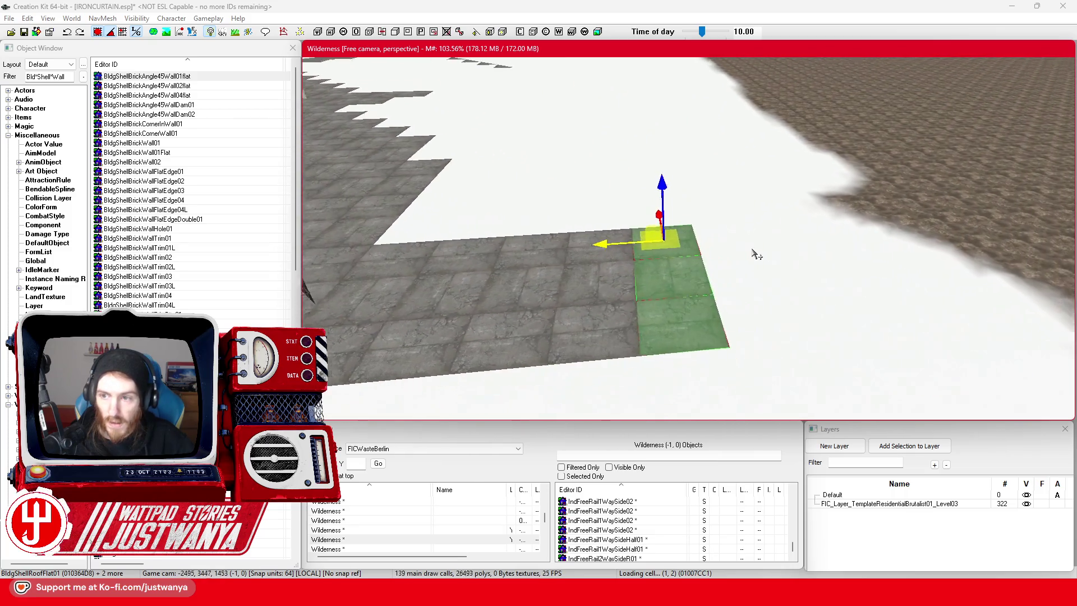
drag(724, 253, 774, 252)
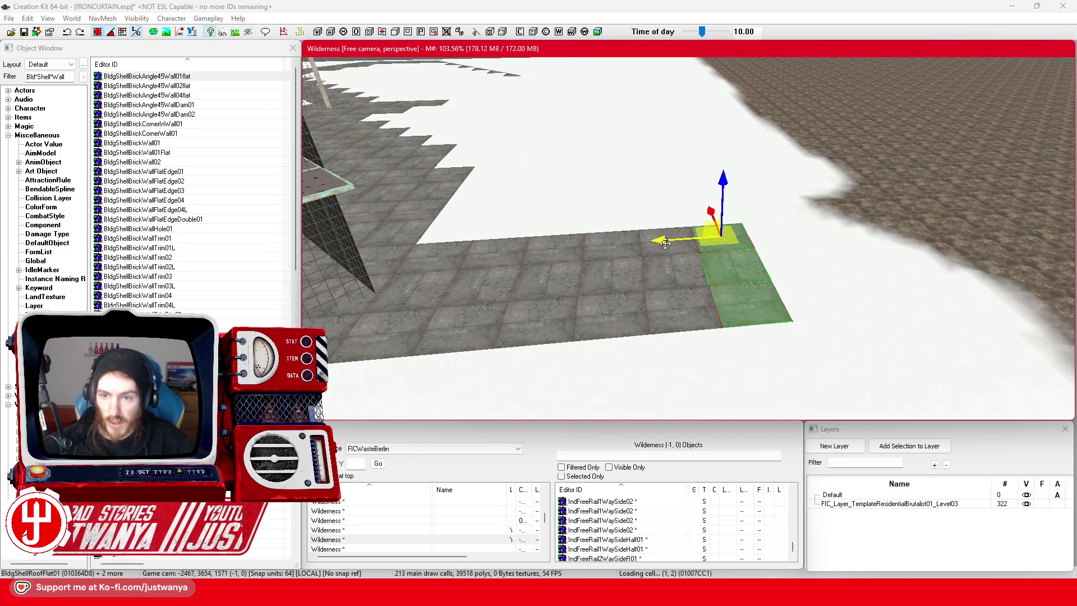
drag(665, 239, 715, 235)
scroll(705, 235, down, 3)
key(shift)
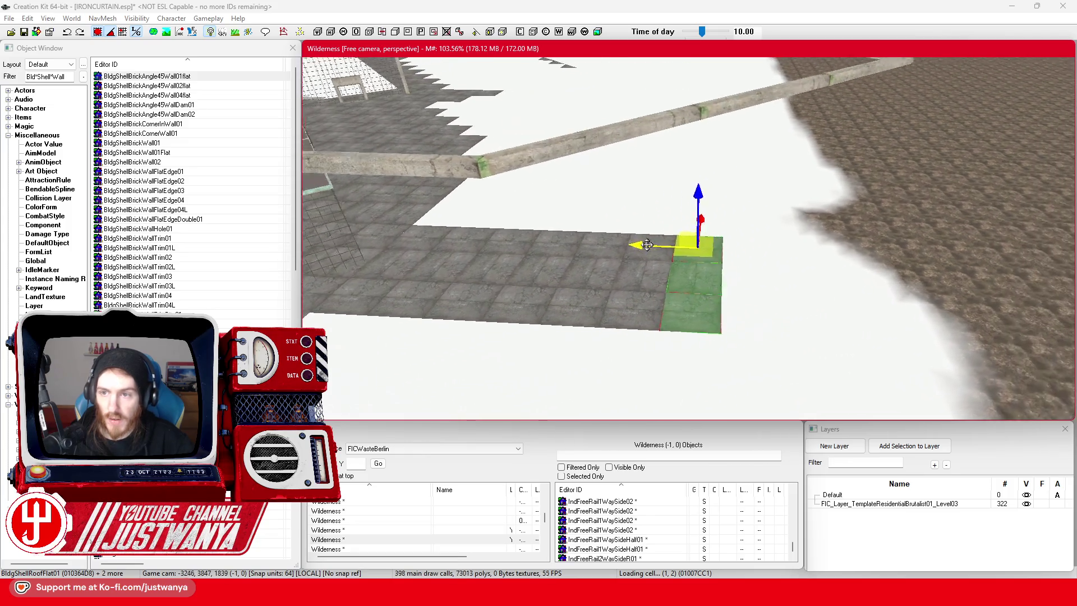
mouse_move(623, 278)
mouse_down()
mouse_move(721, 282)
mouse_move(654, 277)
mouse_move(676, 284)
mouse_up()
key(shift)
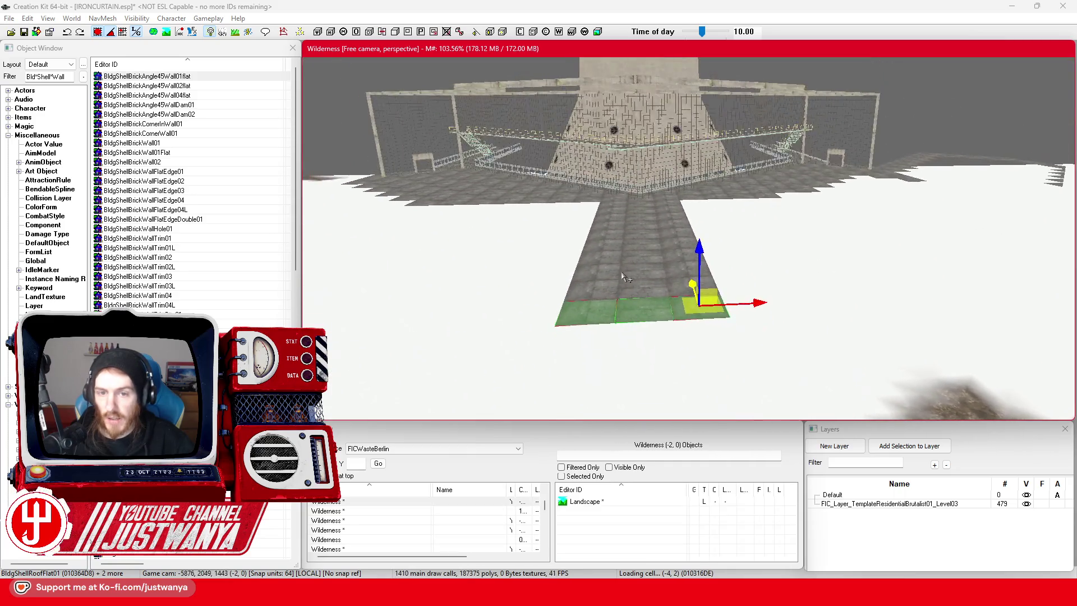
drag(626, 292, 643, 336)
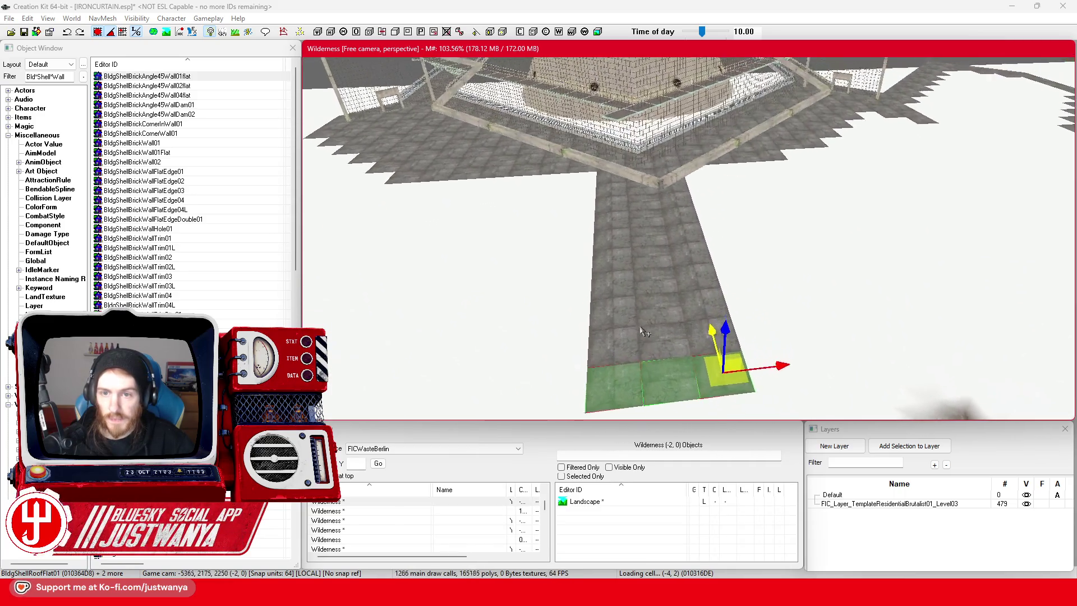
Select the BldConcBgWallPillar01 at the railing corner and move it down-left along the ground.
click(675, 205)
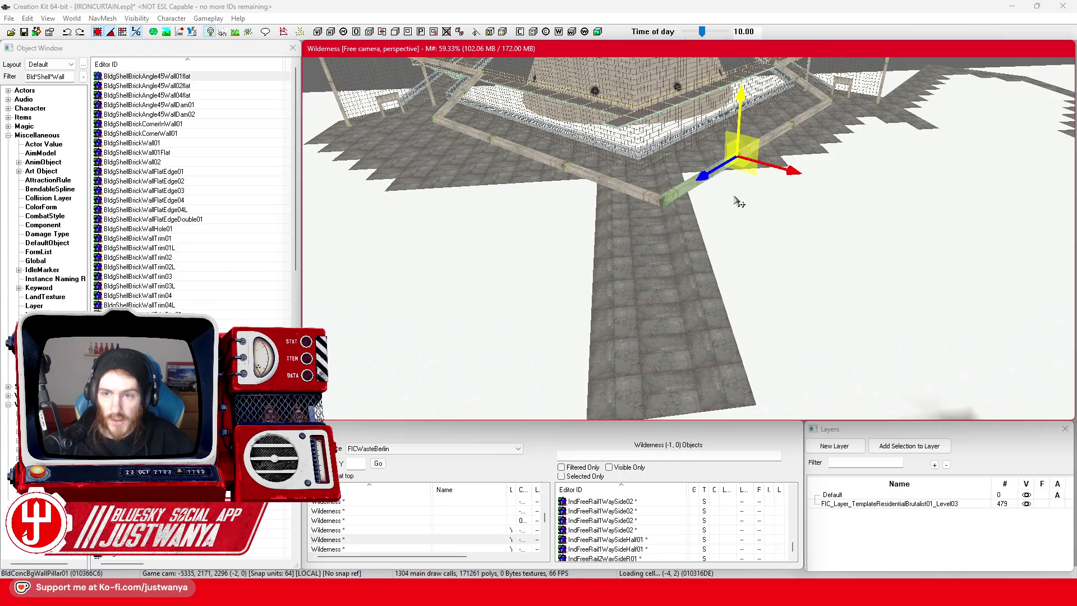
key(e)
key(w)
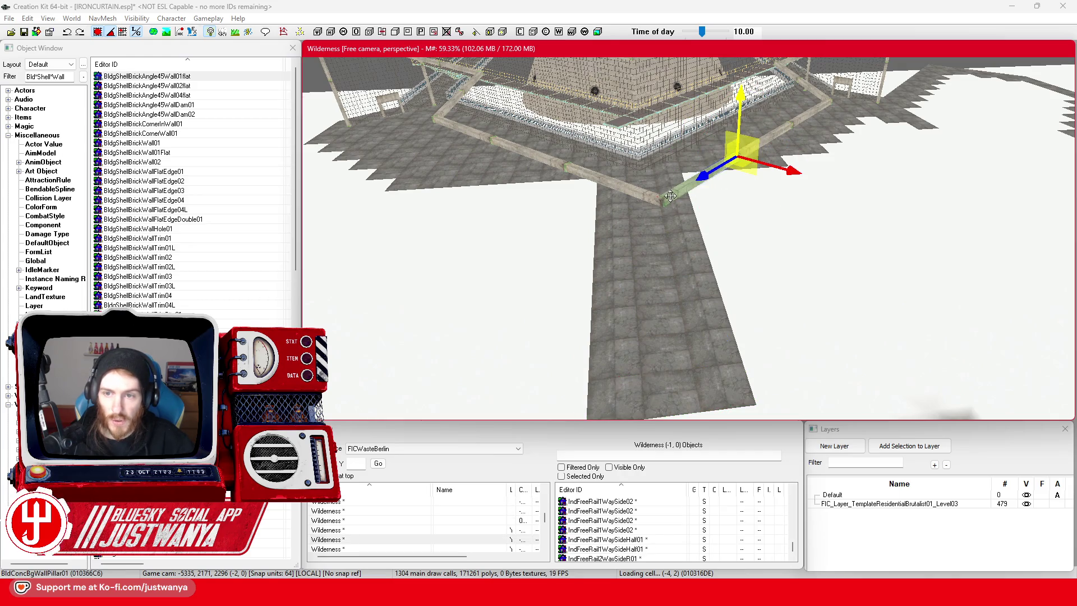
drag(640, 210, 565, 257)
Check the pillar's 3D Data position and rotation in the Reference window and confirm with OK.
double_click(533, 282)
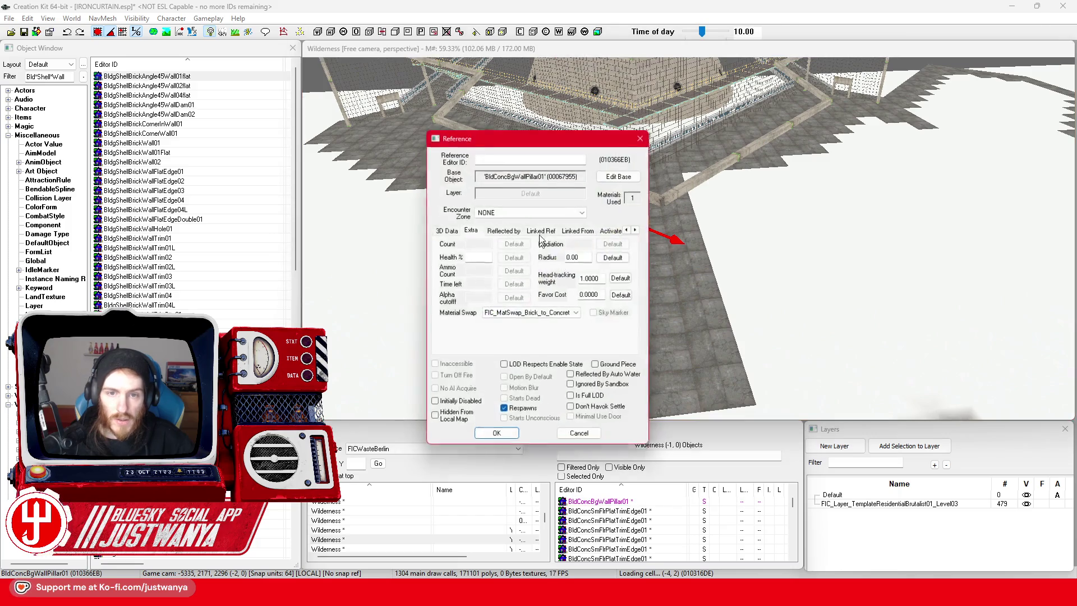
click(443, 230)
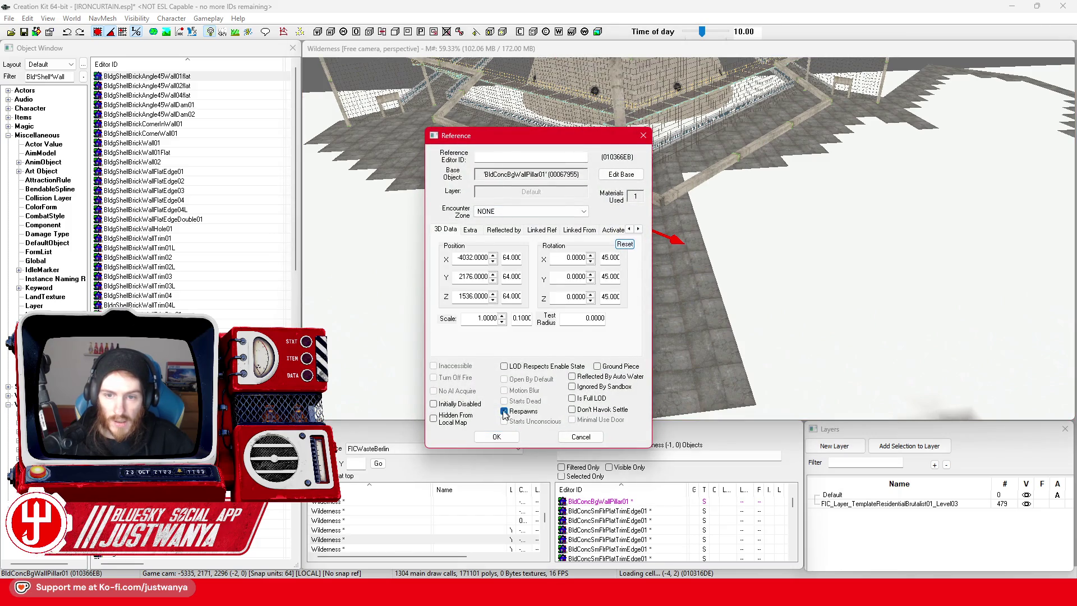
click(494, 438)
click(627, 131)
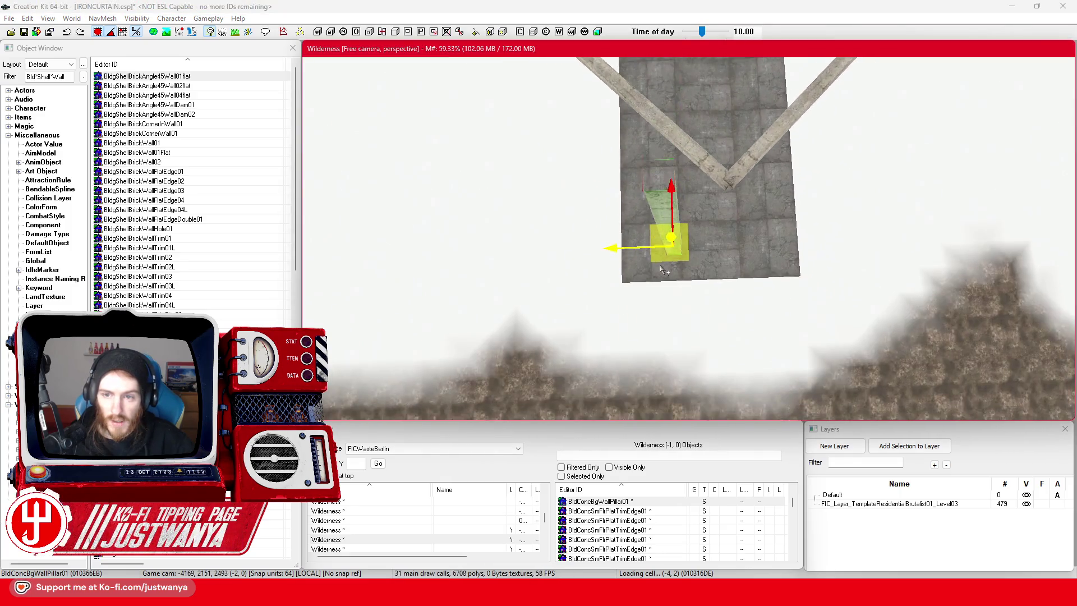
Rotate the pillar upright and move it lower and to the right.
mouse_move(667, 247)
mouse_down()
mouse_move(701, 247)
mouse_move(705, 160)
mouse_move(540, 175)
mouse_up()
click(93, 30)
scroll(540, 169, up, 5)
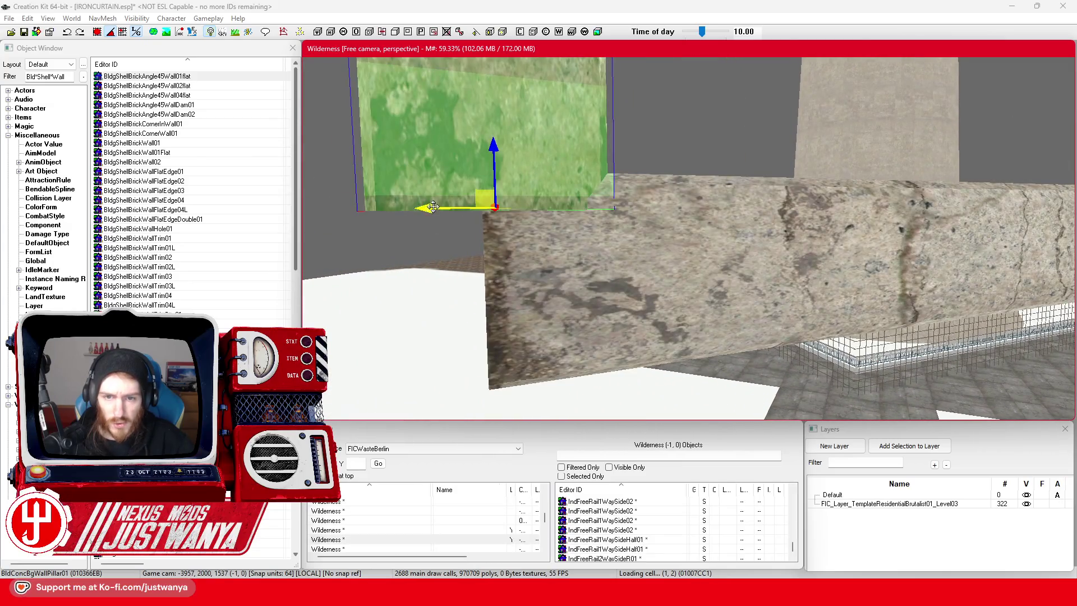
drag(449, 197, 521, 247)
mouse_move(517, 204)
mouse_down()
mouse_move(499, 210)
mouse_move(503, 179)
mouse_move(594, 379)
mouse_up()
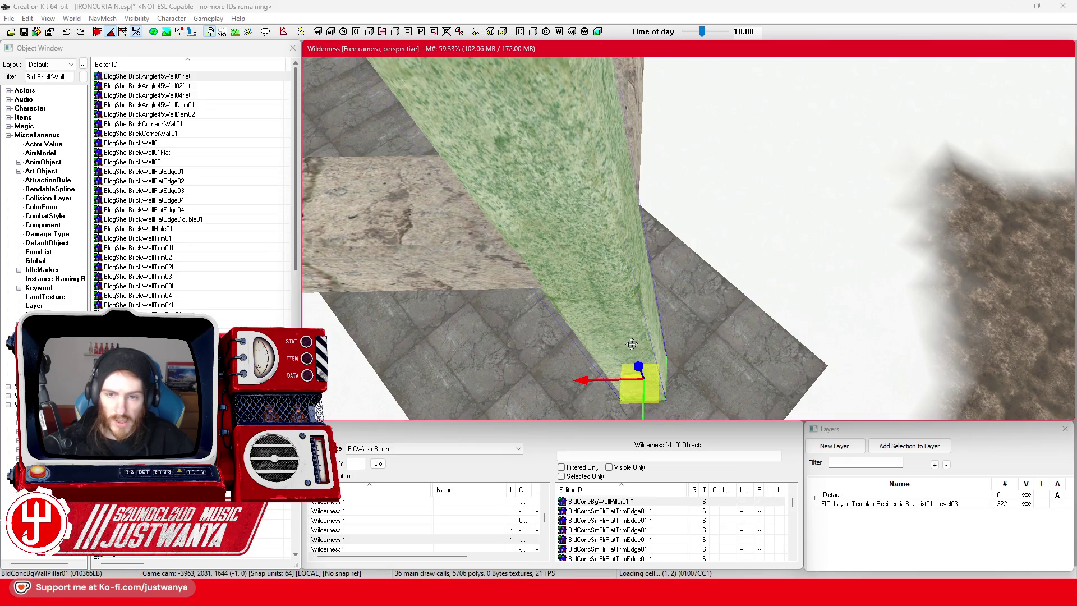
Raise and lower the pillar on its Z axis until it sits on the walkway floor.
scroll(631, 344, down, 5)
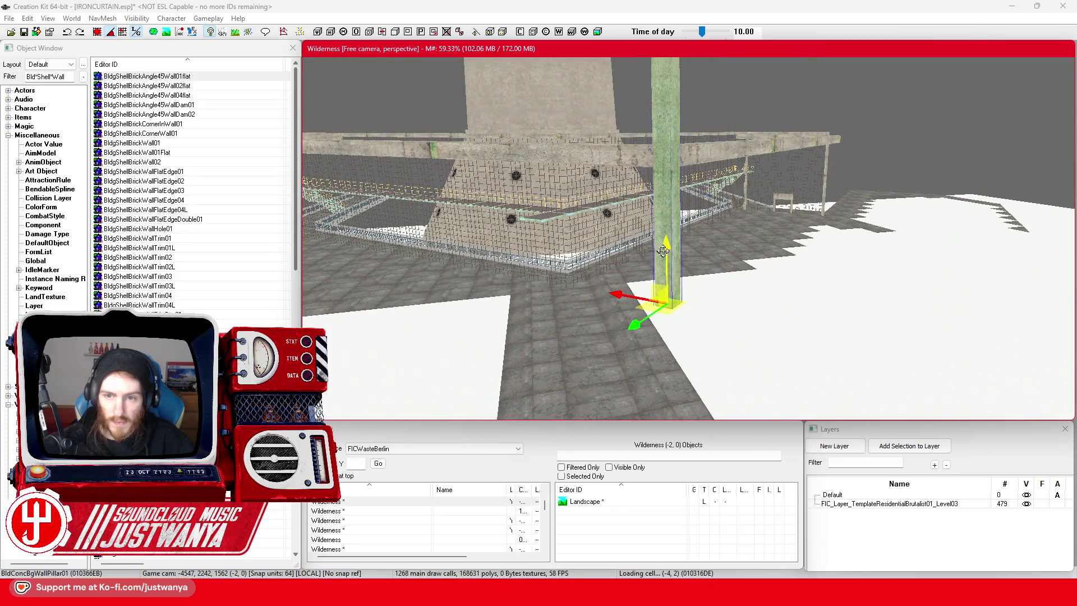
drag(664, 258, 662, 171)
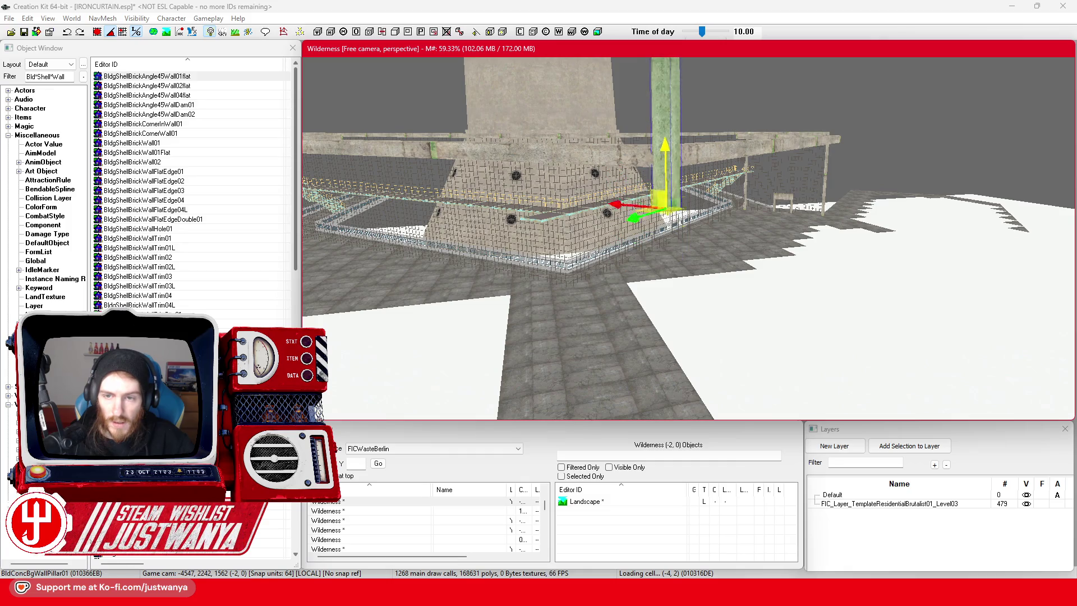
drag(663, 208, 668, 415)
scroll(667, 387, up, 5)
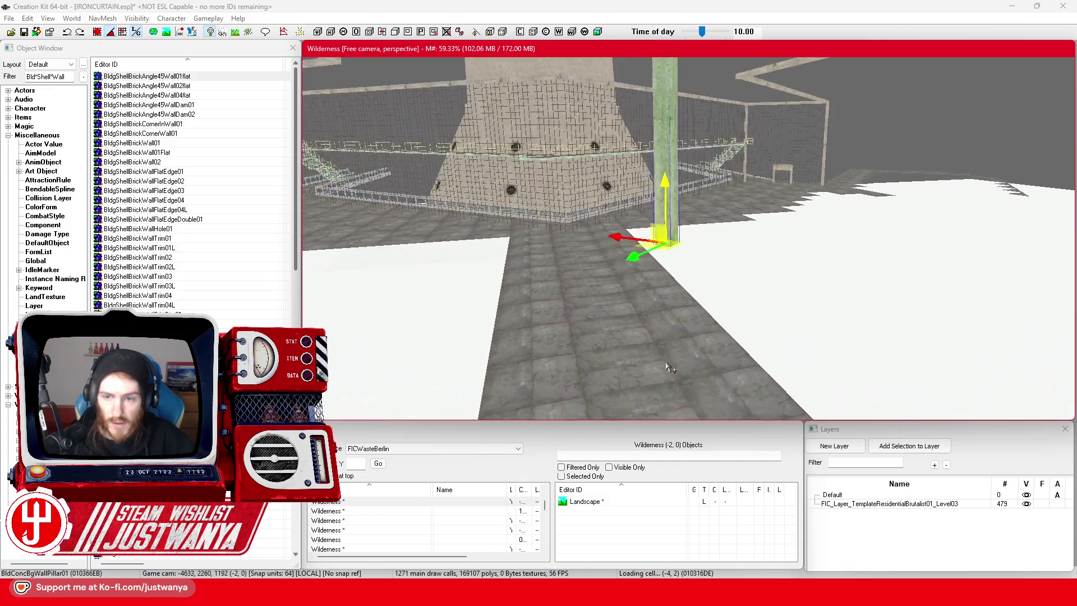
scroll(681, 114, up, 5)
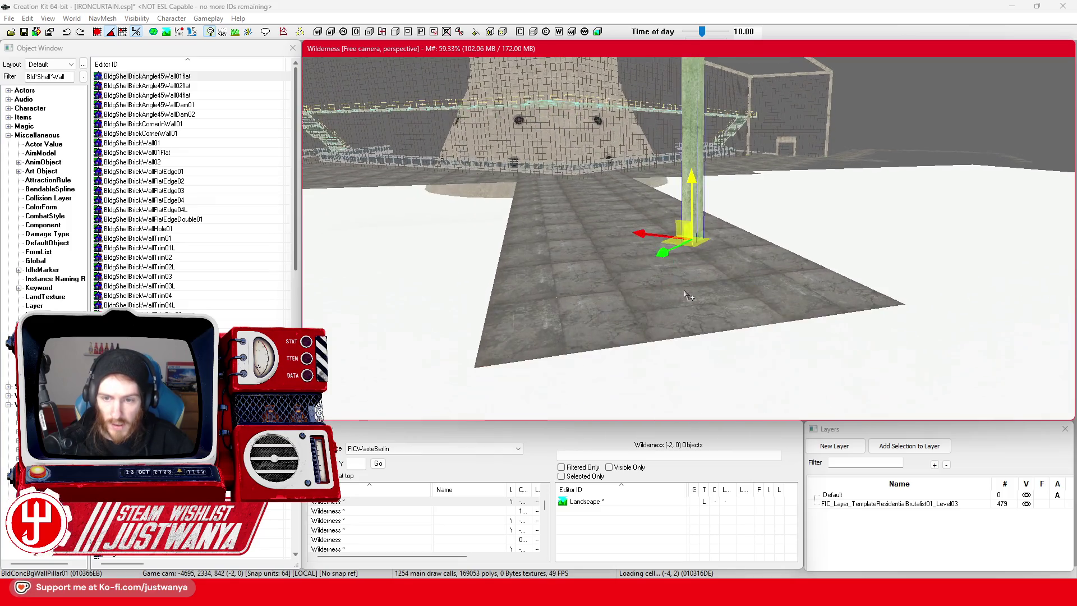
drag(698, 190, 698, 297)
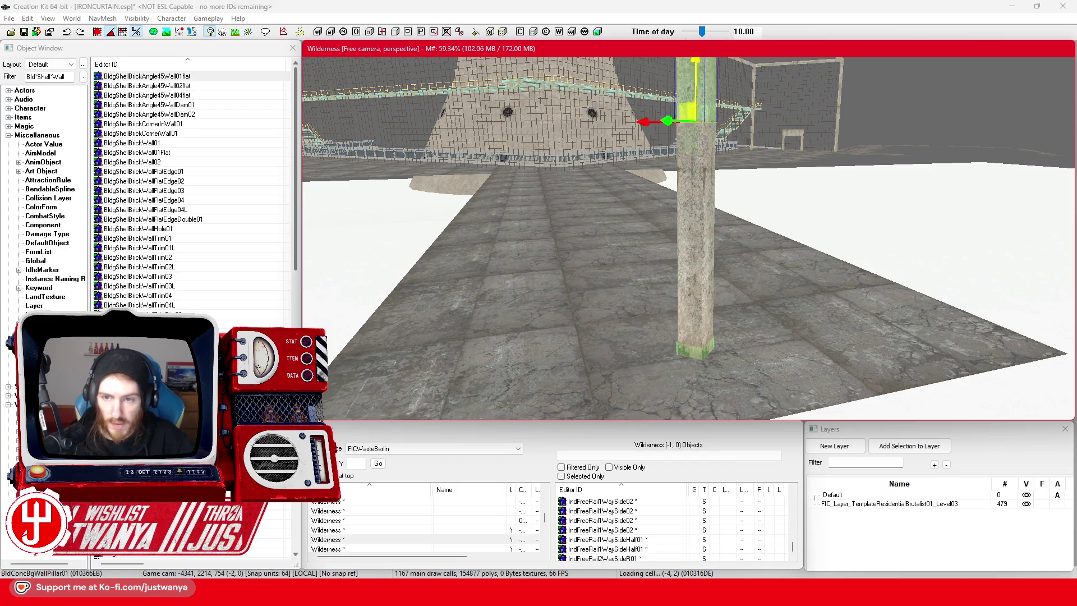
scroll(673, 323, down, 3)
mouse_move(673, 323)
mouse_down()
mouse_move(666, 146)
mouse_move(676, 106)
mouse_up()
scroll(666, 147, up, 3)
scroll(665, 146, up, 1)
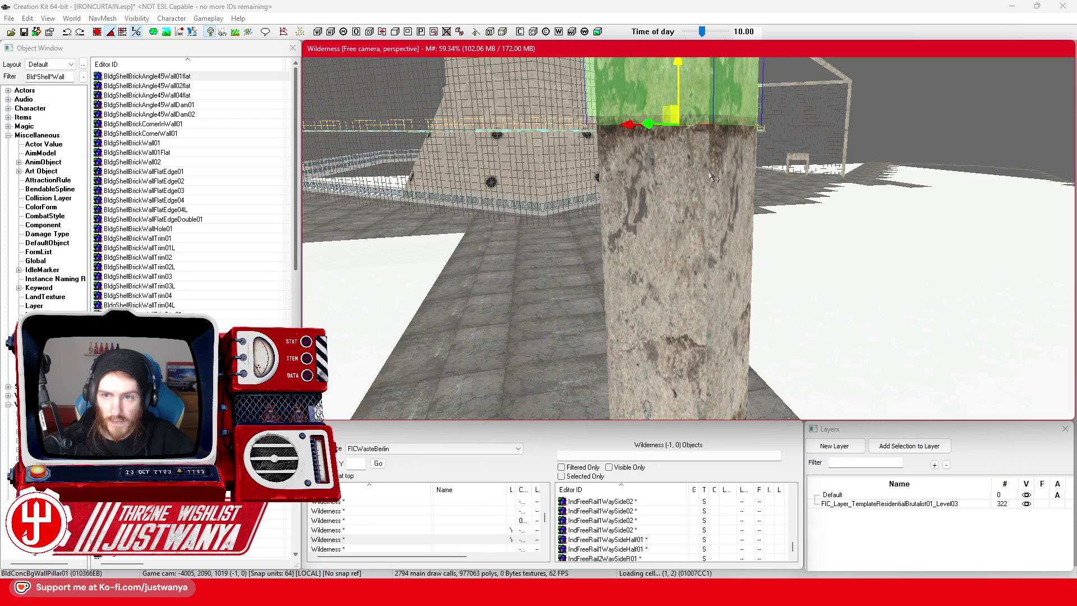
scroll(715, 176, down, 5)
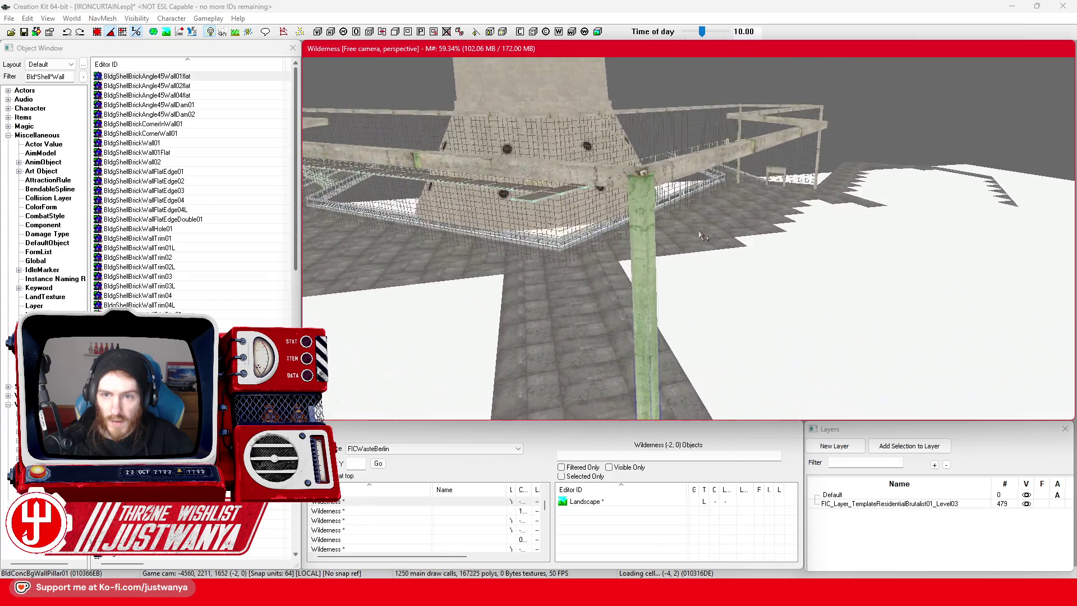
Recentre and orbit above to verify the pillar's placement, then select the corner glass panel.
key(f)
mouse_move(692, 179)
mouse_down()
mouse_move(693, 112)
mouse_move(682, 187)
mouse_up()
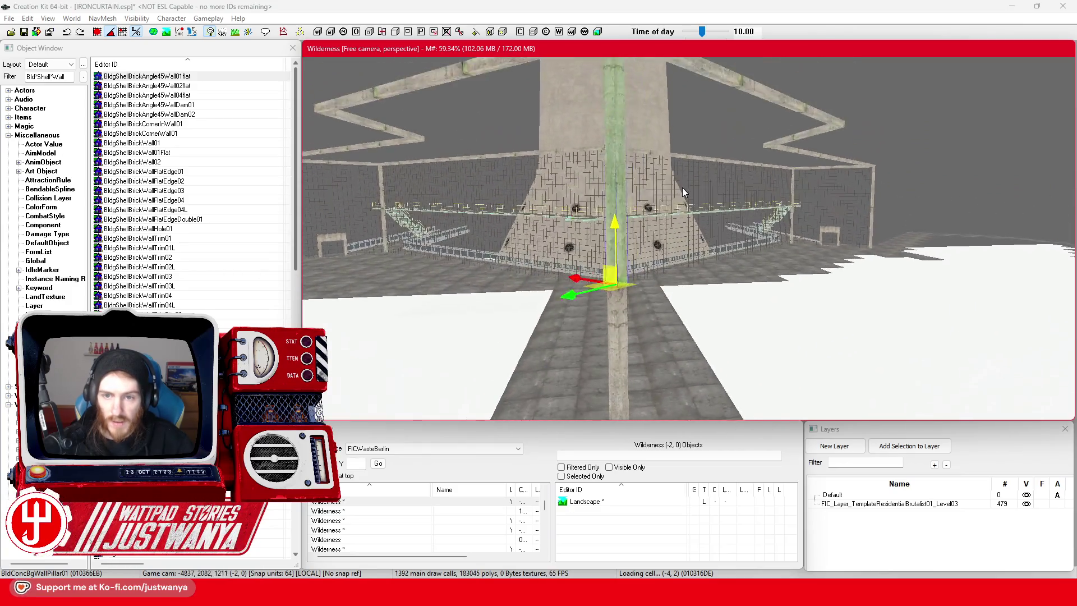
scroll(683, 188, down, 5)
mouse_move(782, 152)
mouse_down()
mouse_move(734, 203)
mouse_move(910, 328)
mouse_move(883, 361)
mouse_move(675, 308)
mouse_move(605, 360)
mouse_up()
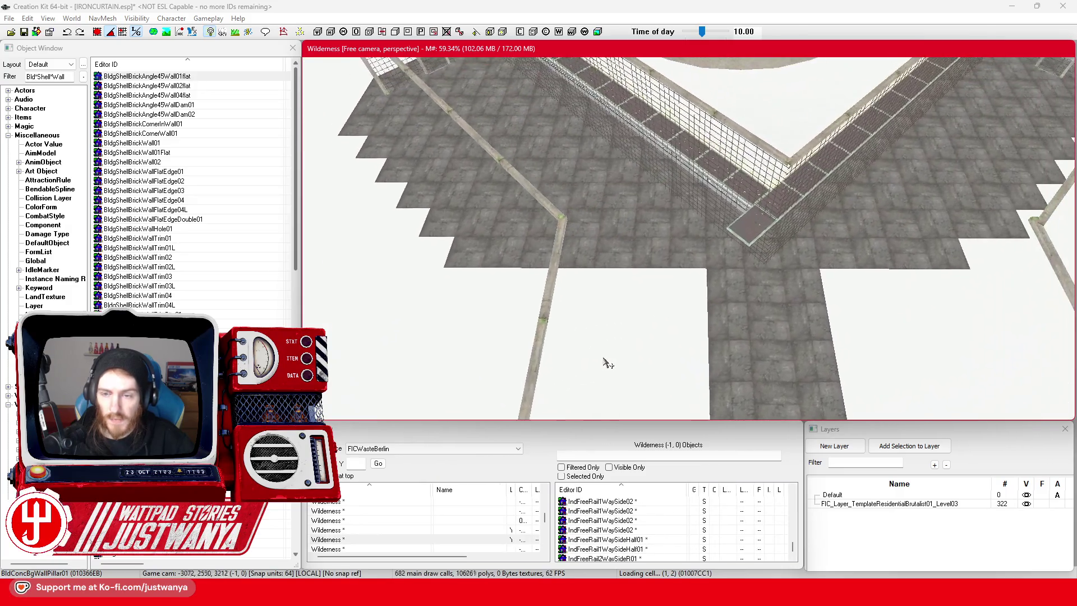
click(764, 197)
Focus on the selected glass panel, raise it, and view it head-on.
key(f)
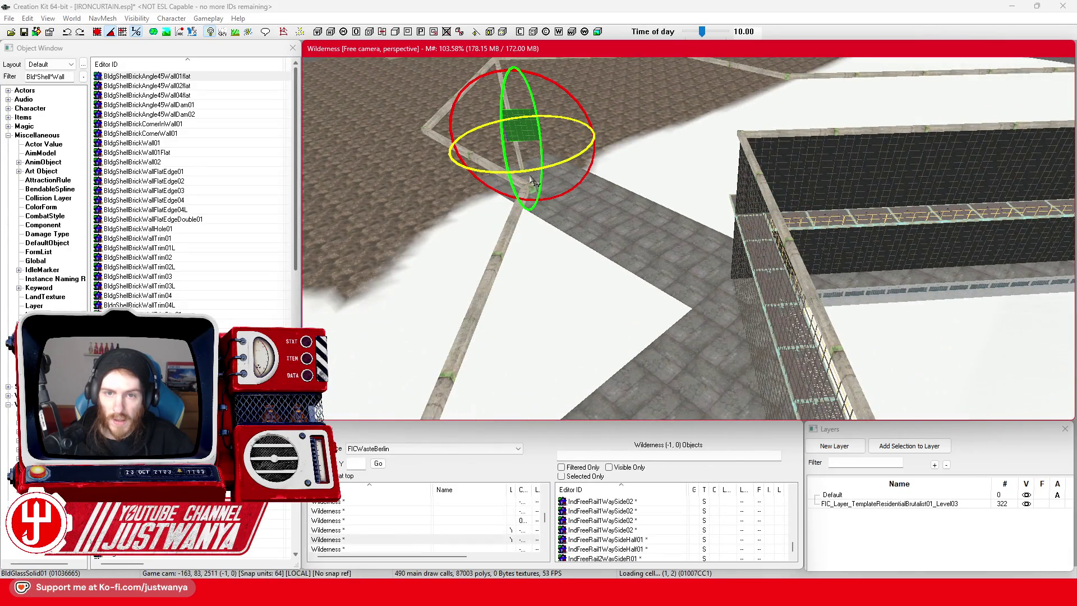
mouse_move(530, 168)
mouse_down()
mouse_move(601, 174)
mouse_move(620, 236)
mouse_move(828, 131)
mouse_up()
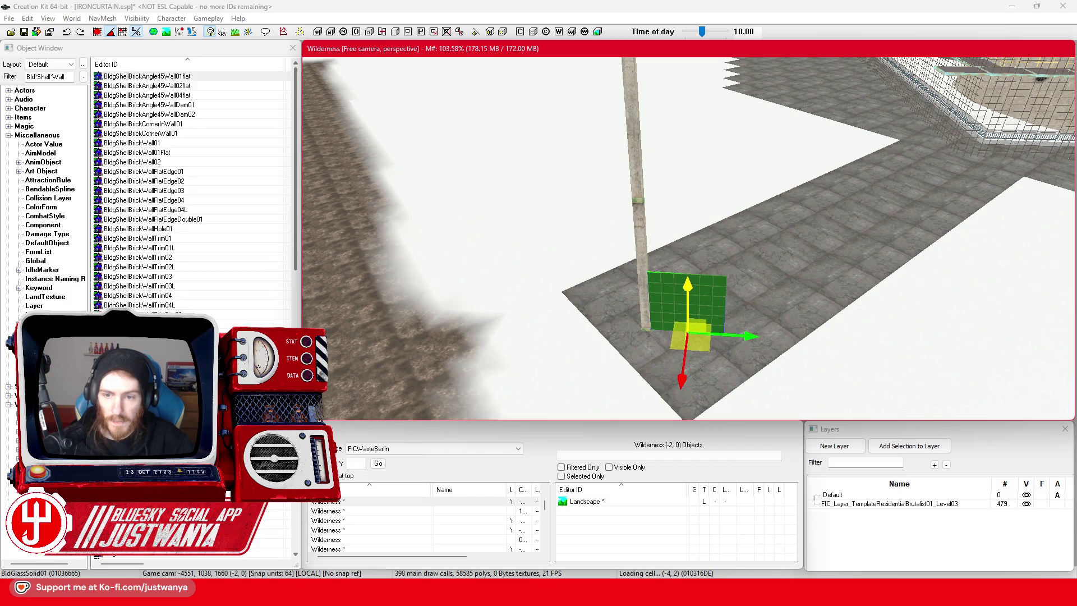
drag(688, 296, 688, 229)
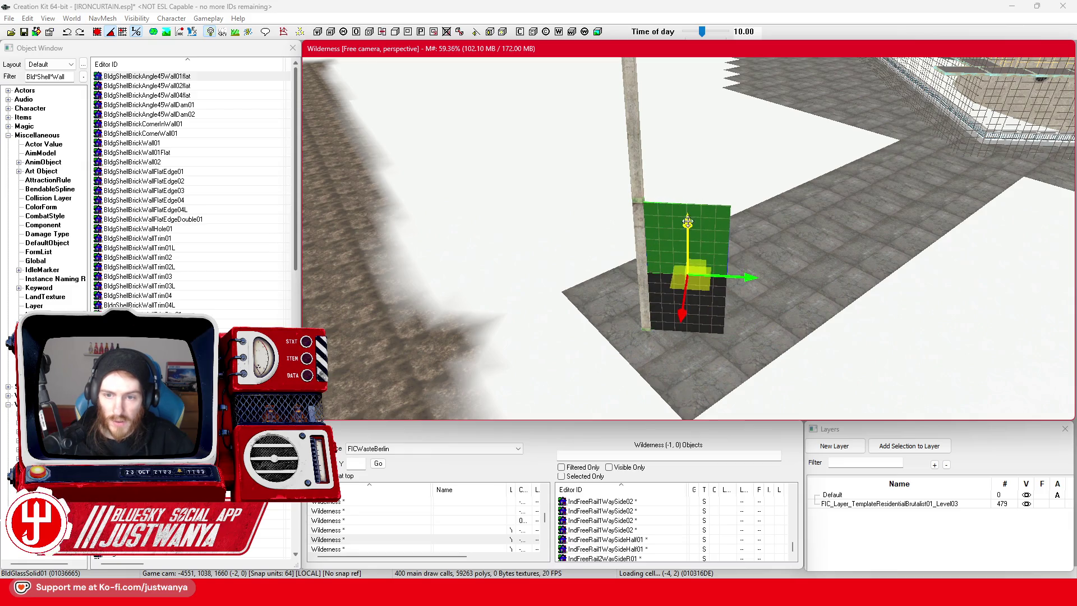
scroll(672, 325, up, 3)
scroll(673, 324, up, 4)
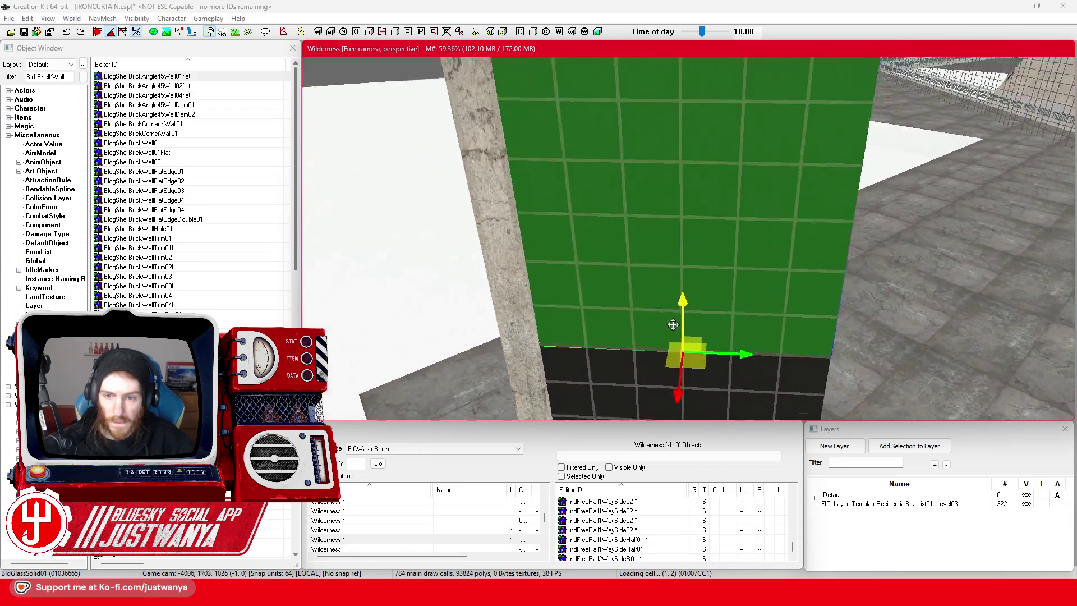
key(c)
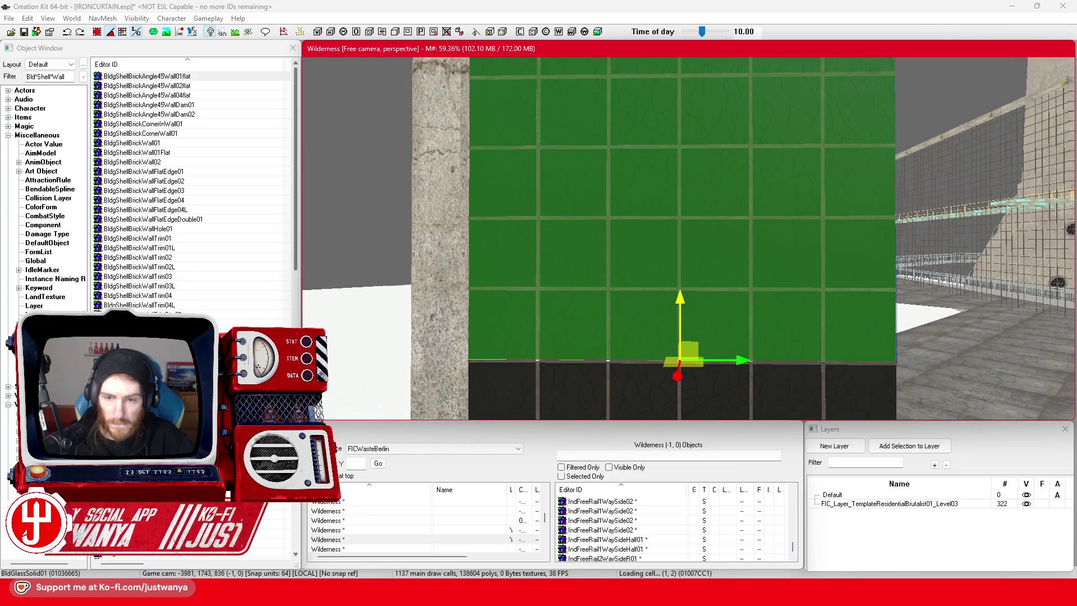
scroll(648, 308, down, 5)
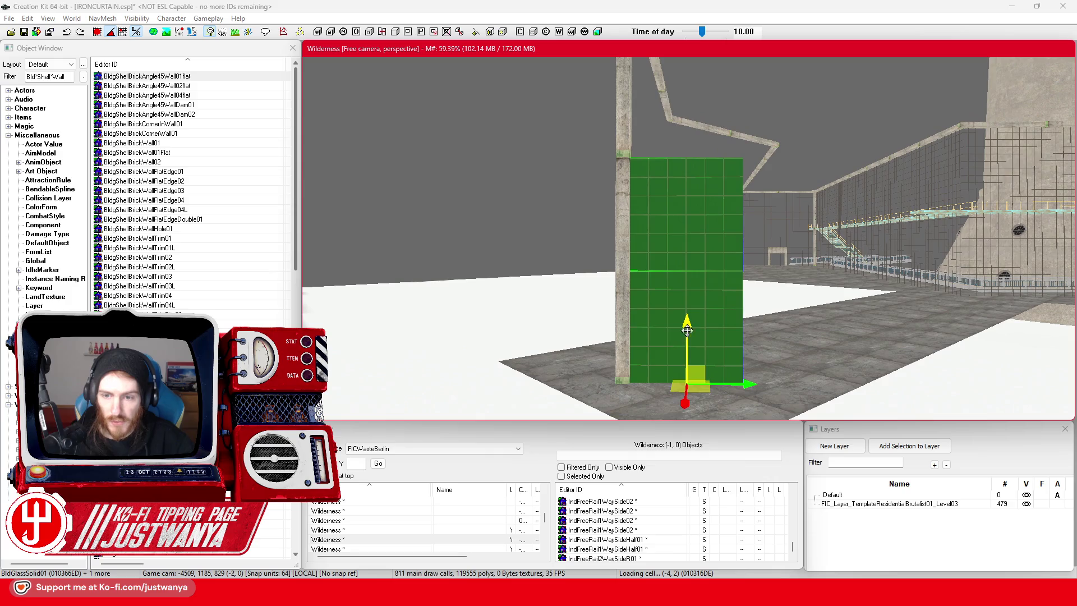
scroll(687, 331, up, 5)
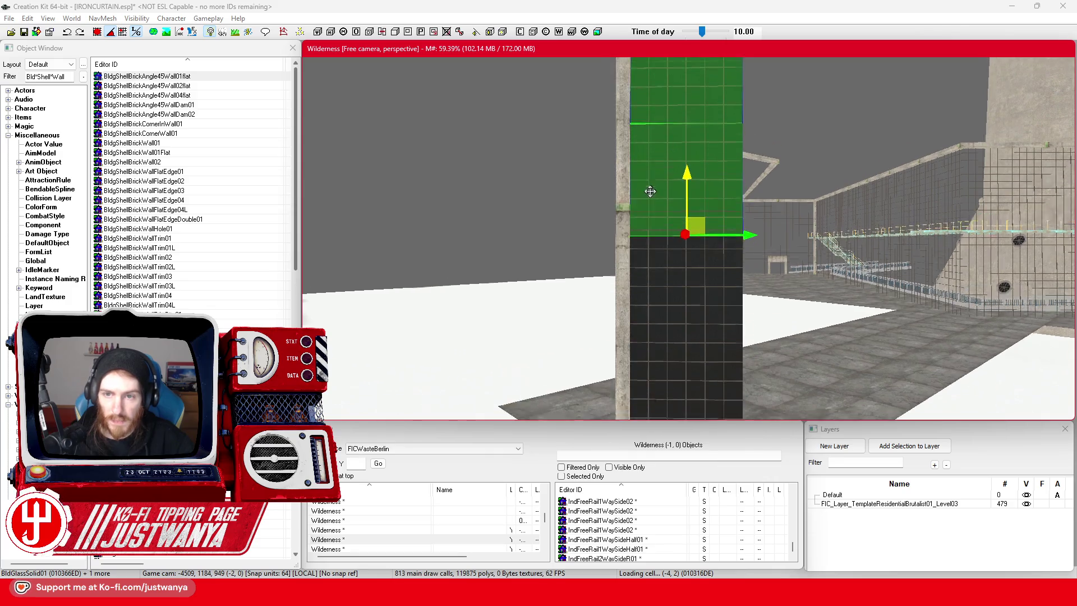
scroll(650, 254, up, 2)
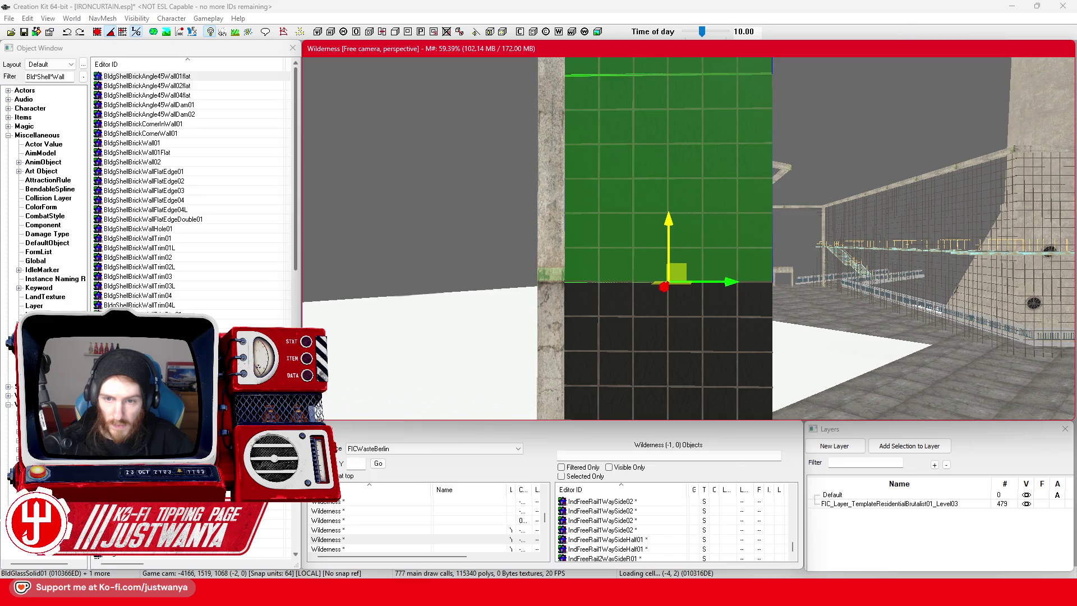
scroll(663, 247, down, 3)
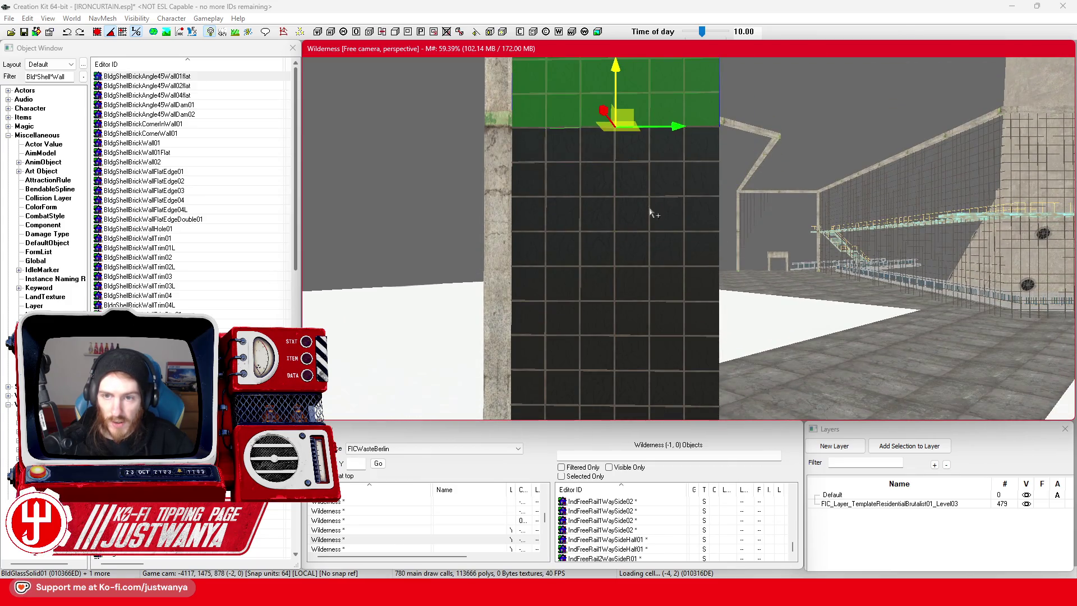
Add the two lower BldGlassSolid01 panels to the selection and slide them right along X.
ctrl+click(650, 213)
ctrl+click(673, 373)
scroll(664, 351, down, 3)
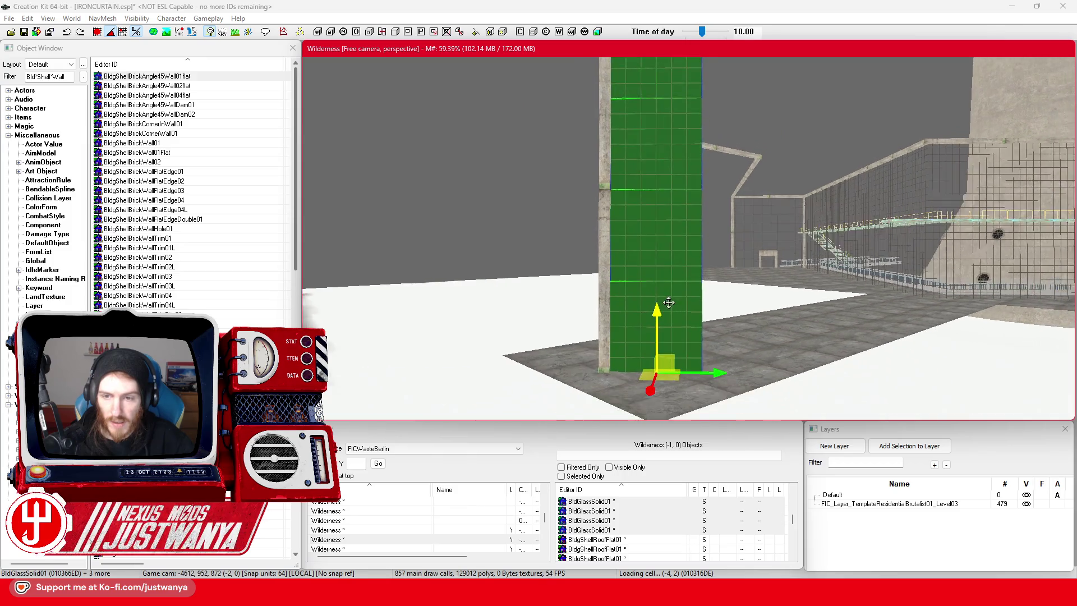
scroll(669, 302, up, 4)
drag(668, 330, 796, 327)
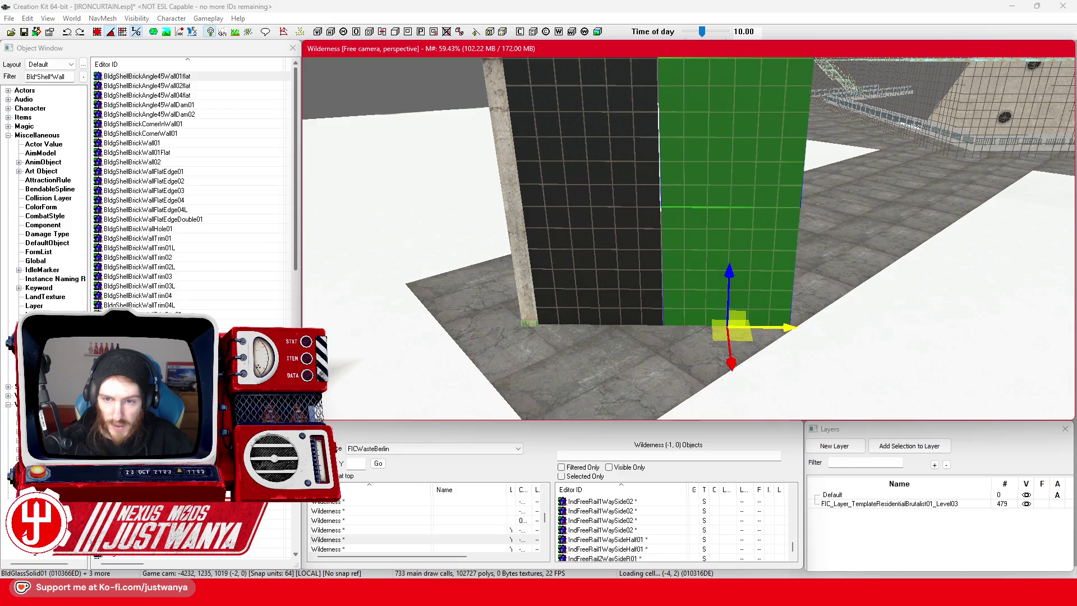
scroll(791, 326, down, 5)
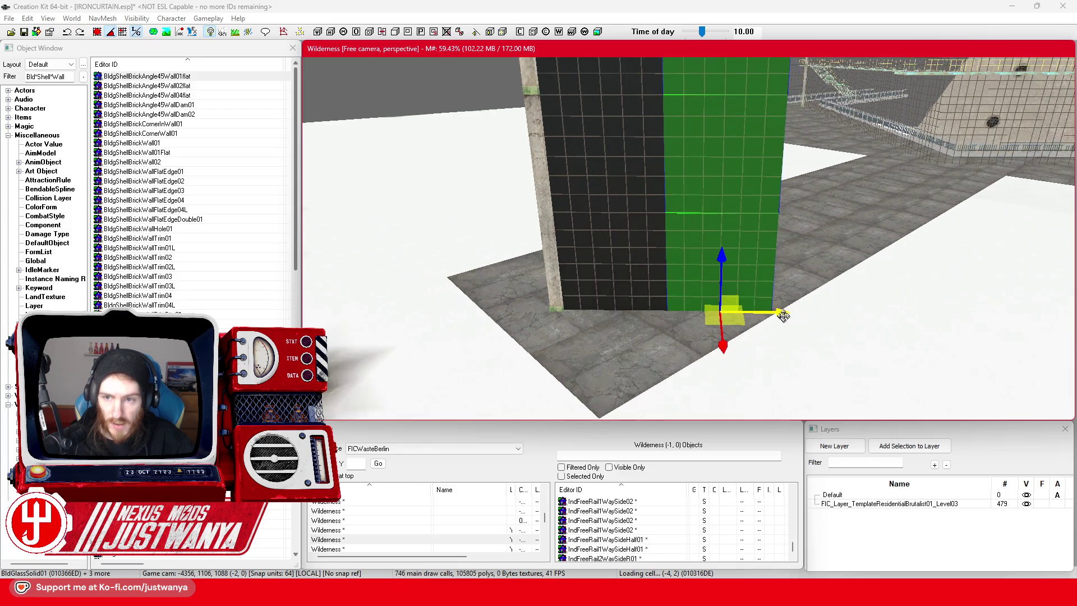
Slide the glass panels along X flush with the wall's end, then select the end pillar.
drag(634, 408, 732, 405)
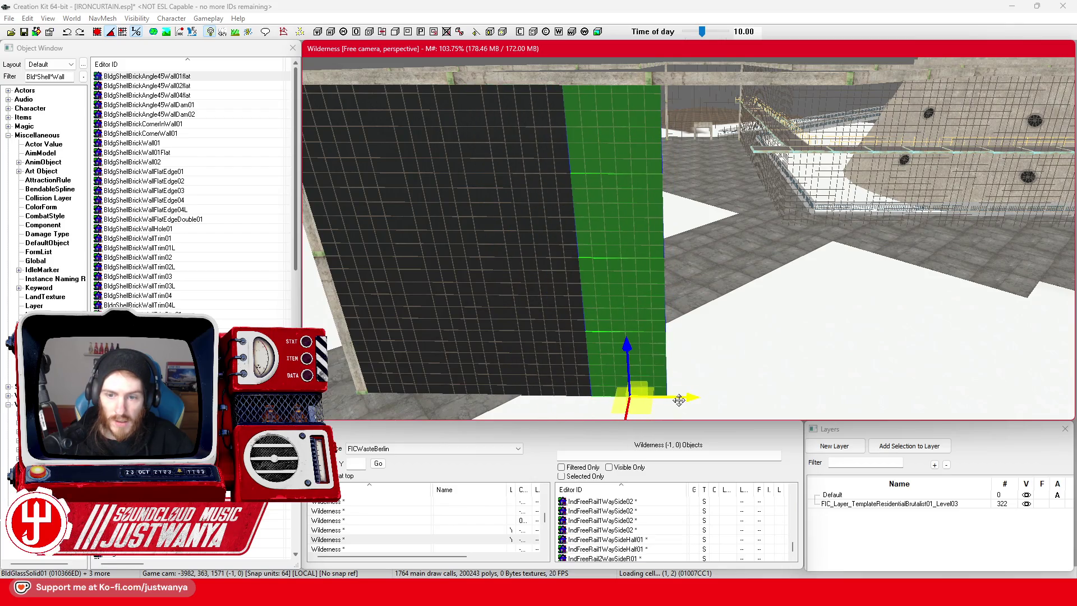
drag(635, 409, 707, 409)
mouse_move(841, 408)
mouse_down()
mouse_move(734, 408)
mouse_move(765, 400)
mouse_up()
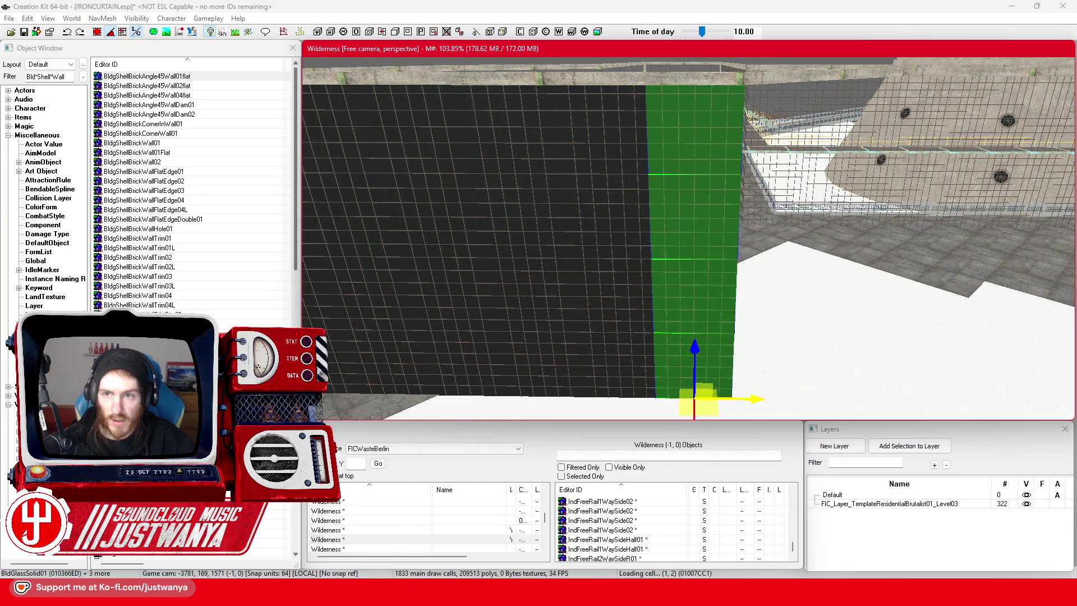
key(shift)
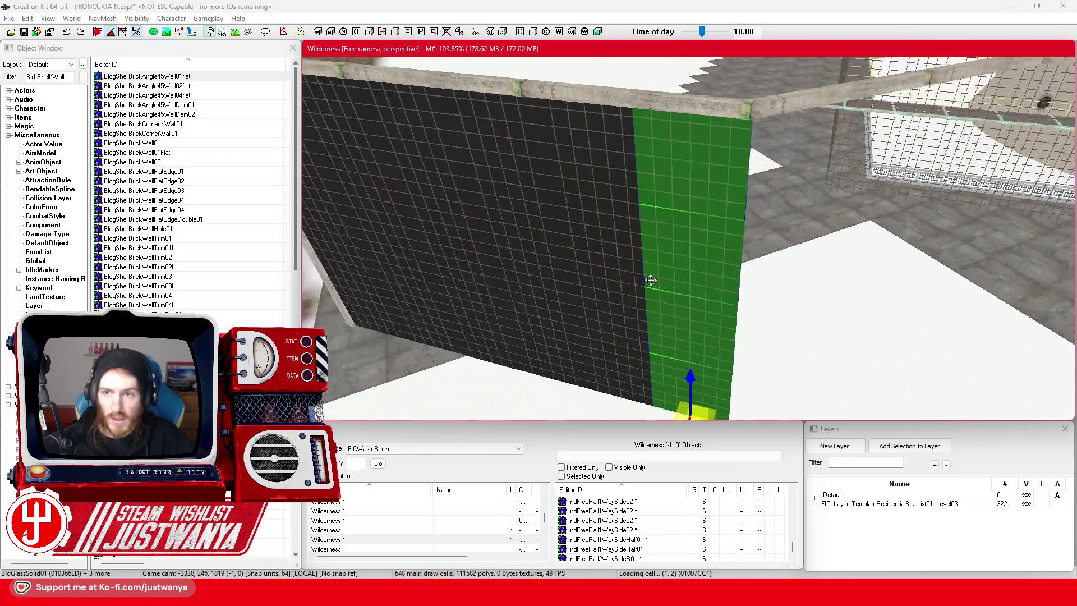
scroll(650, 278, up, 2)
drag(698, 402, 696, 402)
scroll(721, 339, up, 2)
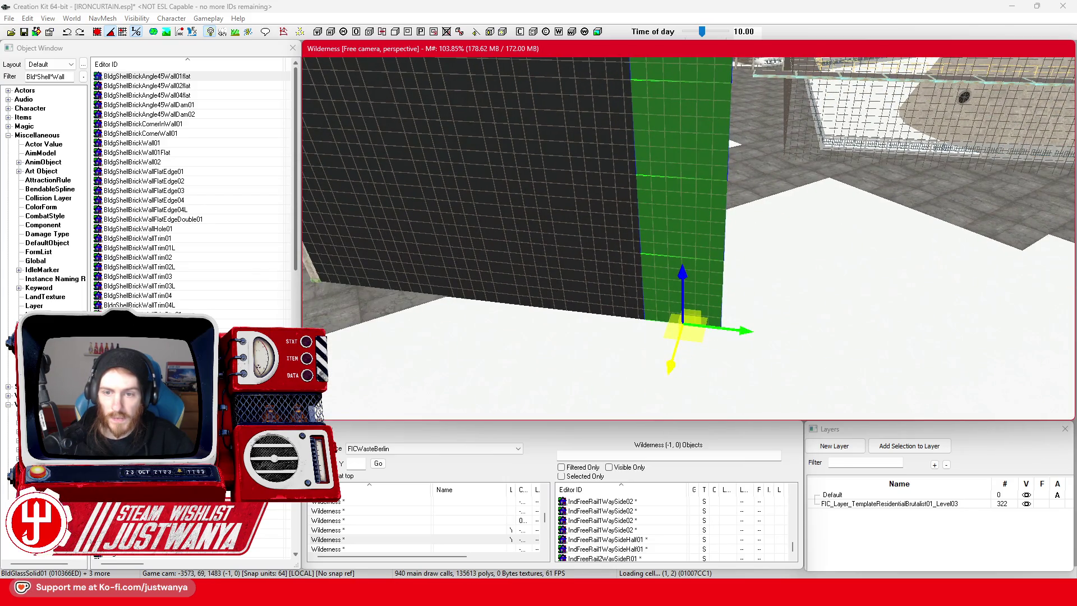
scroll(640, 321, down, 6)
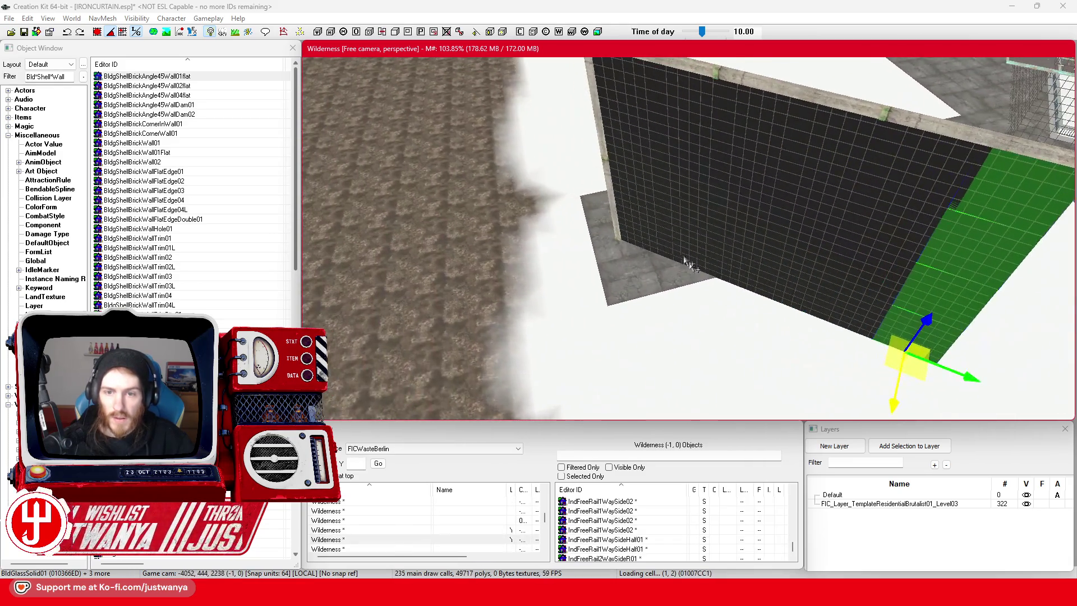
click(617, 157)
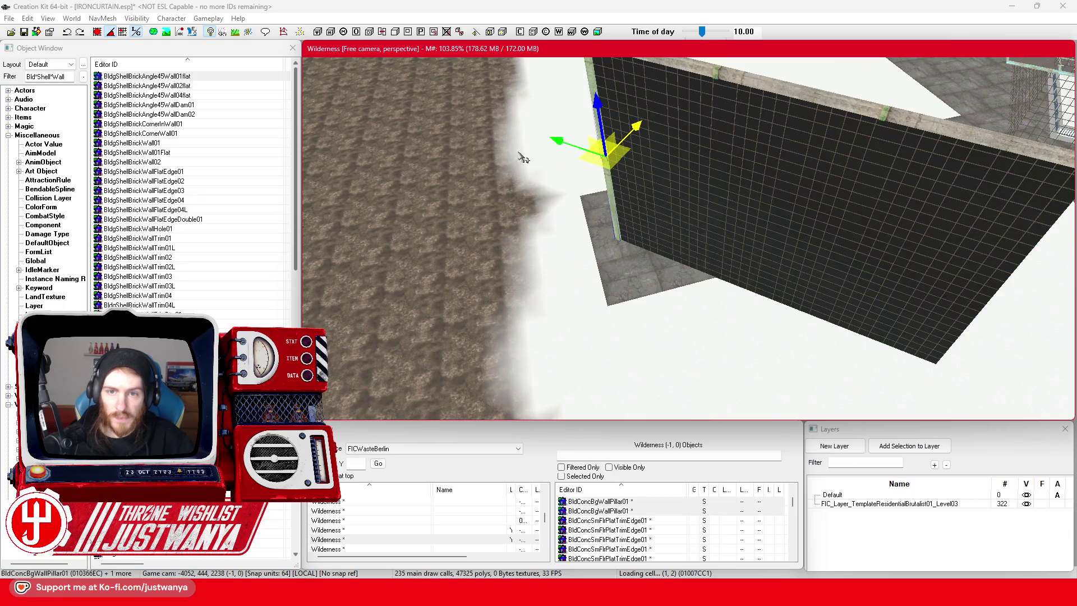
Move the concrete pillar to the glass wall's end, save the plugin, and select the lower glass panel.
key(shift)
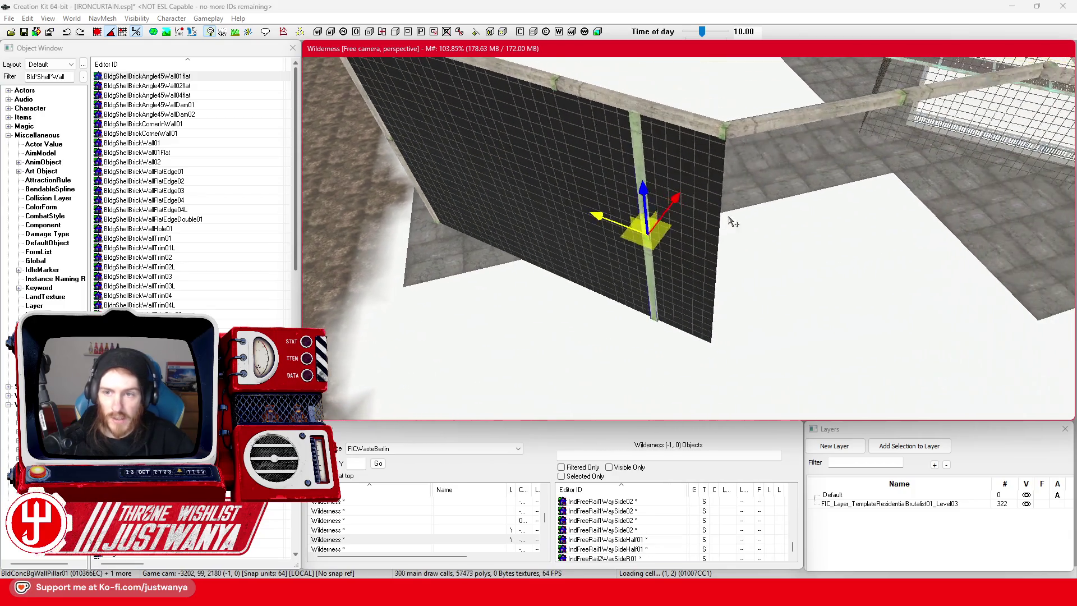
drag(588, 215, 657, 240)
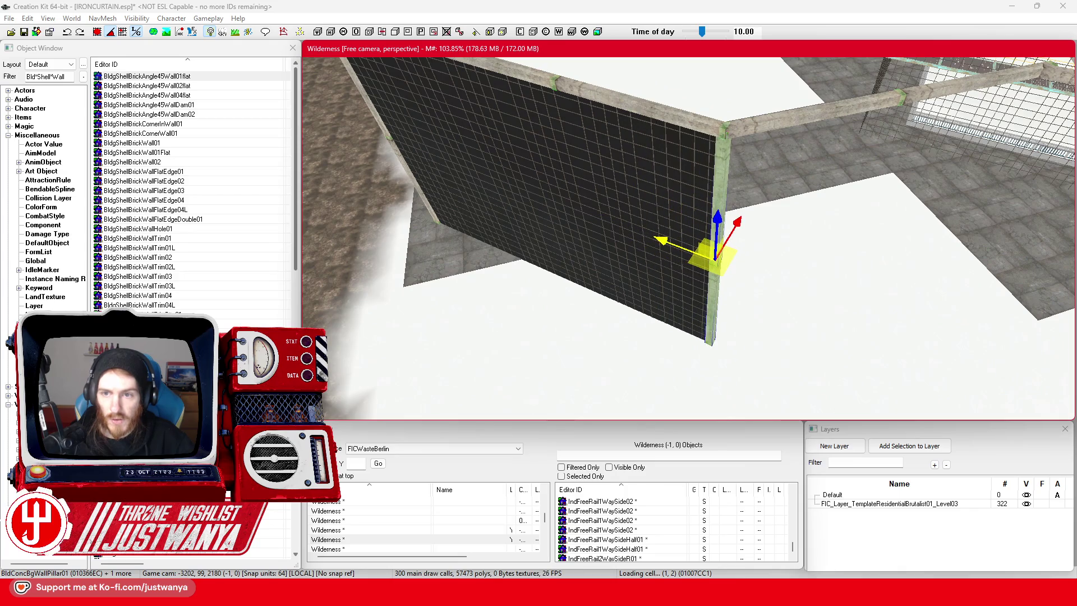
key(shift)
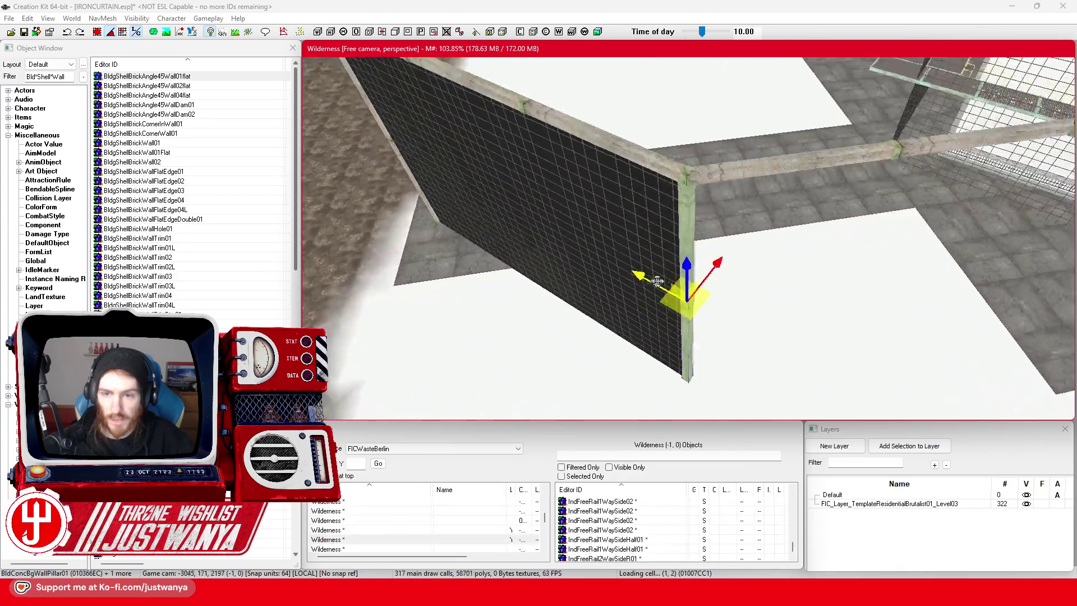
key(shift)
click(24, 32)
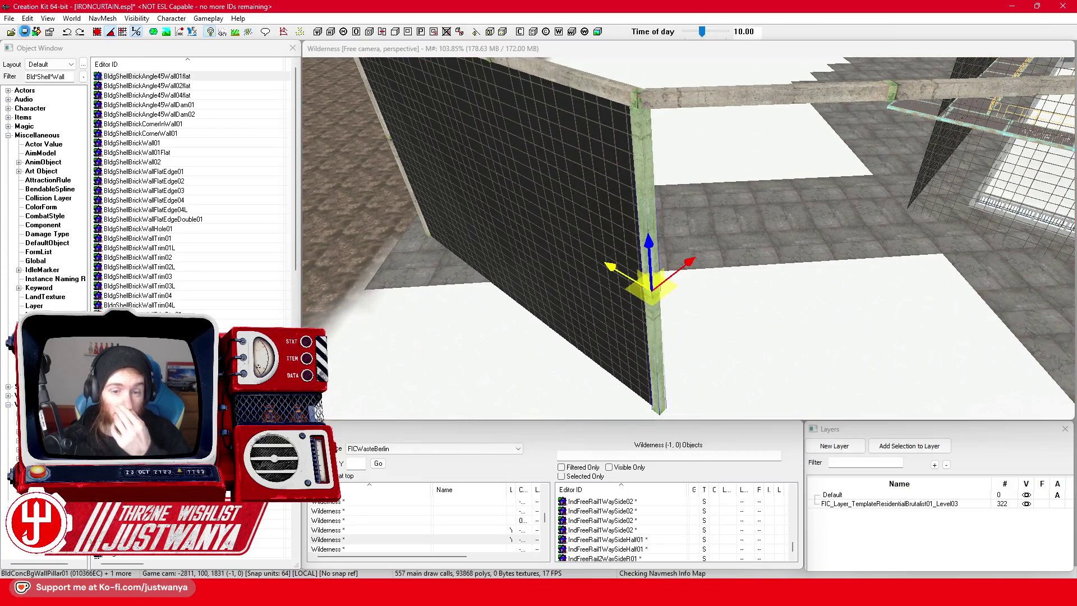
click(623, 359)
key(shift)
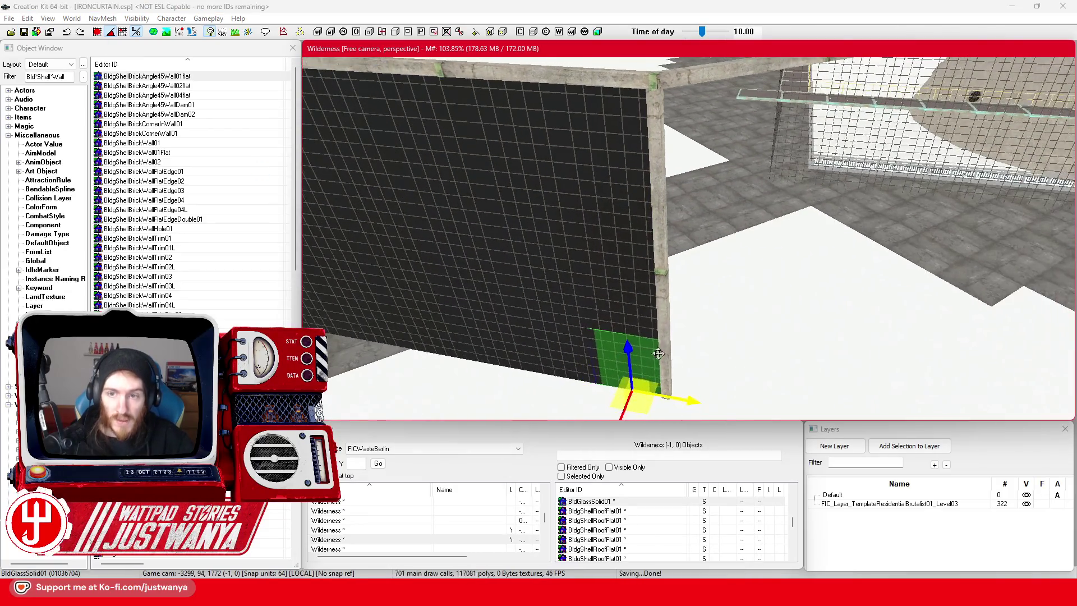
Add several stacked glass panels above and beside the lower panel to the selection.
scroll(687, 360, down, 3)
ctrl+click(697, 310)
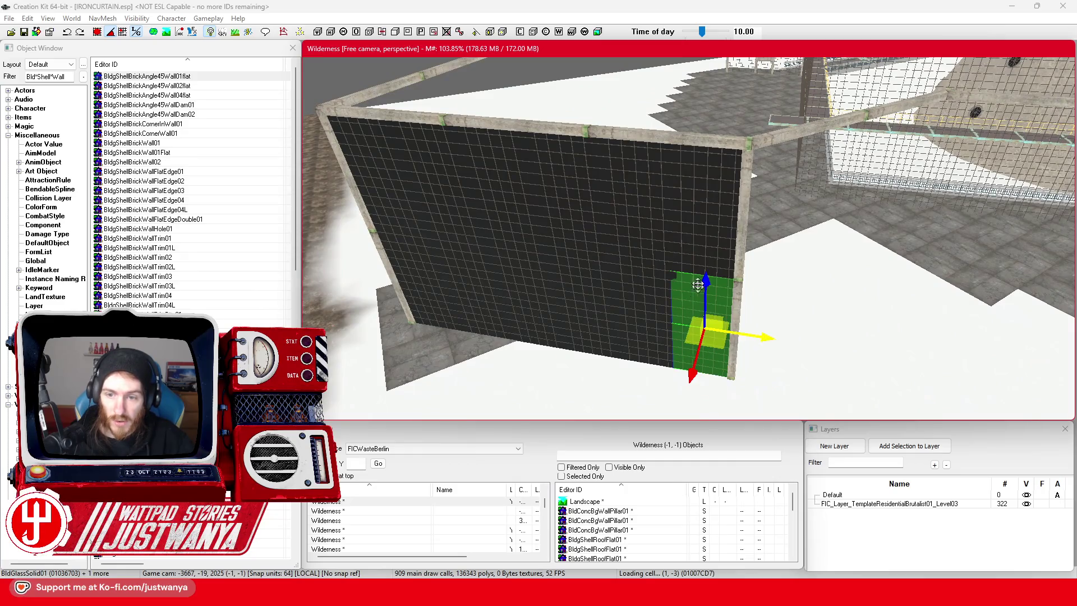
ctrl+click(712, 251)
ctrl+click(710, 183)
ctrl+click(639, 193)
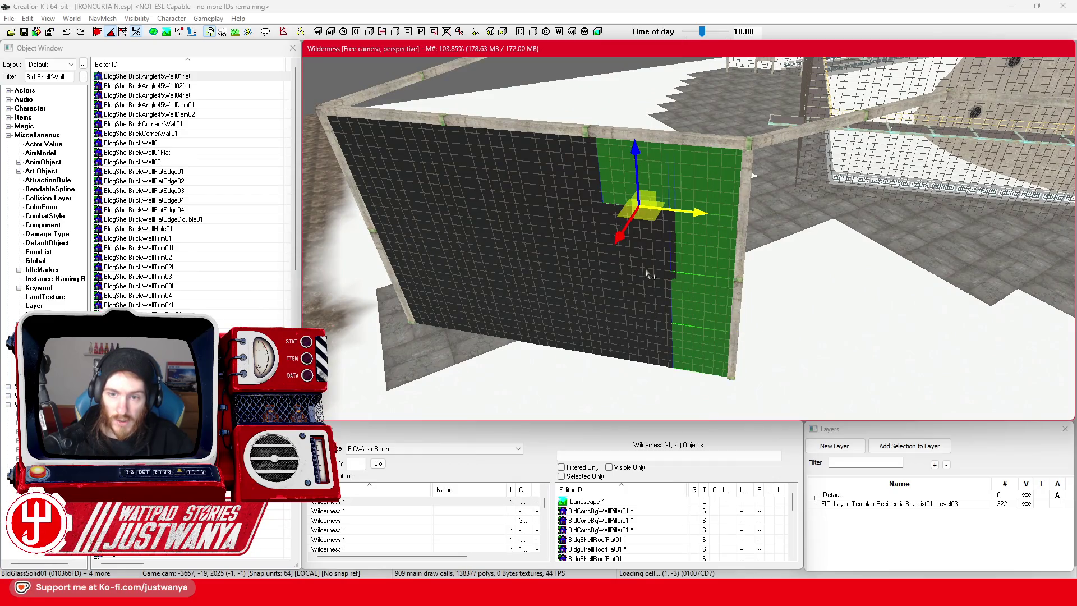
ctrl+click(645, 269)
Reselect the full block of sixteen dark glass panels and move it to the adjacent side.
click(572, 191)
ctrl+click(645, 179)
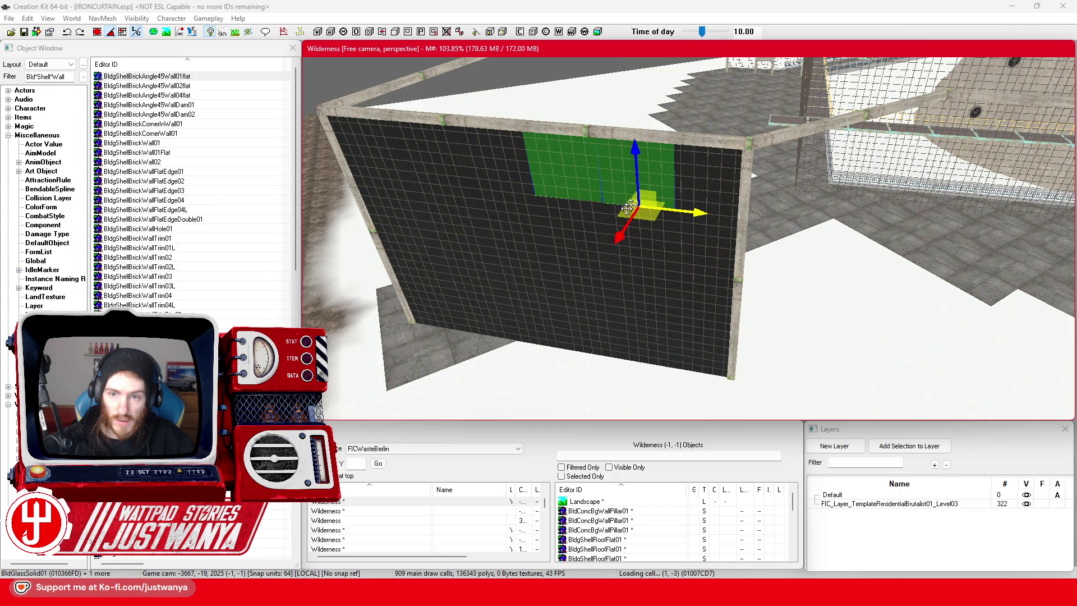
ctrl+click(594, 241)
ctrl+click(603, 288)
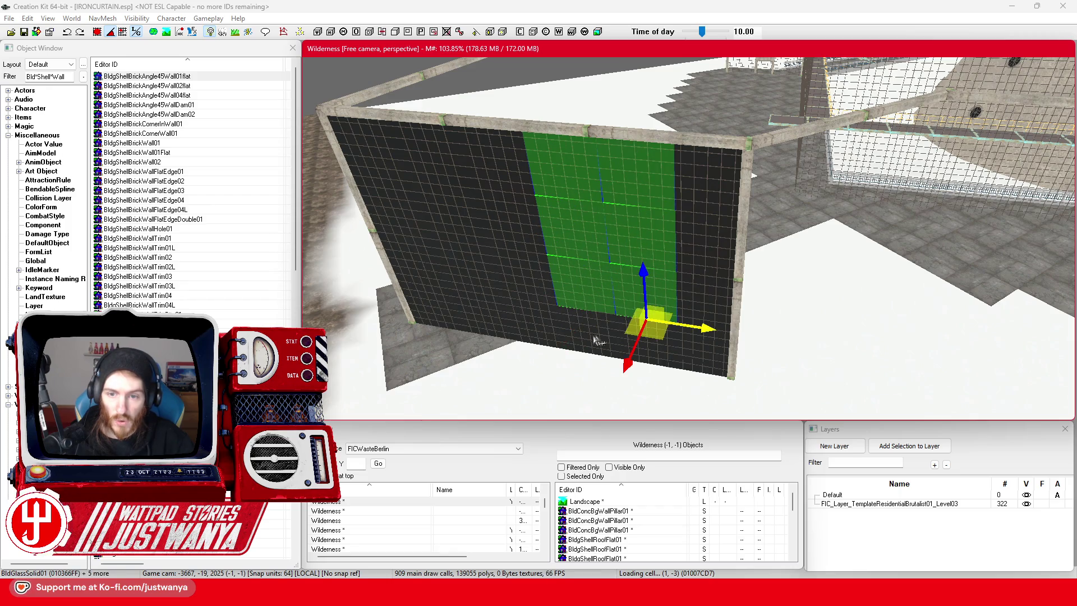
ctrl+click(532, 282)
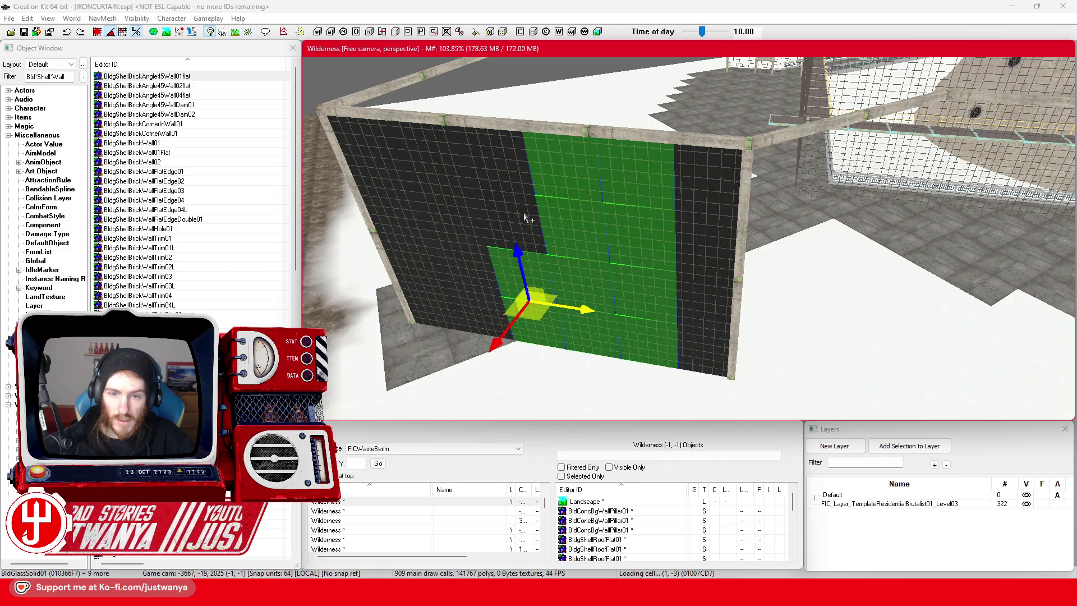
ctrl+click(523, 213)
ctrl+click(529, 174)
ctrl+click(441, 170)
ctrl+click(460, 231)
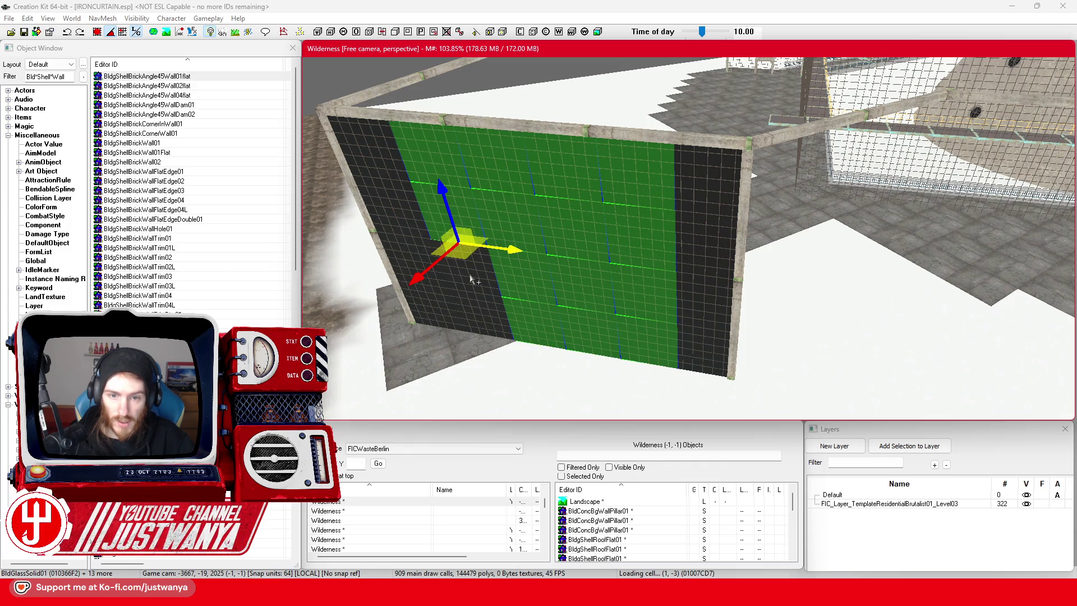
ctrl+click(476, 280)
mouse_move(496, 355)
mouse_down()
mouse_move(815, 393)
mouse_move(763, 355)
mouse_move(810, 342)
mouse_up()
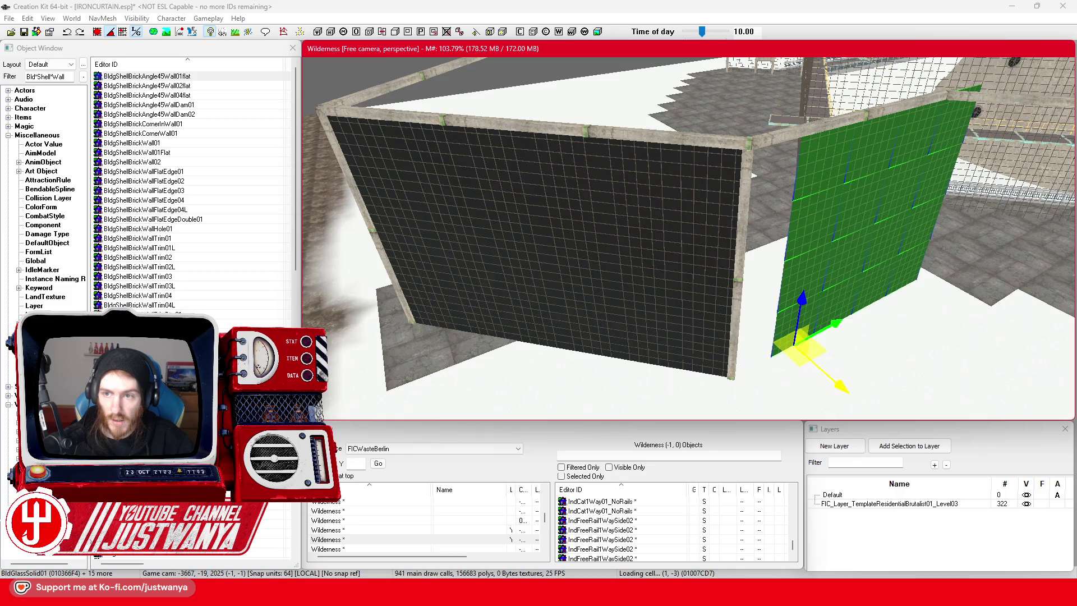
Rotate the dark glass panel about 45° and slide it into the corner gap.
scroll(767, 321, up, 5)
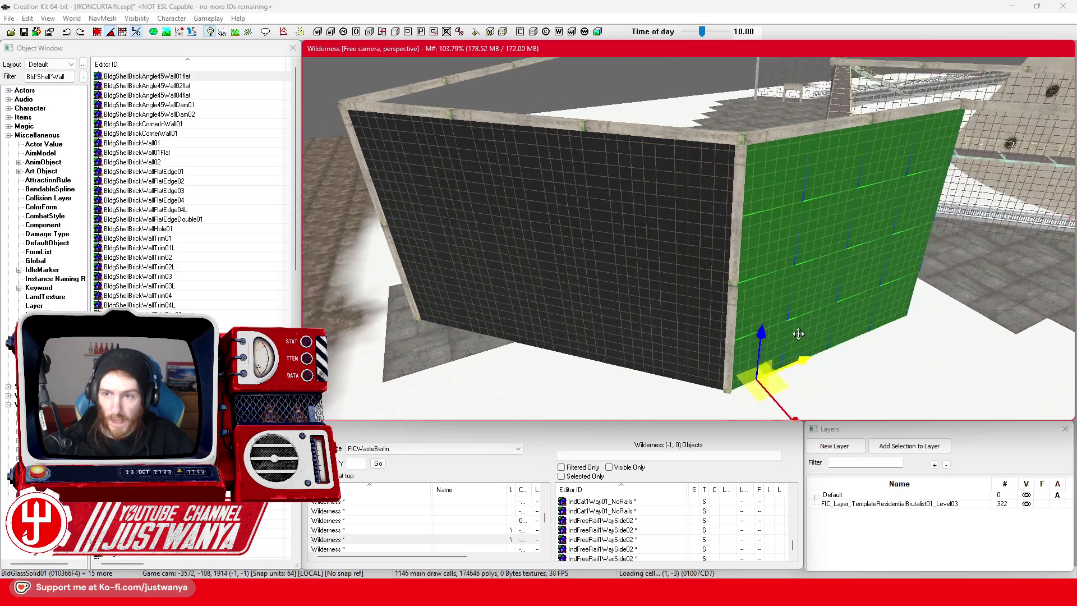
scroll(760, 292, down, 10)
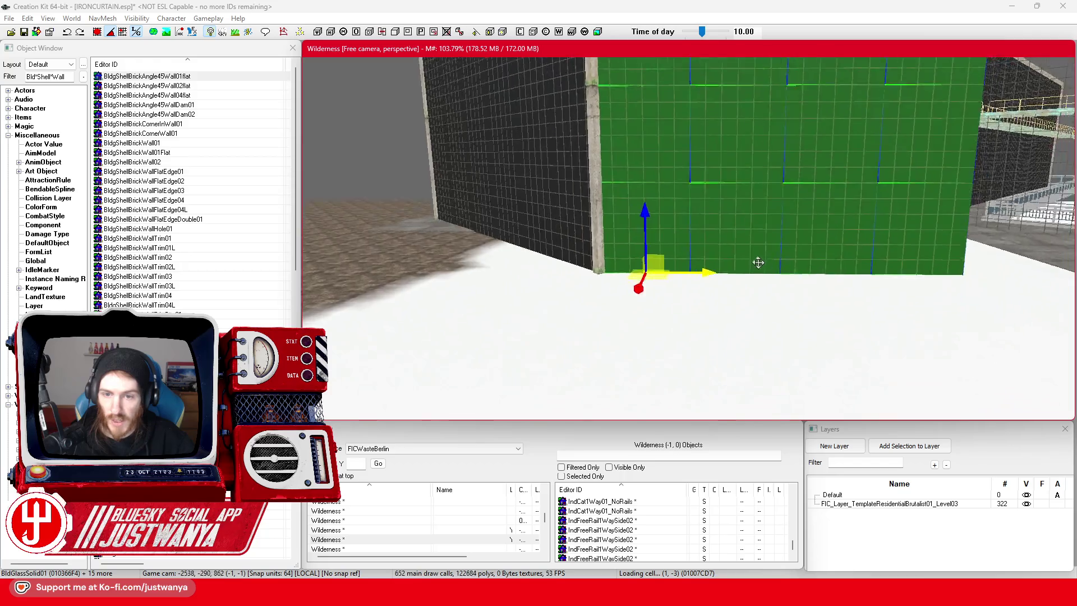
scroll(697, 372, down, 5)
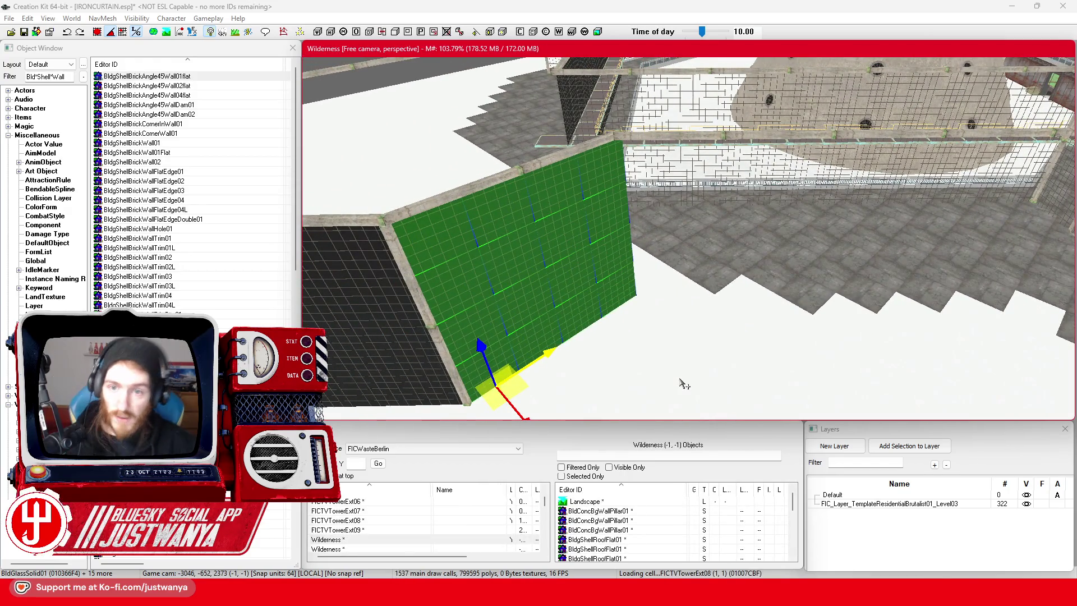
scroll(638, 327, down, 3)
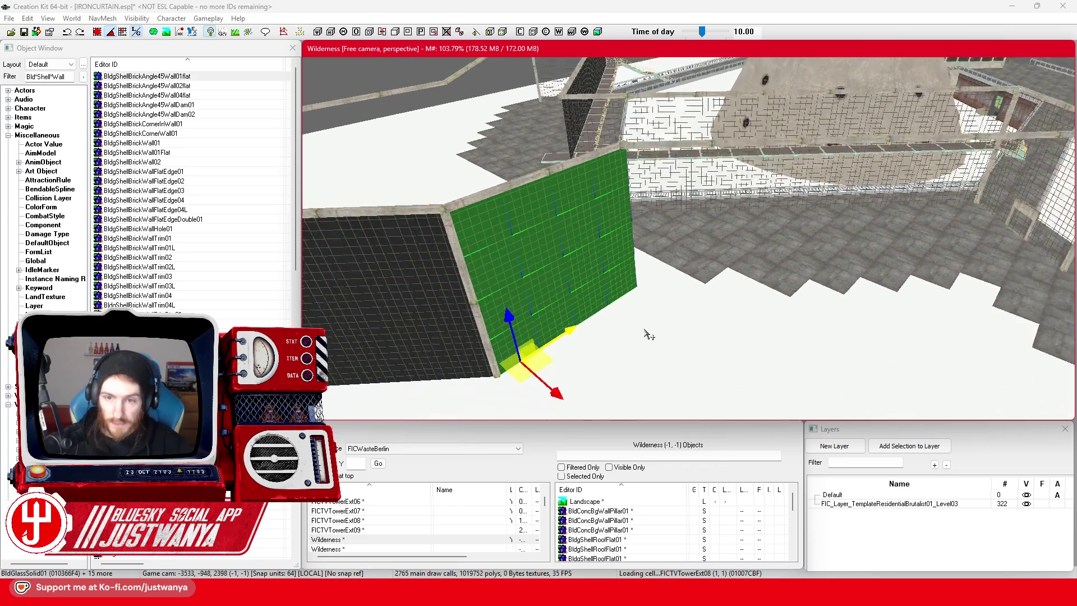
scroll(639, 314, up, 3)
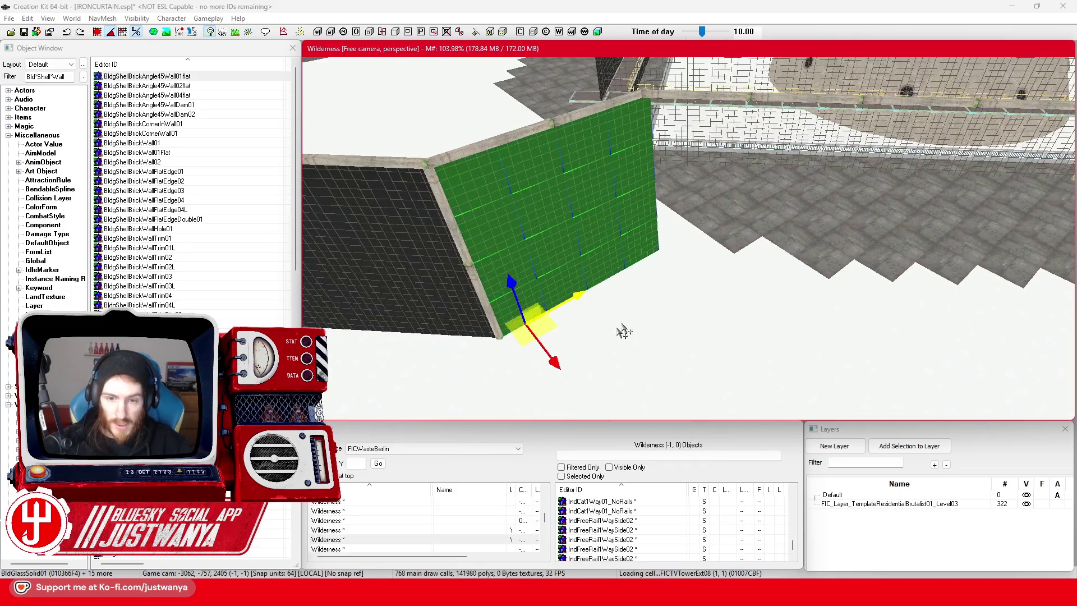
key(3)
drag(584, 314, 561, 359)
key(2)
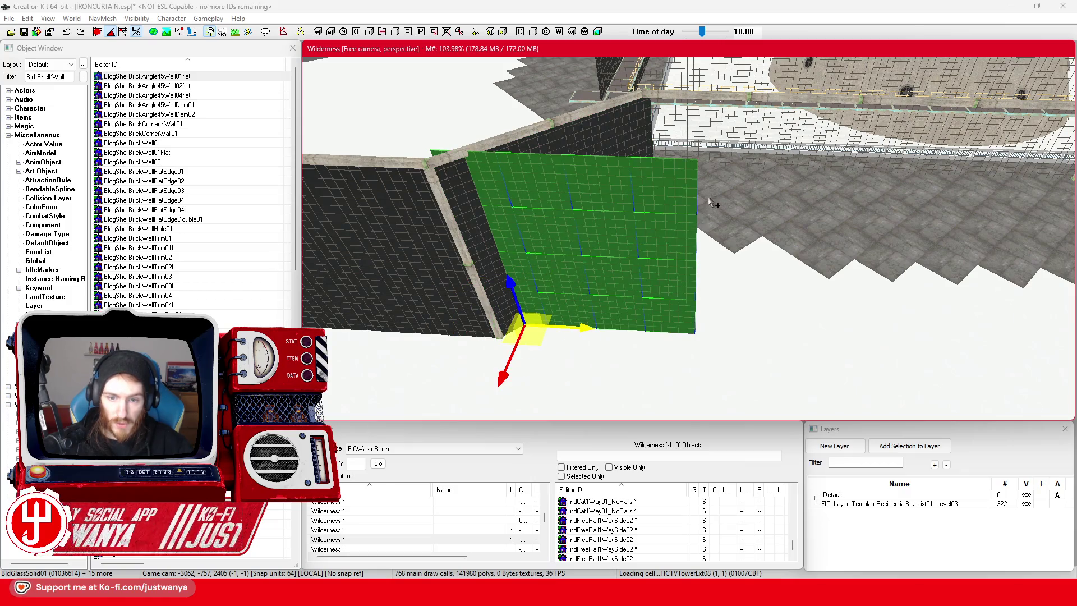
mouse_move(561, 315)
mouse_down()
mouse_move(707, 275)
mouse_move(673, 255)
mouse_up()
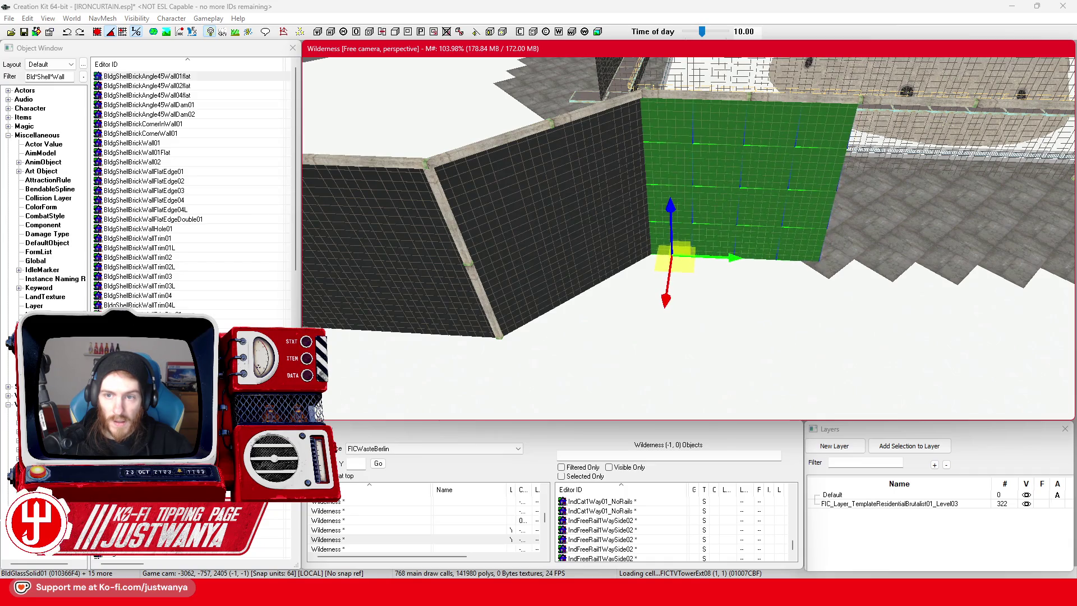
Nudge the glass panel slightly left to seat it in the corner gap.
key(shift)
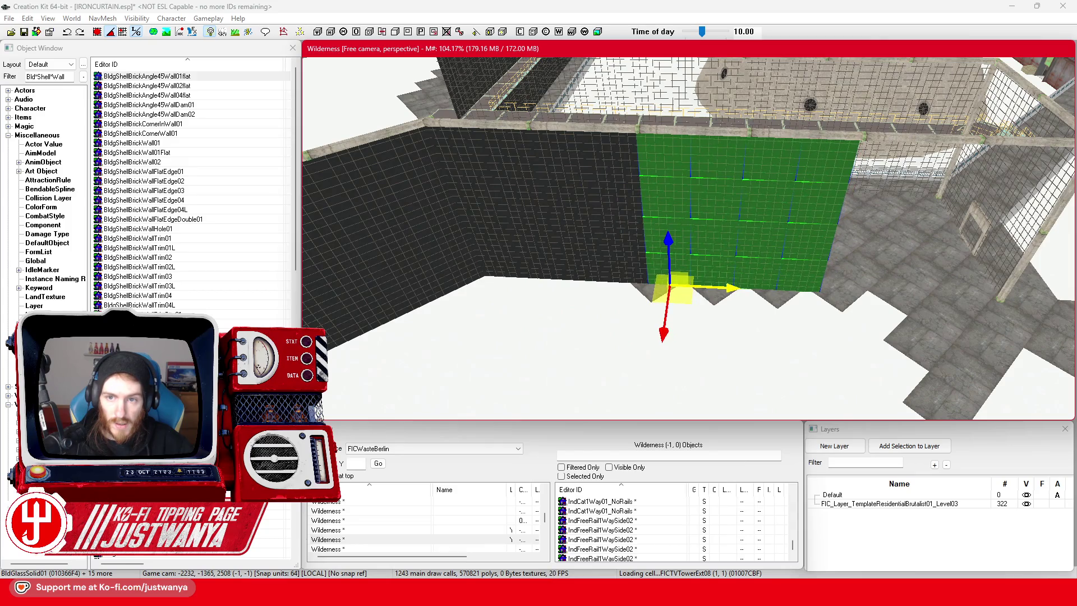
key(shift)
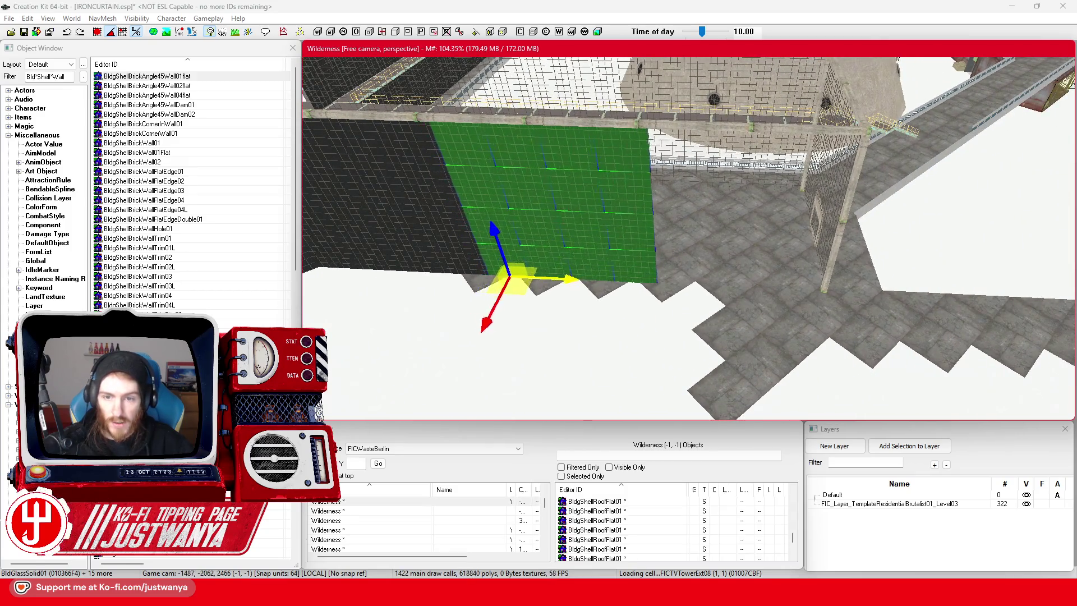
drag(675, 286, 668, 287)
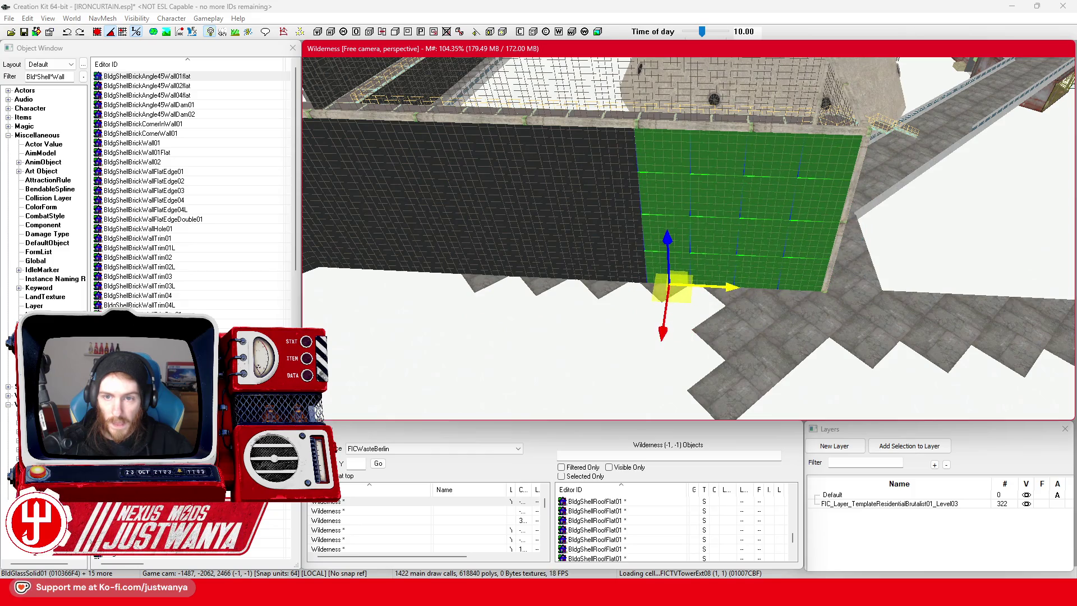
key(shift)
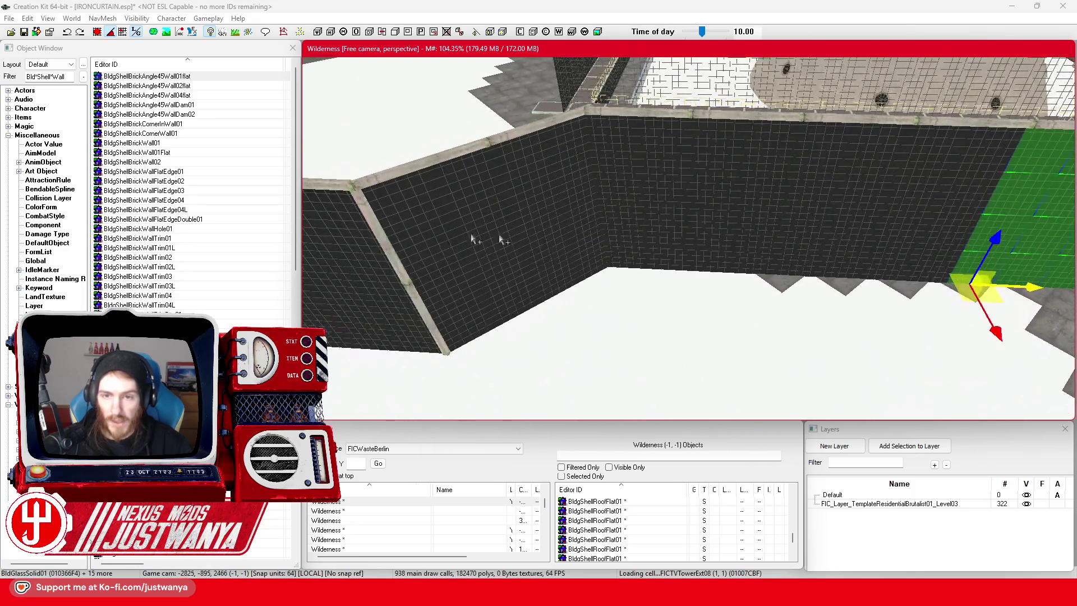
Multi-select every glass panel of the curtain wall, column by column across all columns.
key(shift)
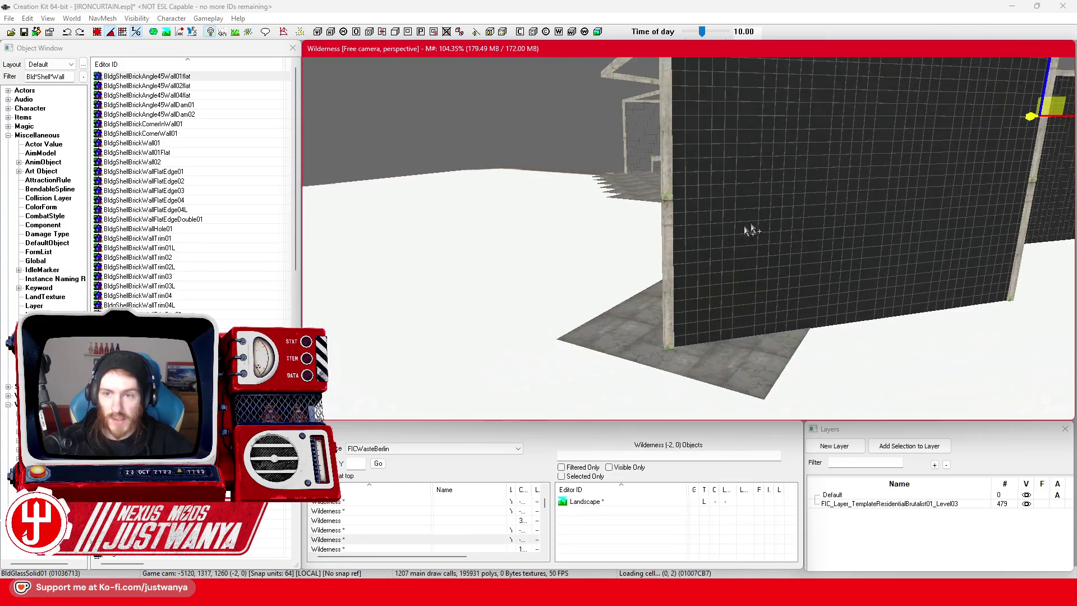
key(shift)
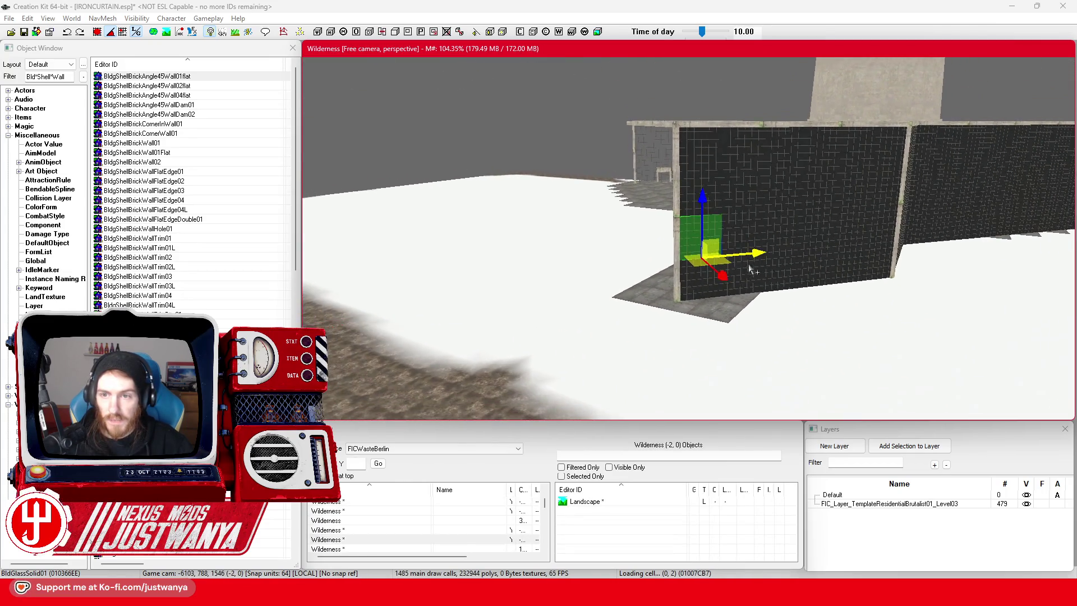
key(shift)
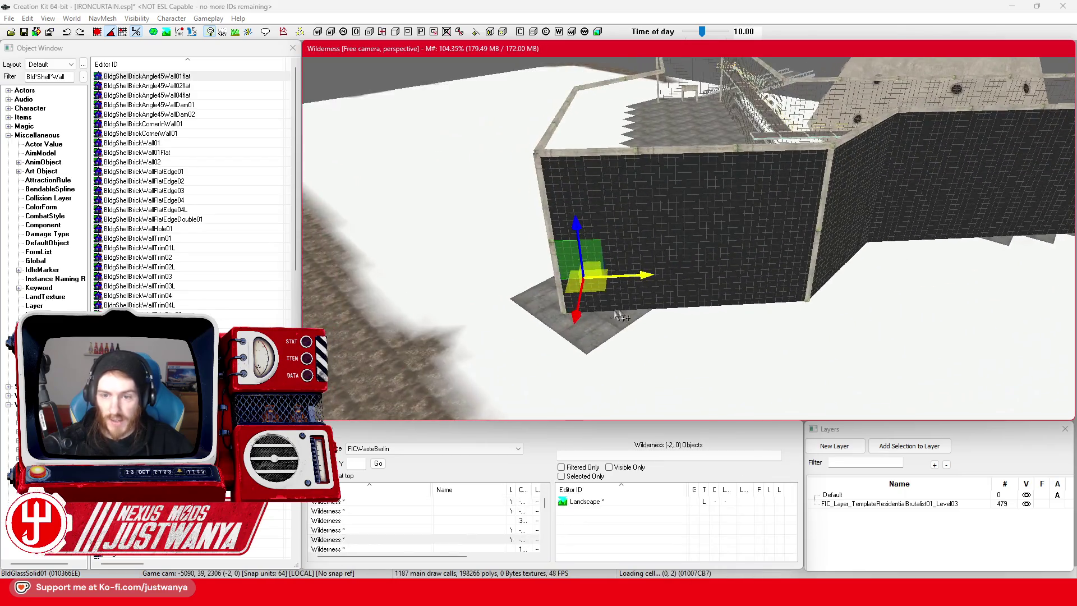
scroll(604, 312, up, 5)
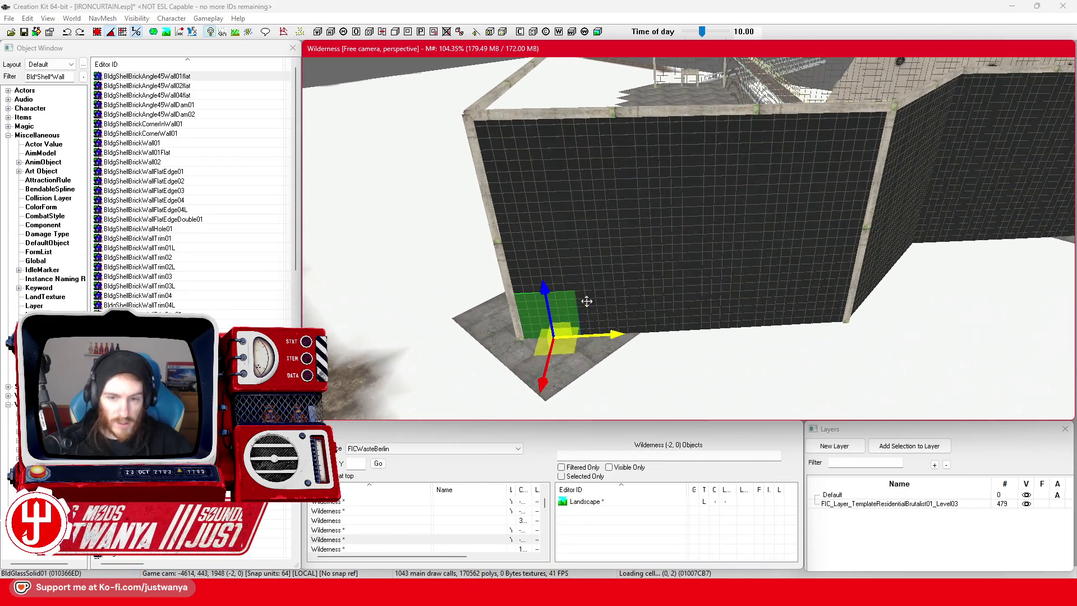
ctrl+click(557, 264)
ctrl+click(553, 210)
ctrl+click(546, 156)
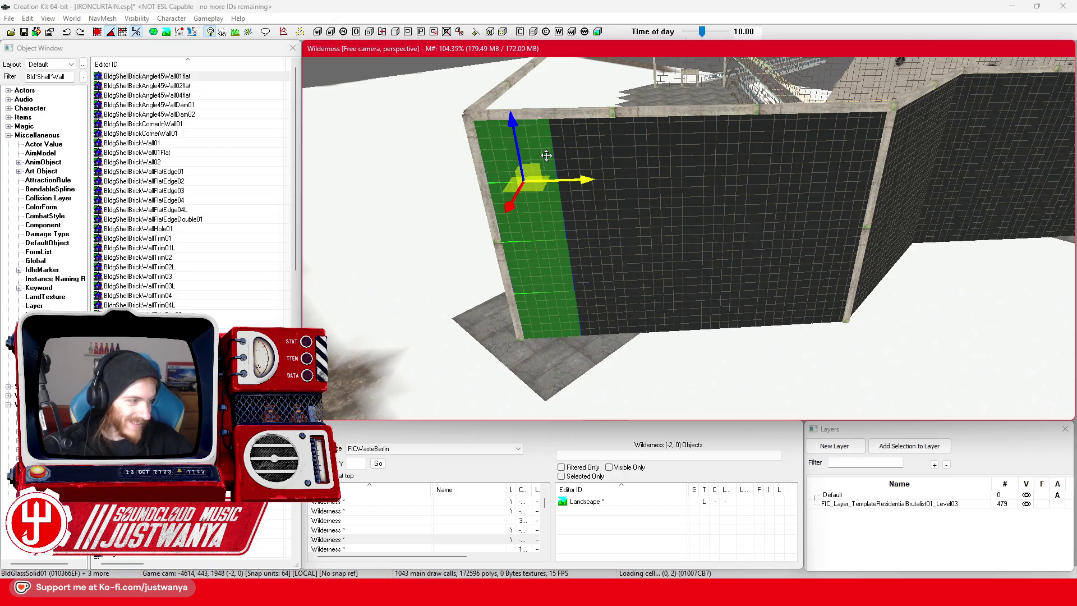
ctrl+click(619, 149)
ctrl+click(591, 234)
ctrl+click(617, 263)
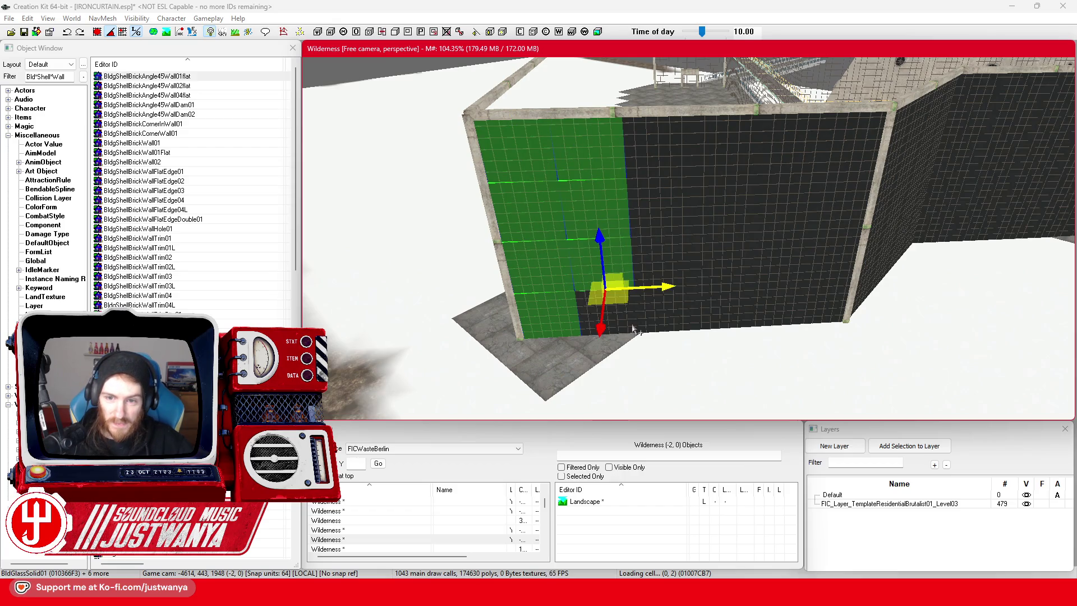
ctrl+click(633, 325)
ctrl+click(676, 158)
ctrl+click(645, 221)
ctrl+click(644, 269)
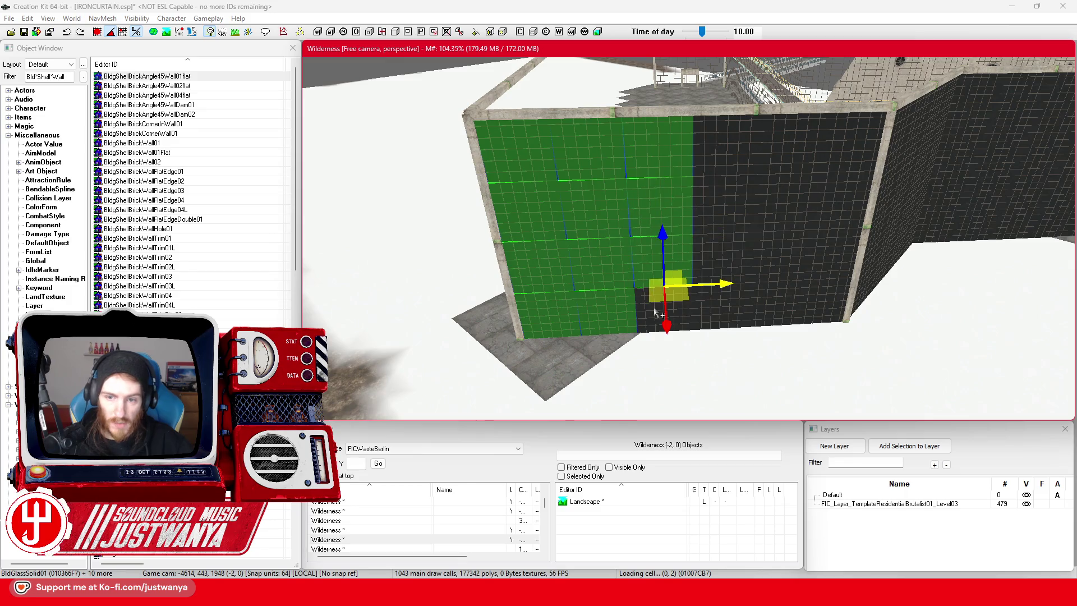
ctrl+click(653, 306)
ctrl+click(724, 159)
ctrl+click(711, 214)
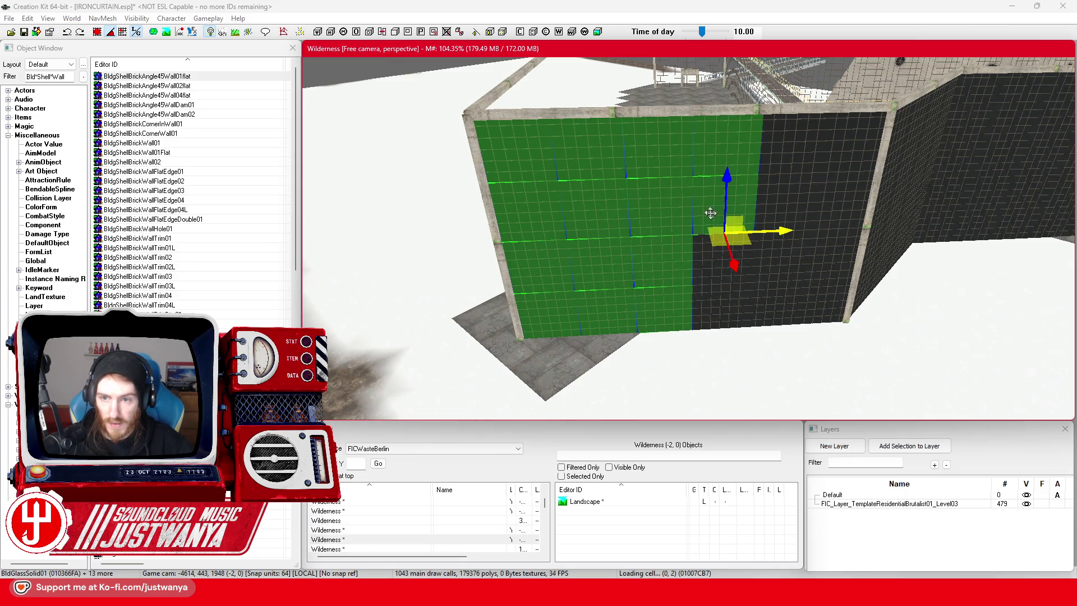
ctrl+click(712, 318)
ctrl+click(797, 143)
ctrl+click(785, 202)
ctrl+click(781, 255)
ctrl+click(779, 302)
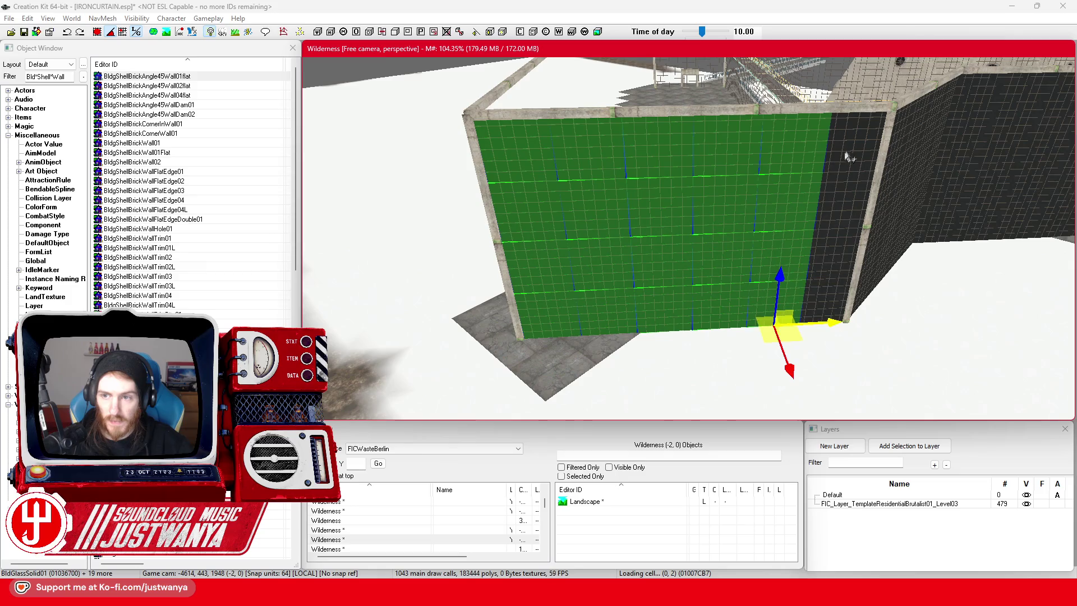
ctrl+click(840, 203)
ctrl+click(830, 258)
ctrl+click(827, 306)
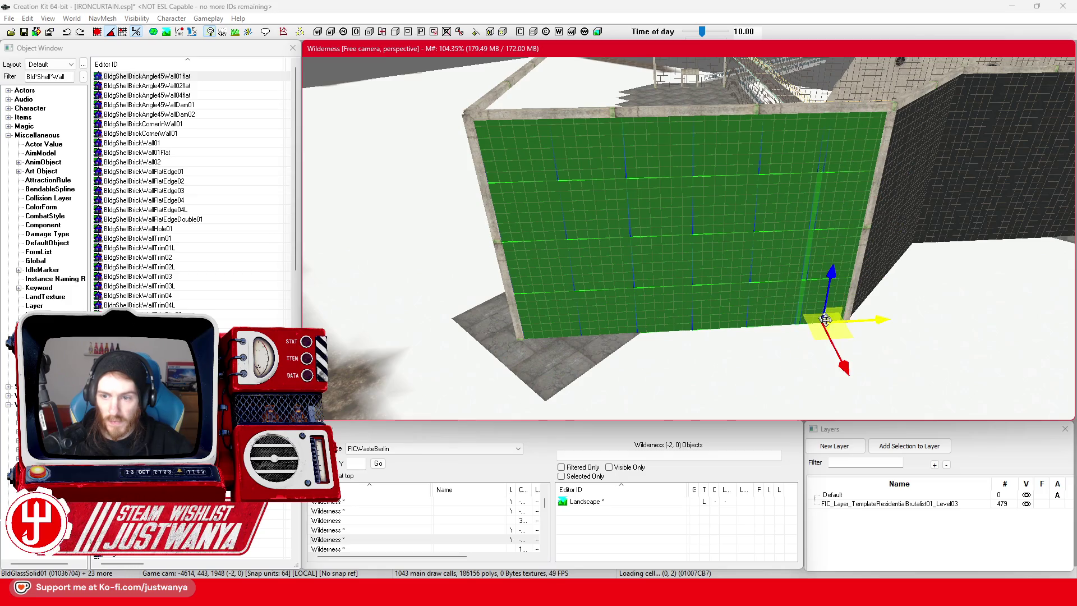
Rotate the selected glass wall 90° and slide it left into line.
key(e)
drag(822, 372, 858, 331)
key(w)
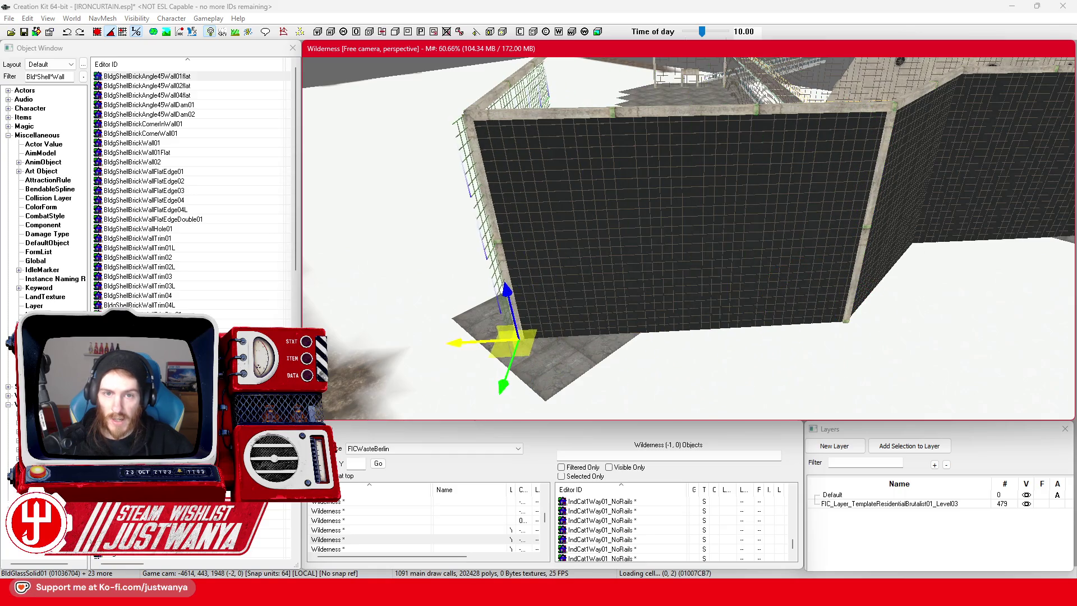
scroll(528, 341, up, 5)
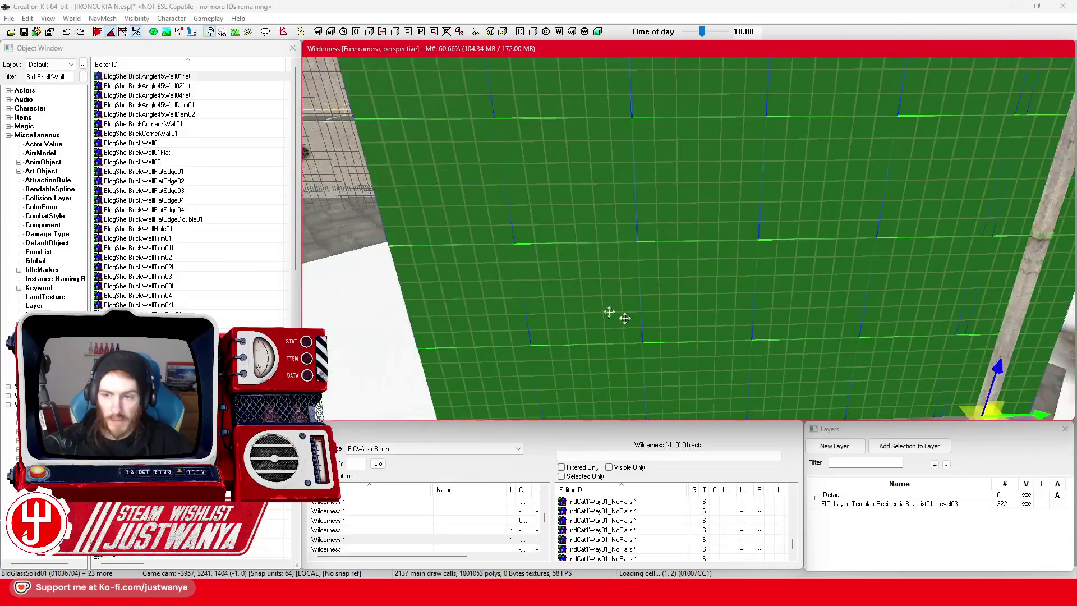
scroll(765, 339, down, 5)
drag(945, 355, 904, 354)
Move the concrete pillar from the right end to the wall's left edge.
scroll(905, 354, up, 5)
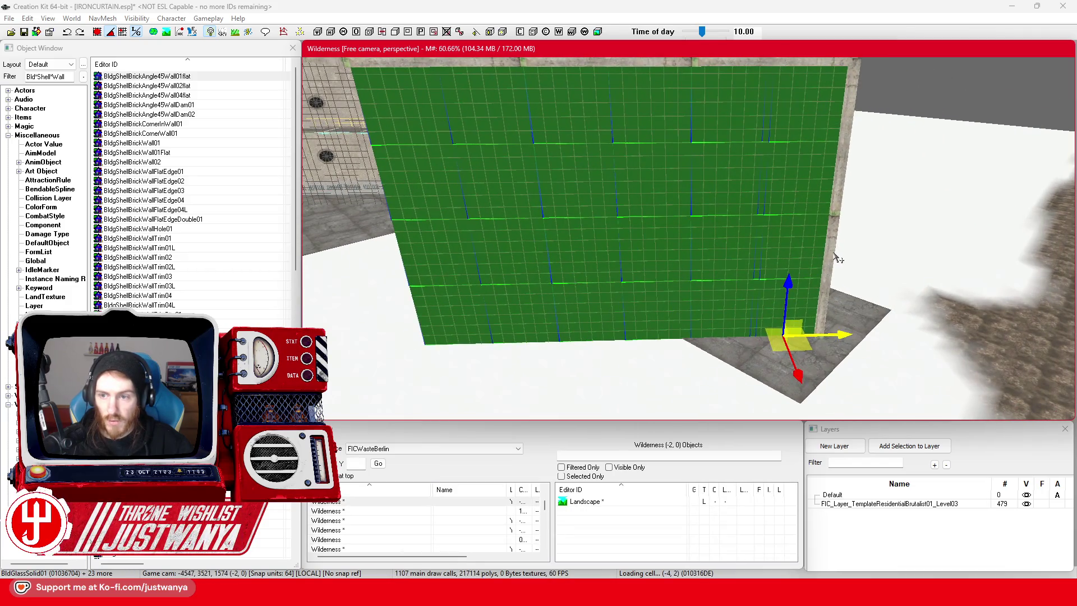
click(837, 258)
drag(788, 219, 443, 219)
scroll(705, 211, up, 3)
drag(705, 238, 591, 242)
key(shift)
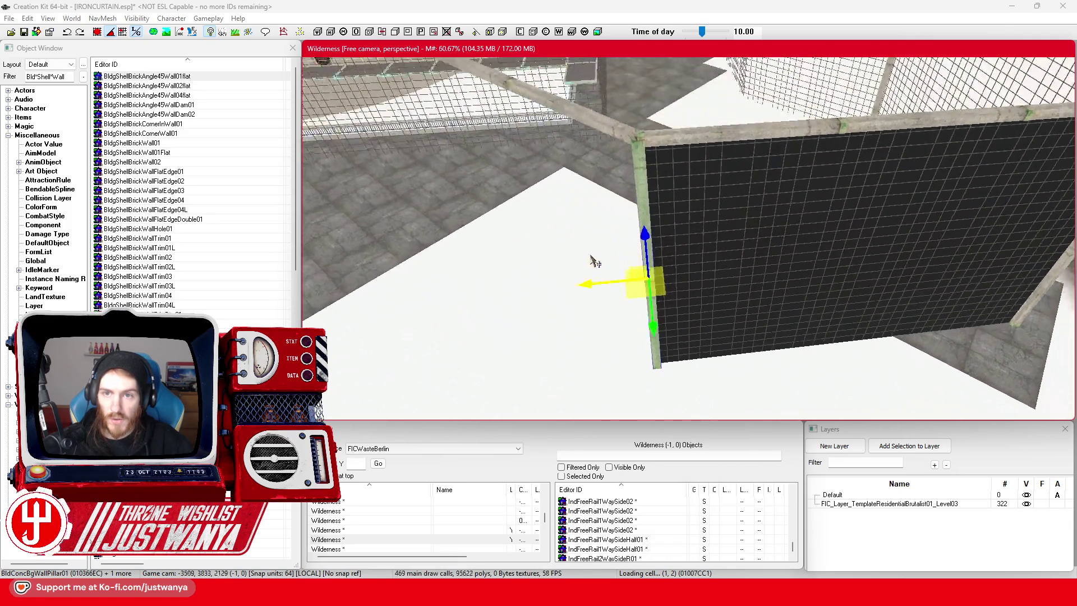
key(shift)
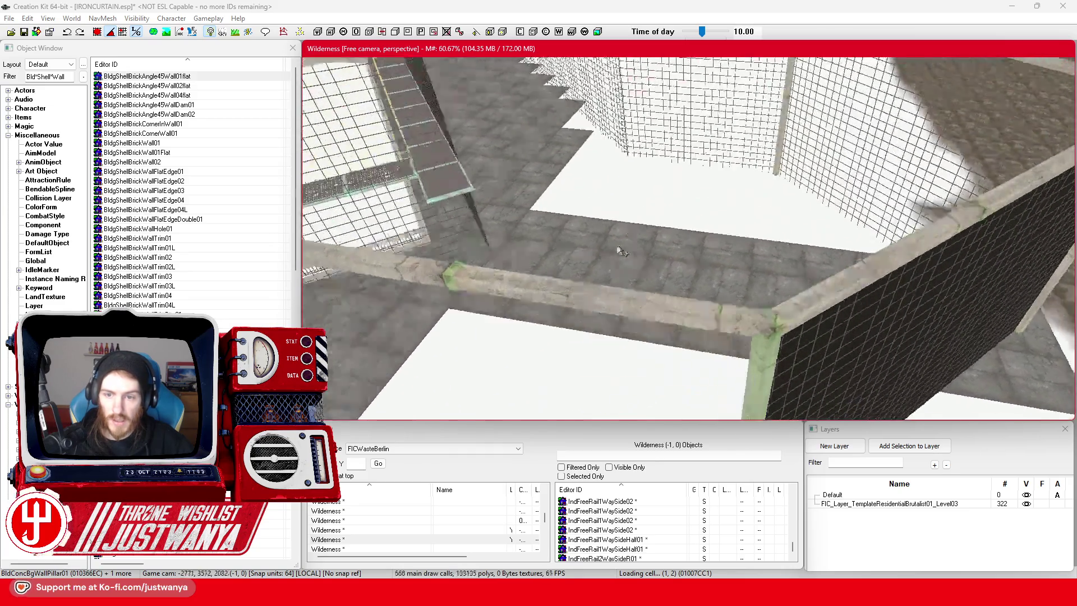
key(shift)
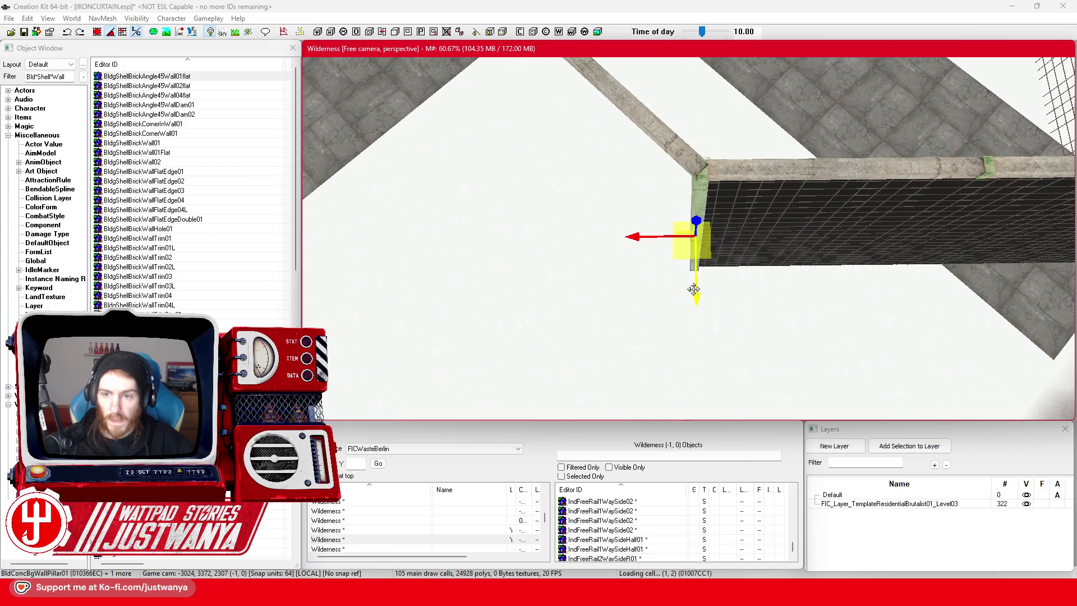
key(shift)
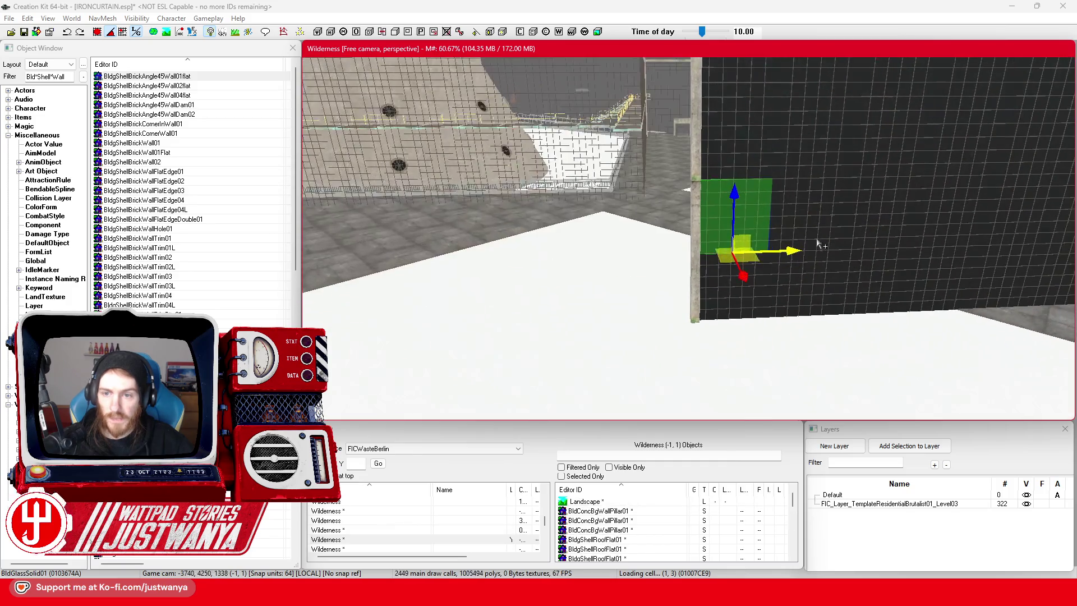
Select the bottom, right, top, left and middle inner glass panels together.
key(shift)
key(shift)
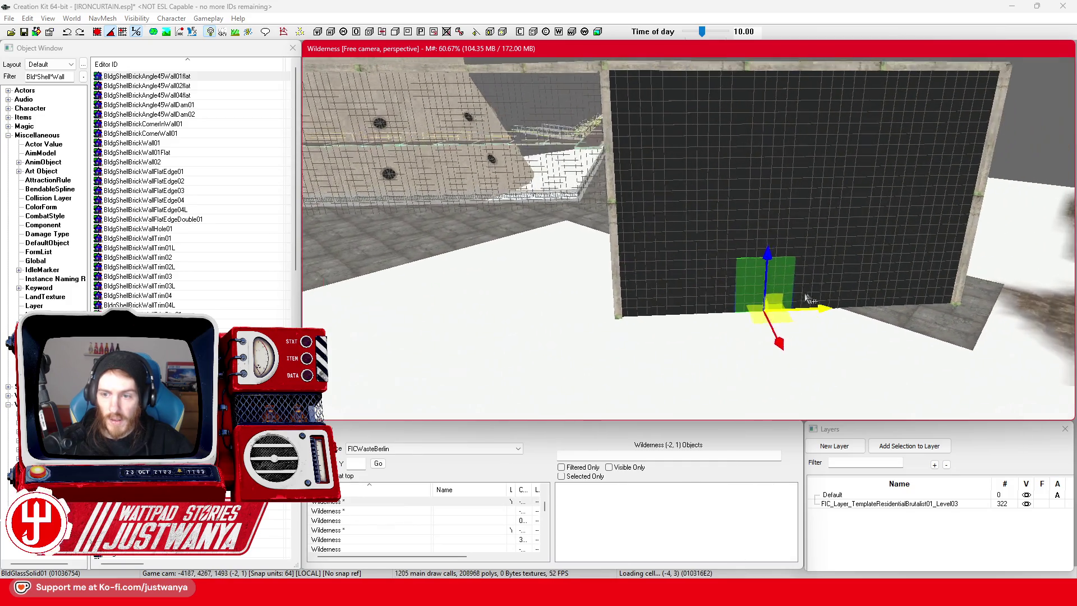
ctrl+click(721, 292)
ctrl+click(780, 283)
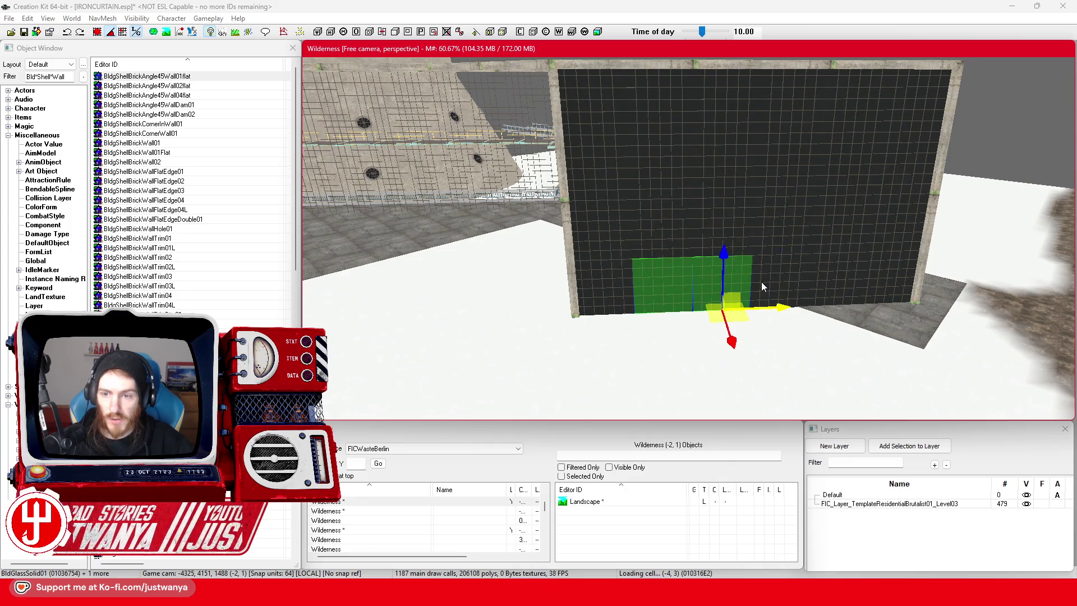
ctrl+click(837, 274)
ctrl+click(855, 193)
ctrl+click(865, 146)
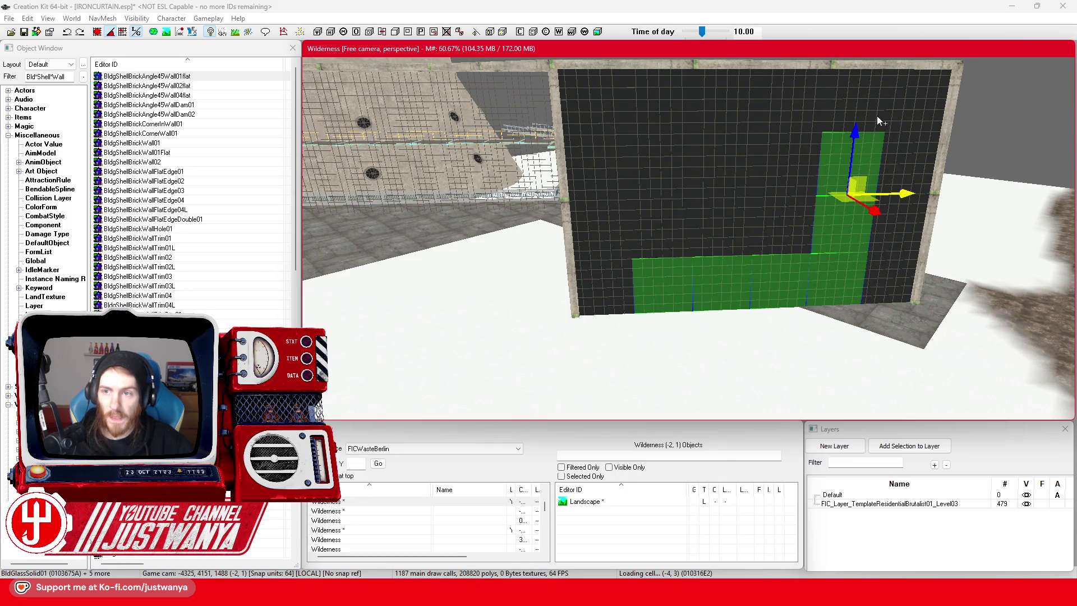
ctrl+click(877, 117)
ctrl+click(785, 109)
ctrl+click(715, 108)
ctrl+click(662, 112)
ctrl+click(666, 213)
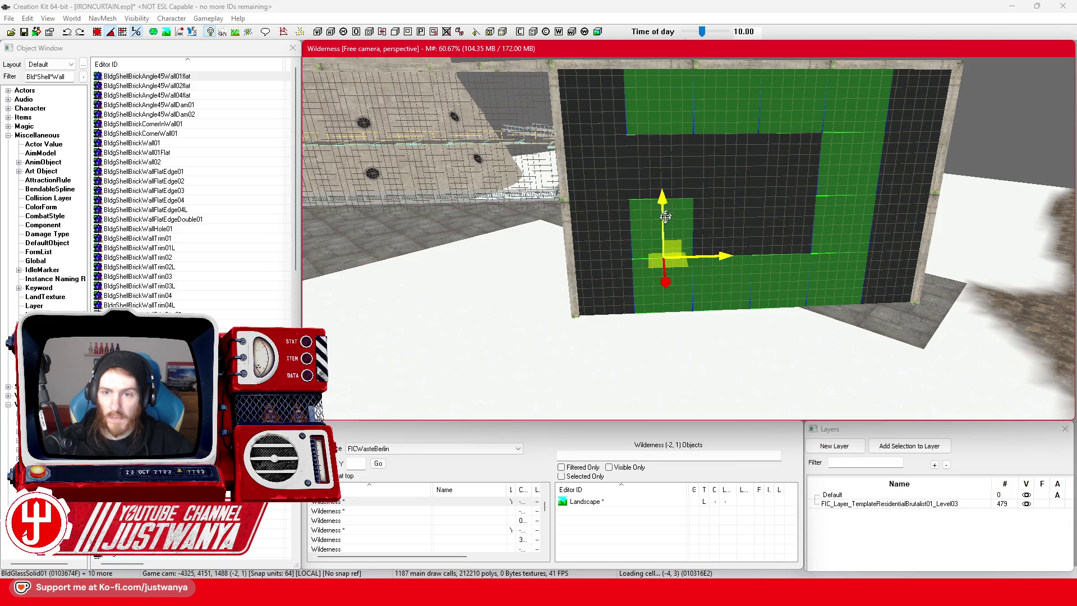
ctrl+click(686, 165)
ctrl+click(792, 171)
ctrl+click(725, 168)
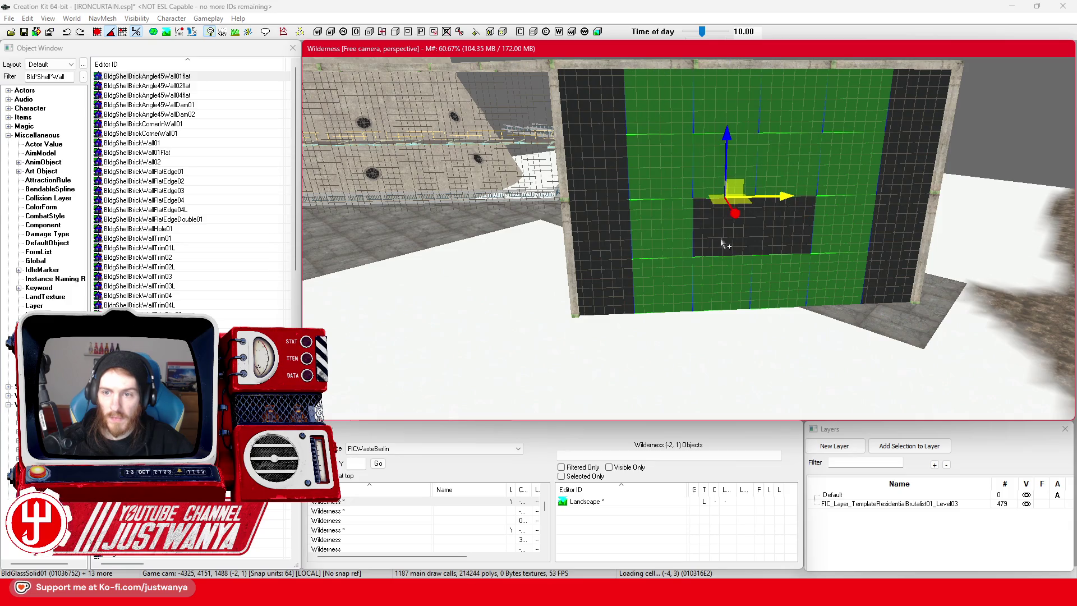
ctrl+click(727, 243)
ctrl+click(803, 234)
Toggle the rotate gizmo off and orbit around the selected glass panels.
key(e)
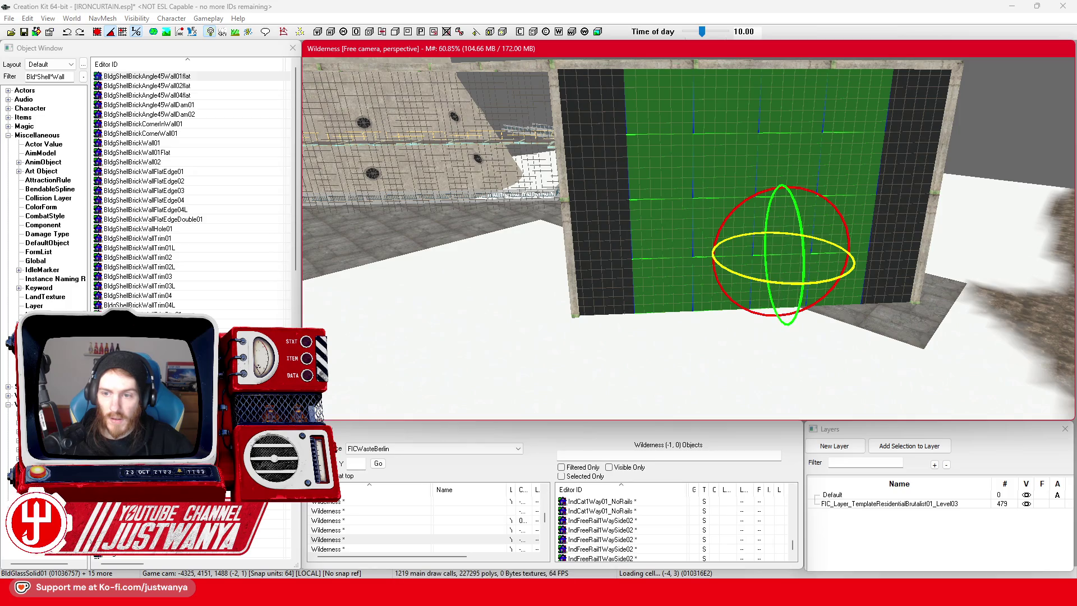
key(w)
drag(775, 275, 602, 280)
mouse_move(642, 326)
mouse_down()
mouse_move(718, 278)
mouse_move(853, 301)
mouse_up()
Lay the glass panel flat and flush beside the dark wall, then select the double door frame.
key(e)
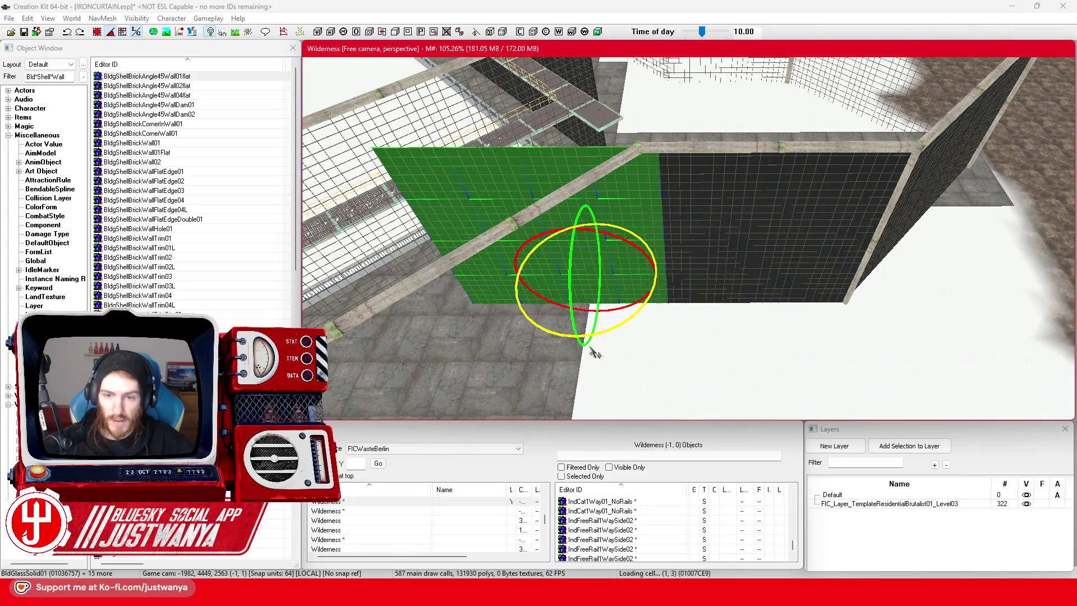
key(ctrl+z)
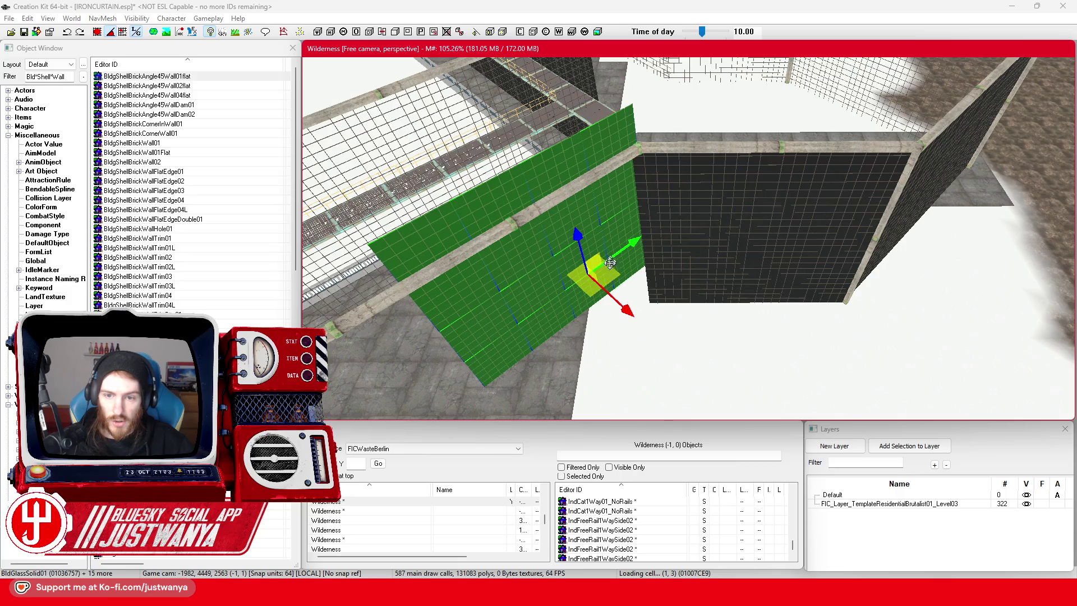
drag(610, 260, 611, 314)
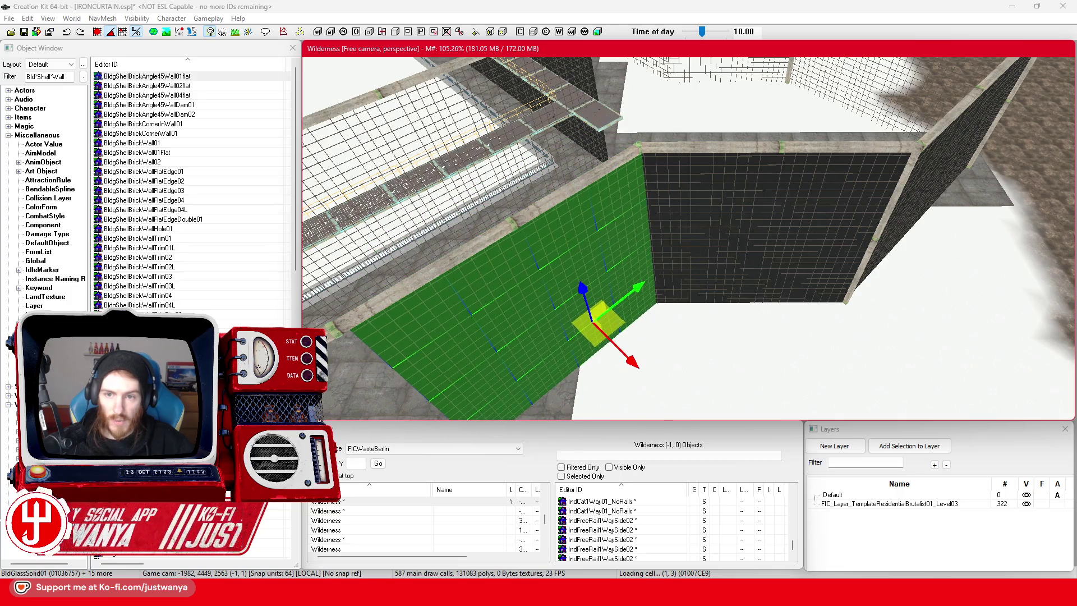
mouse_move(617, 318)
mouse_down()
mouse_move(579, 286)
mouse_move(685, 320)
mouse_move(888, 262)
mouse_up()
drag(813, 269, 626, 263)
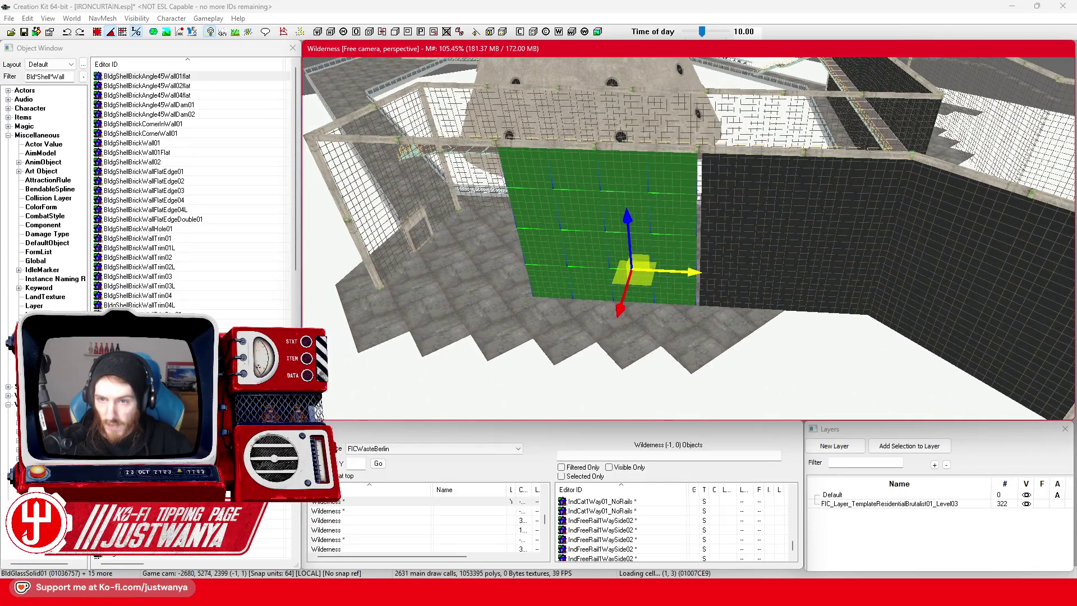
drag(730, 252, 645, 224)
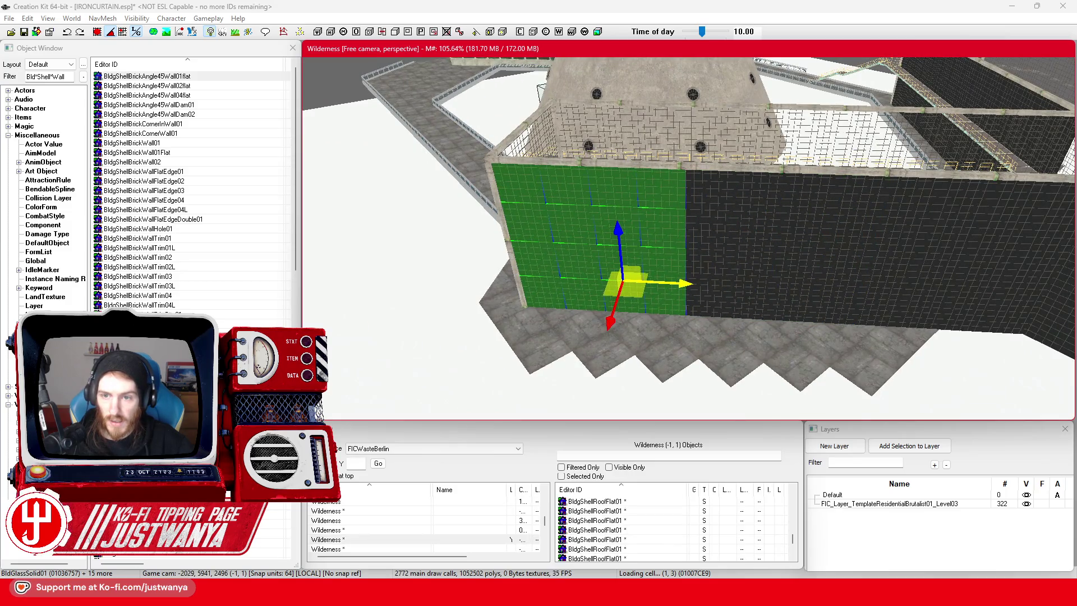
mouse_move(791, 235)
mouse_down()
mouse_move(755, 255)
mouse_move(808, 260)
mouse_move(853, 220)
mouse_move(763, 294)
mouse_move(729, 280)
mouse_move(754, 322)
mouse_up()
click(463, 285)
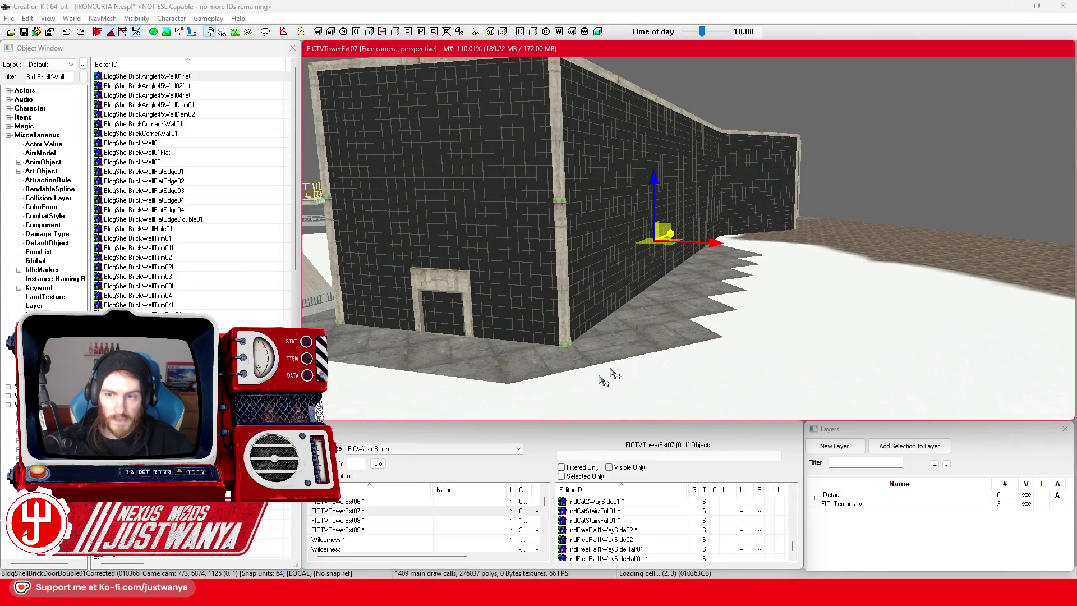
Move BldgShellBrickDoorDouble01Corrected up against the dark glass wall beside the corner pillar.
scroll(595, 387, up, 10)
scroll(705, 331, down, 8)
mouse_move(328, 227)
mouse_down()
mouse_move(780, 223)
mouse_move(1004, 270)
mouse_up()
scroll(942, 320, up, 2)
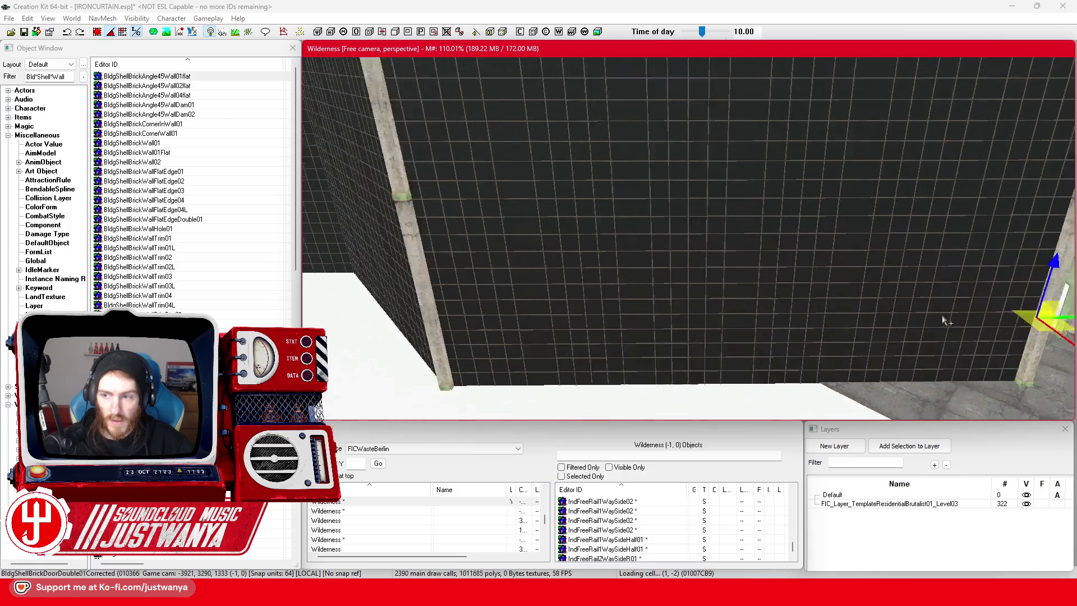
scroll(926, 308, down, 5)
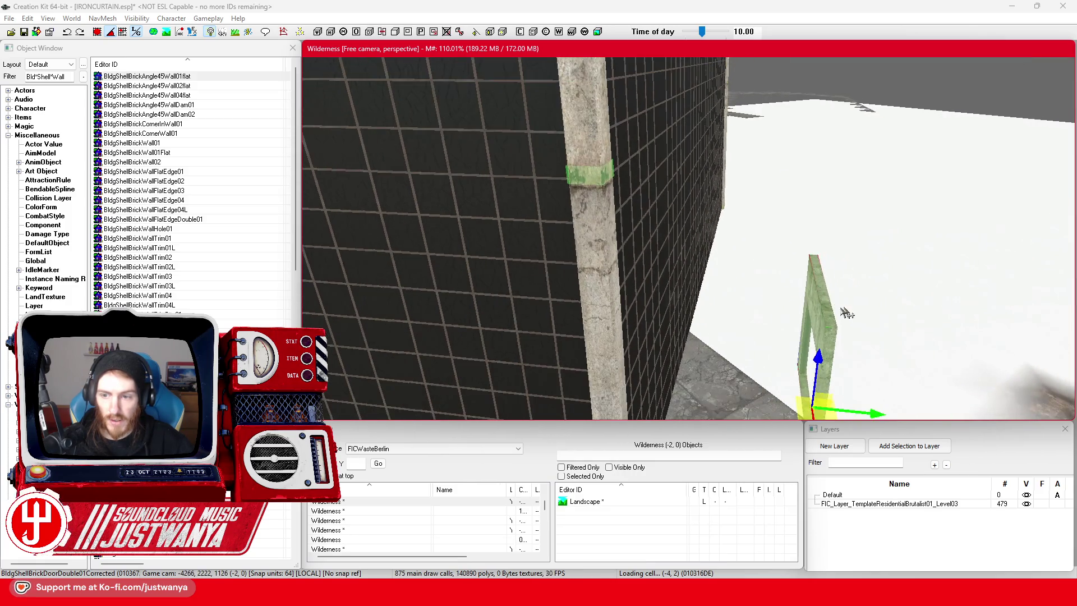
scroll(848, 312, down, 5)
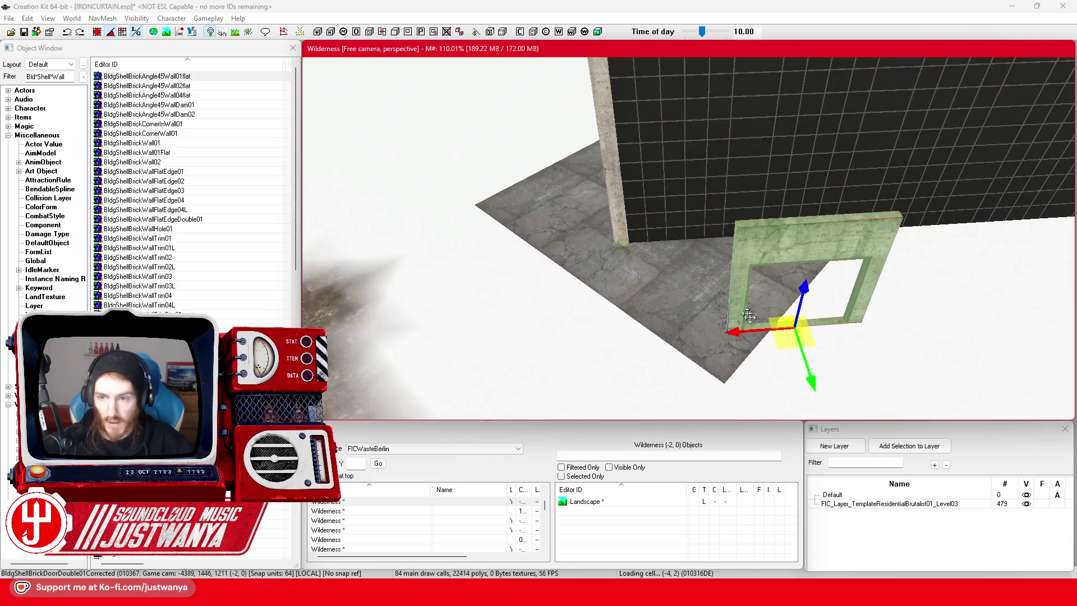
mouse_move(807, 367)
mouse_down()
mouse_move(783, 292)
mouse_move(764, 279)
mouse_move(774, 275)
mouse_up()
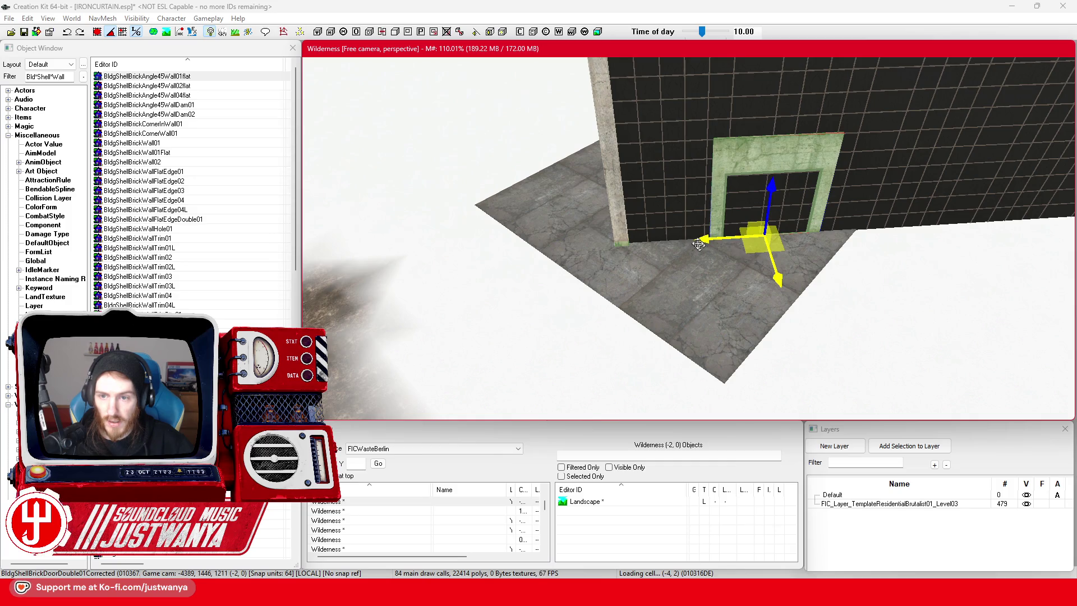
drag(699, 245, 678, 243)
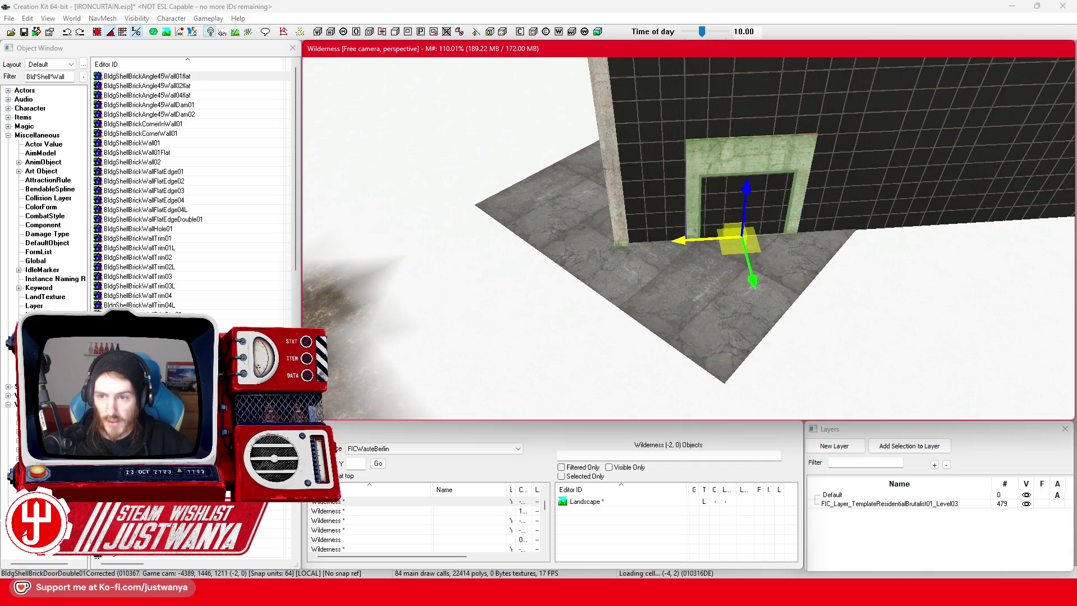
scroll(685, 235, down, 3)
Rotate the door frame 90° to fit the wall and switch to world-axis mode.
key(e)
mouse_move(761, 259)
mouse_down()
mouse_move(728, 272)
mouse_move(486, 265)
mouse_move(498, 264)
mouse_up()
key(w)
click(136, 33)
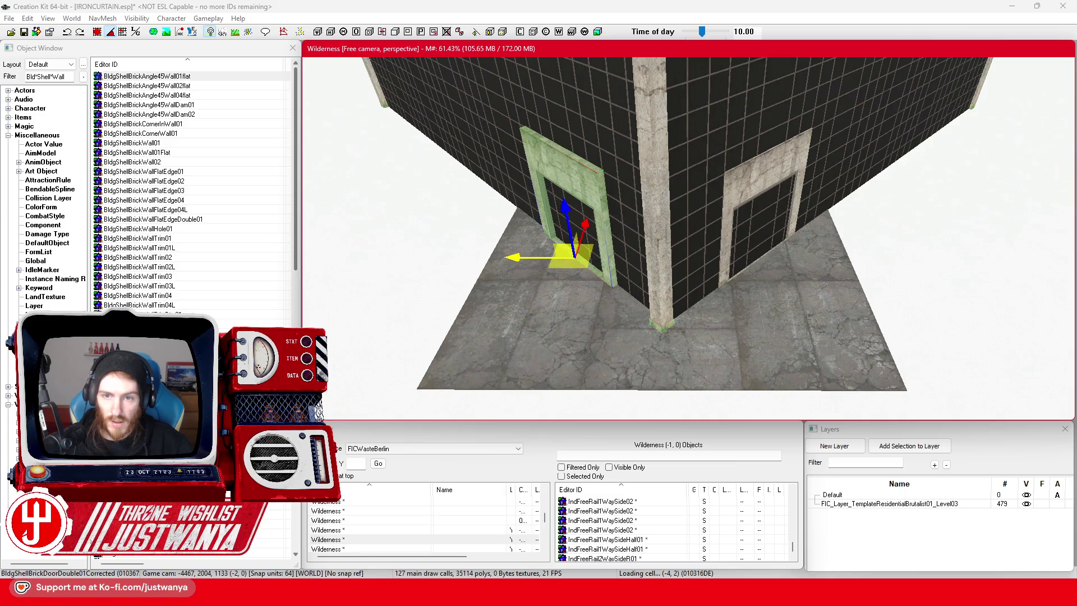
click(750, 192)
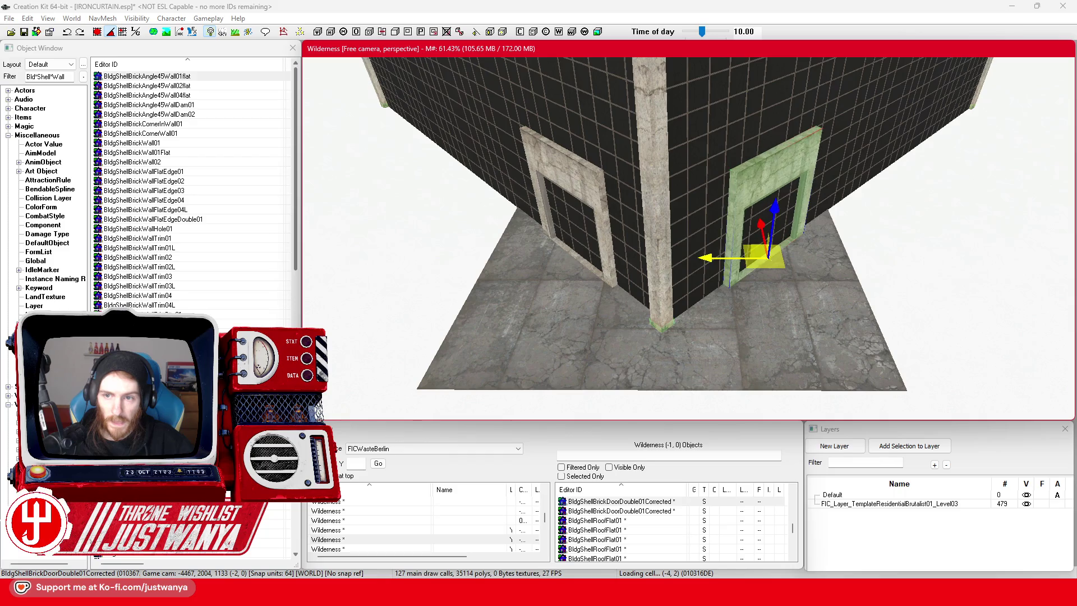
click(671, 308)
key(f)
scroll(689, 282, down, 5)
scroll(690, 281, down, 10)
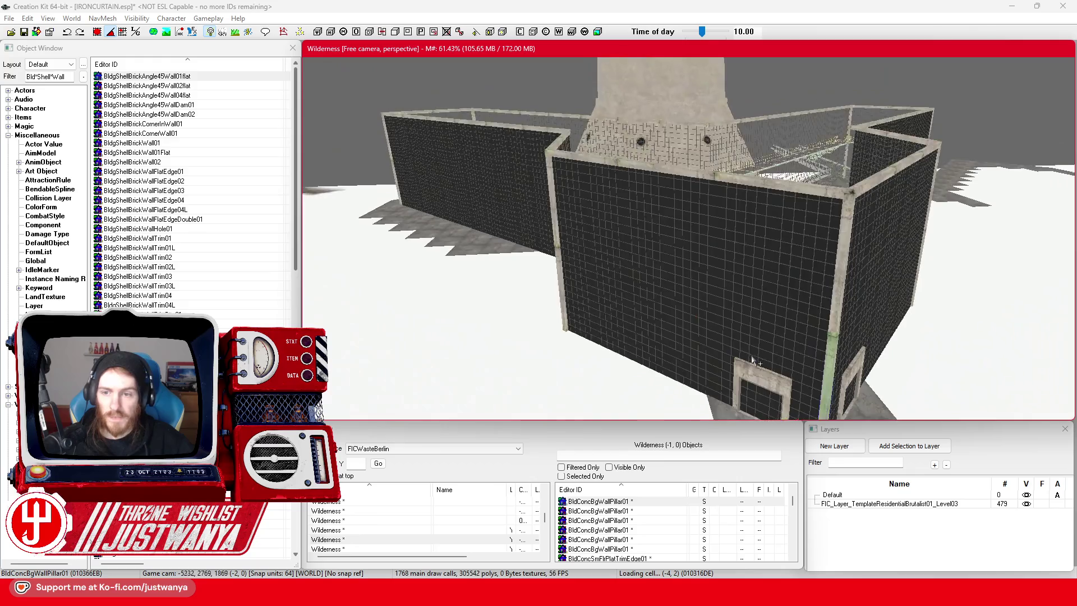
key(shift)
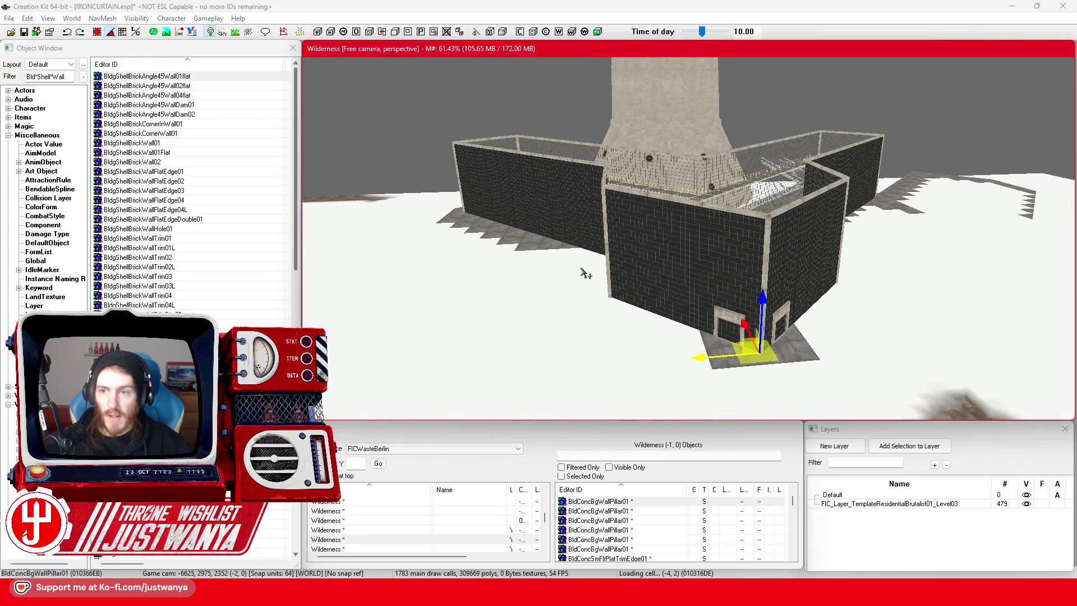
key(shift)
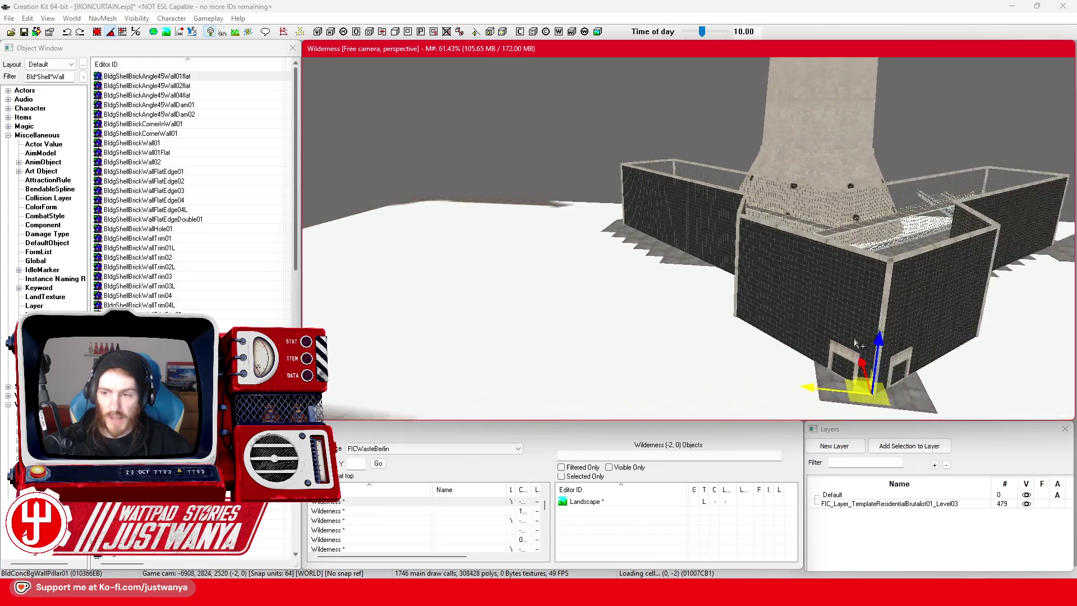
key(shift)
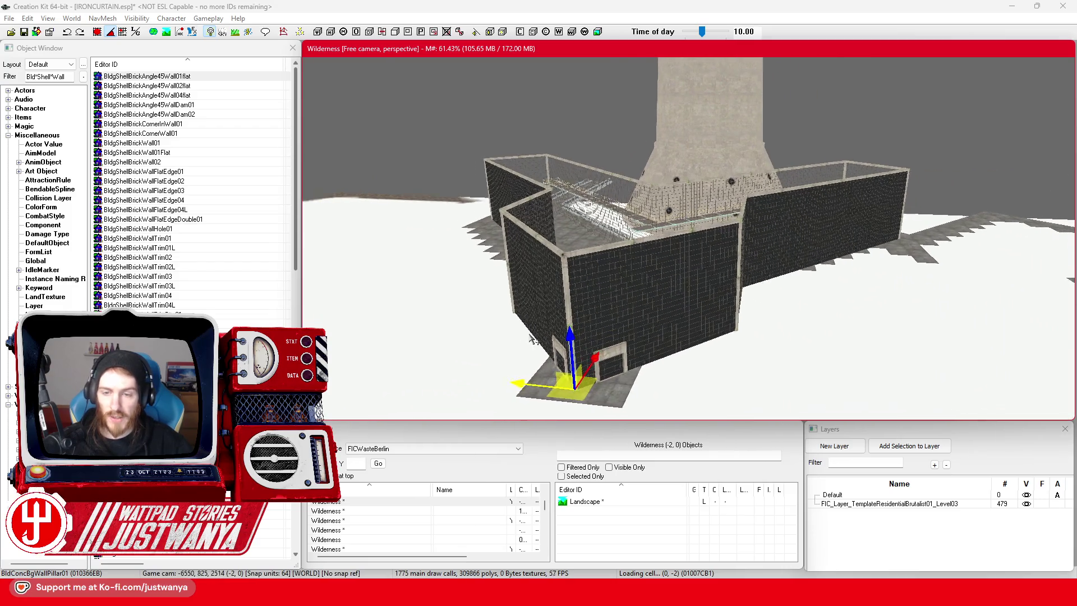
key(shift)
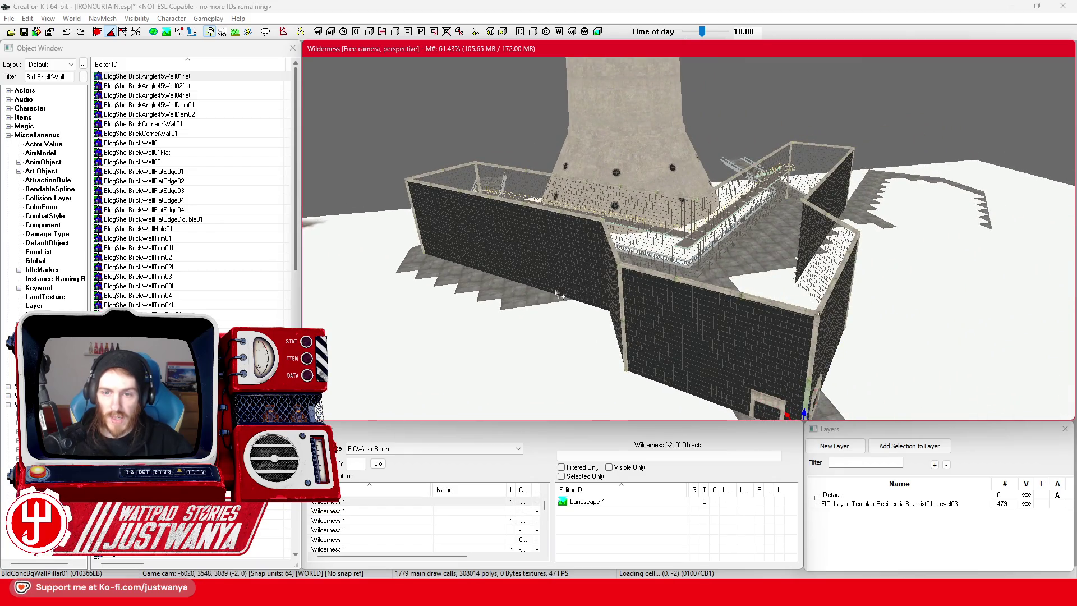
key(shift)
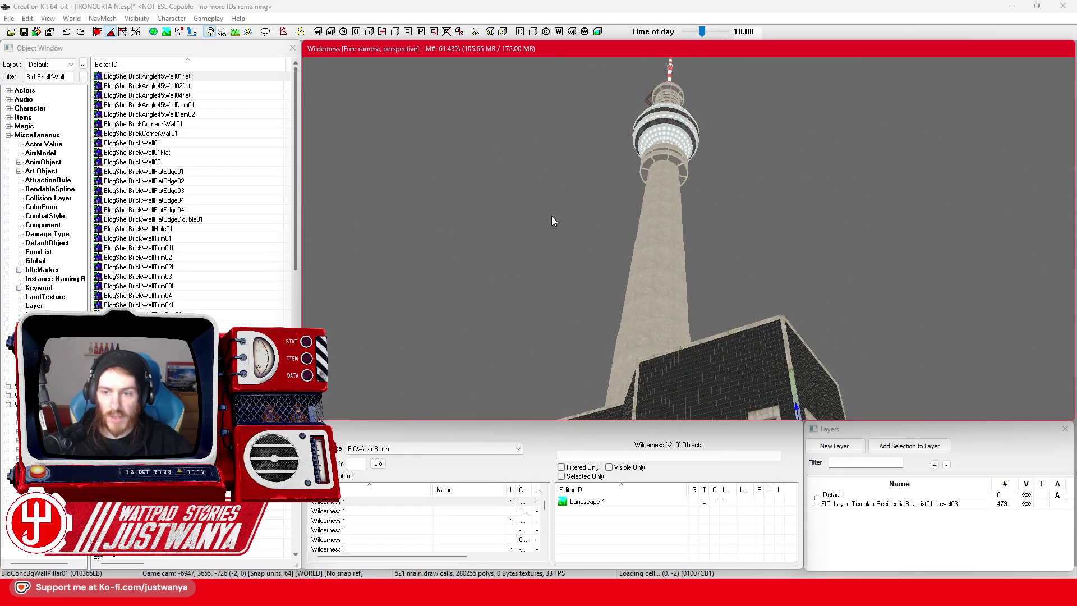
key(shift)
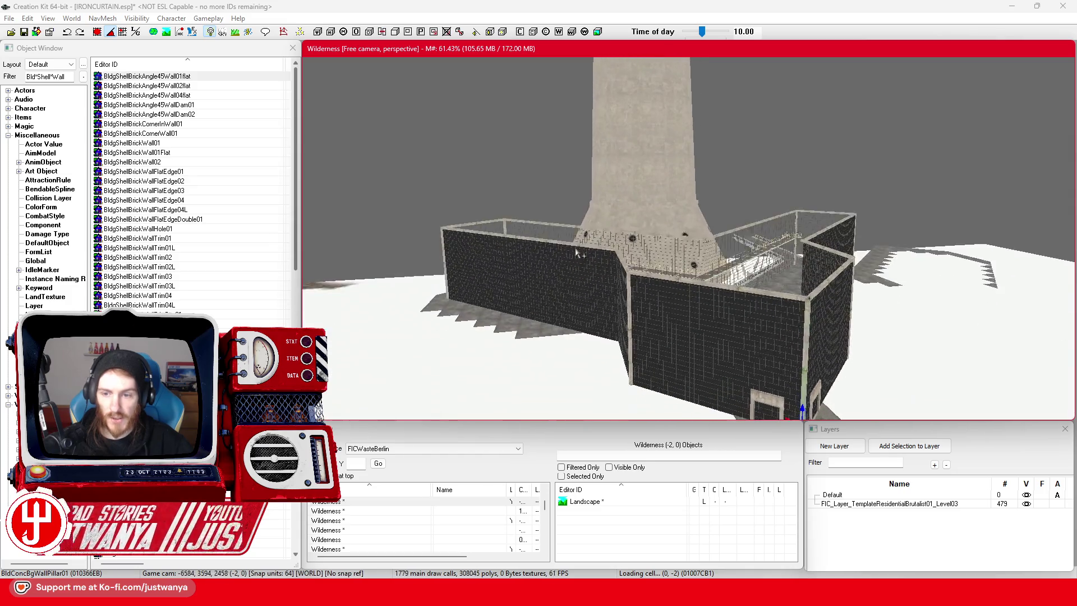
click(25, 32)
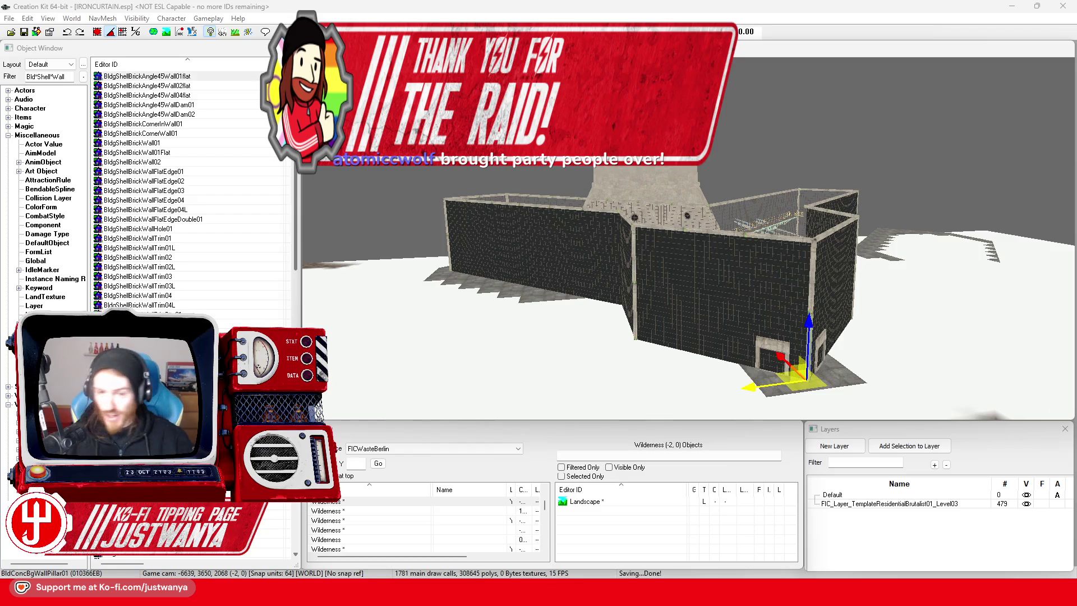
Select the left wall's base and pan the view up the TV tower shaft.
click(545, 305)
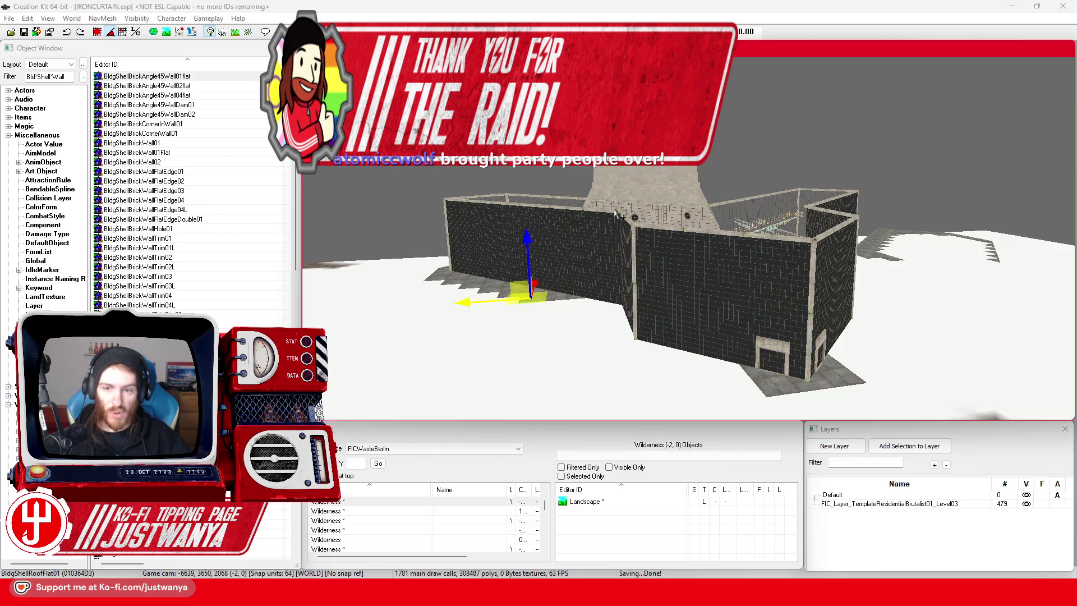
drag(568, 202, 588, 257)
drag(596, 290, 679, 449)
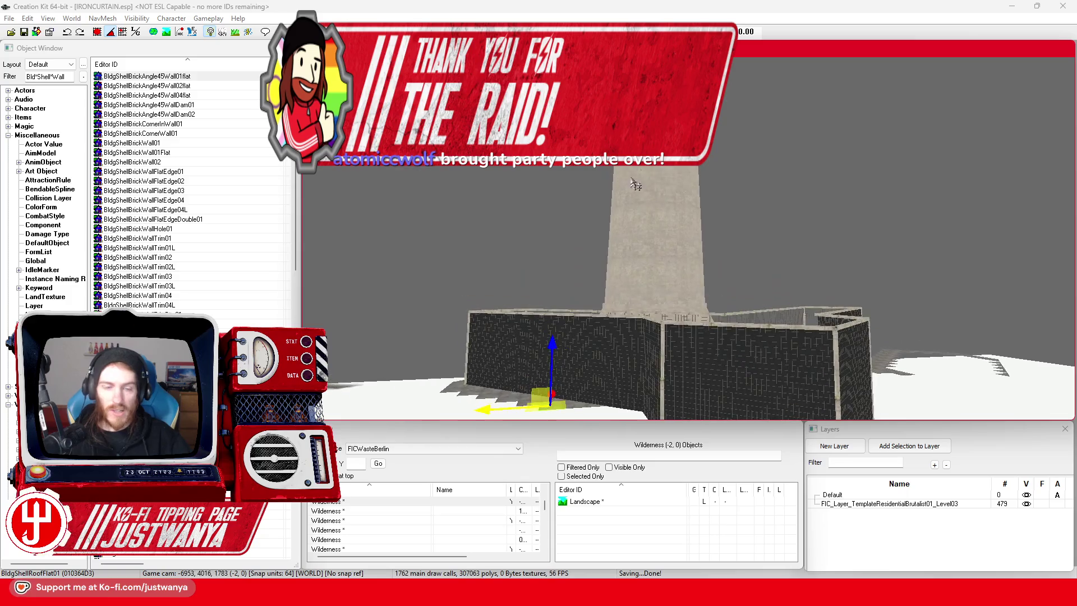
scroll(714, 332, up, 5)
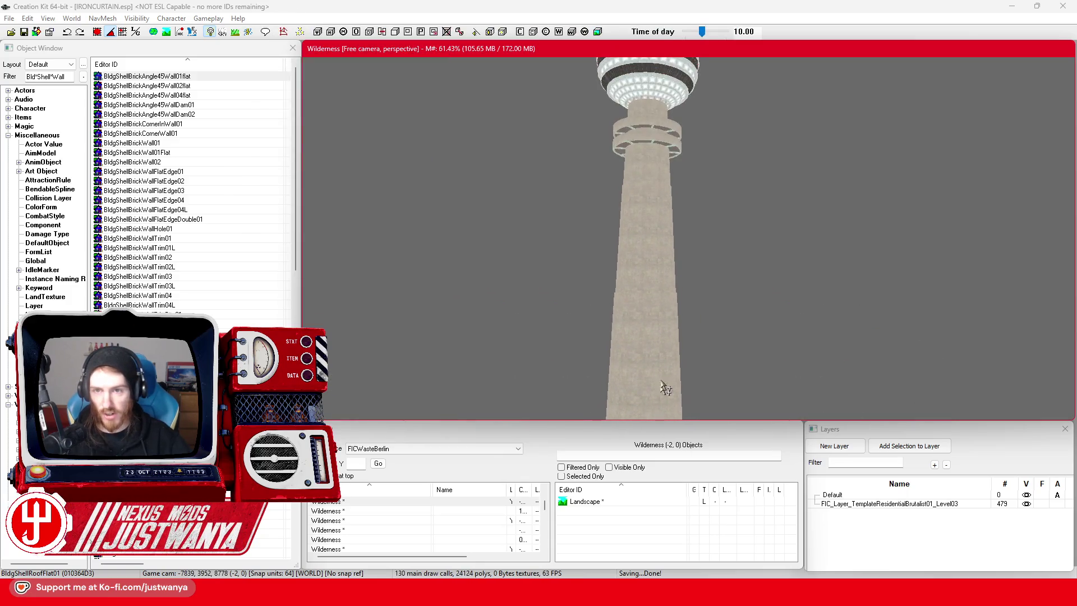
scroll(550, 297, up, 2)
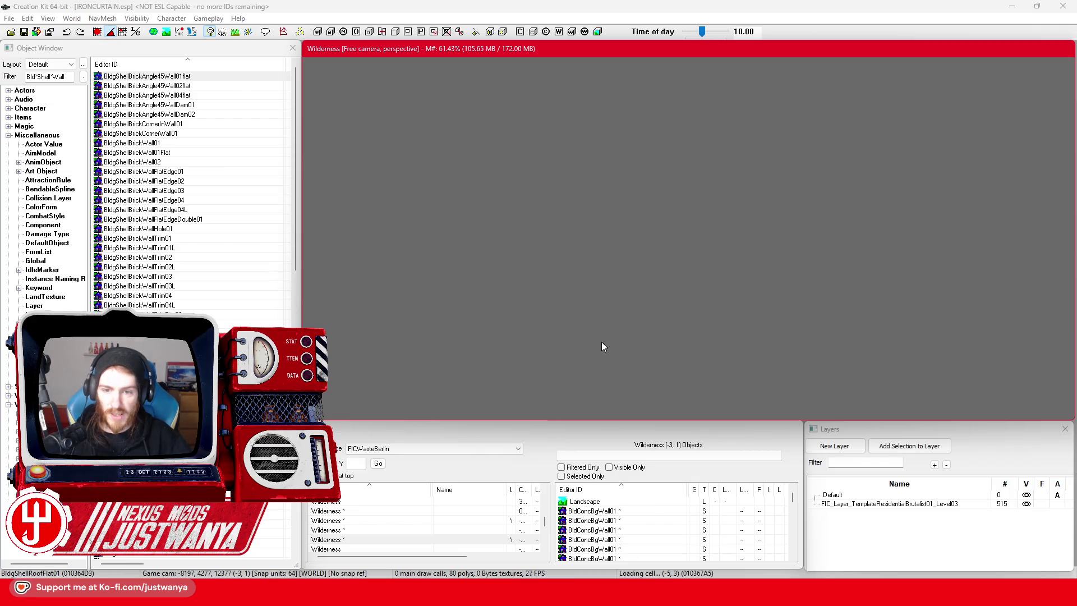
Inspect the tower's sphere, return down the shaft, and save IRONCURTAIN.esp.
click(610, 328)
scroll(601, 278, up, 4)
click(547, 264)
scroll(548, 273, up, 4)
scroll(565, 331, down, 1)
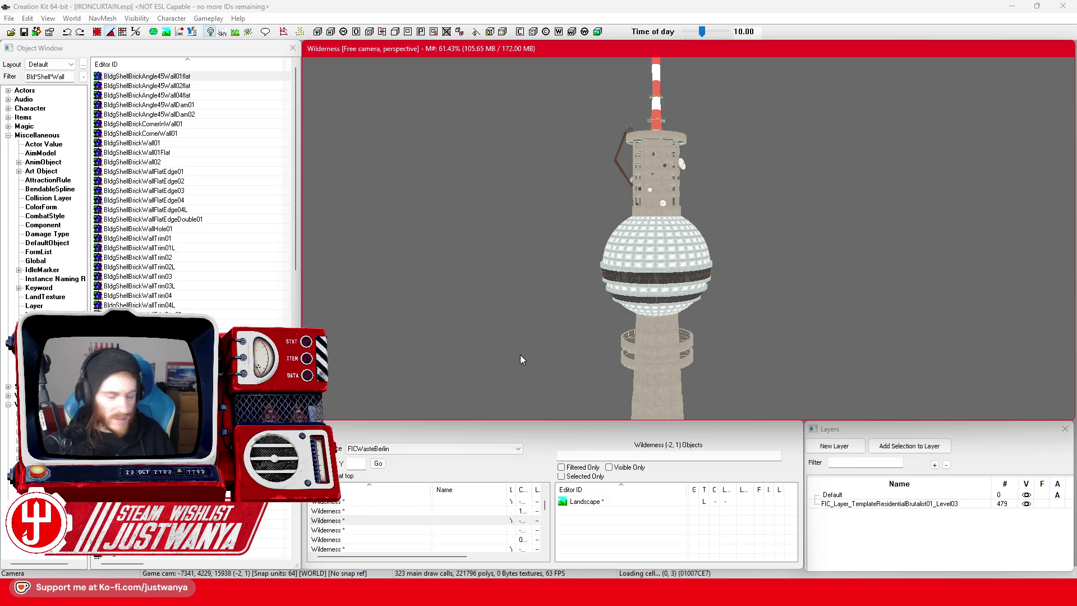
drag(520, 355, 529, 225)
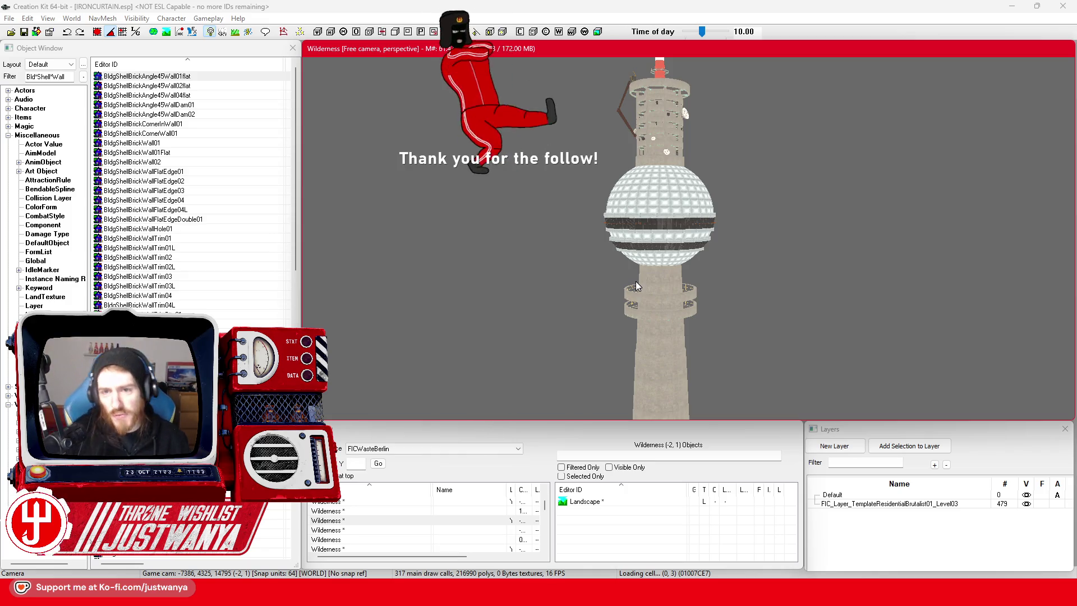
mouse_move(543, 313)
mouse_down()
mouse_move(546, 193)
mouse_move(527, 170)
mouse_move(546, 218)
mouse_move(541, 241)
mouse_up()
scroll(549, 247, up, 5)
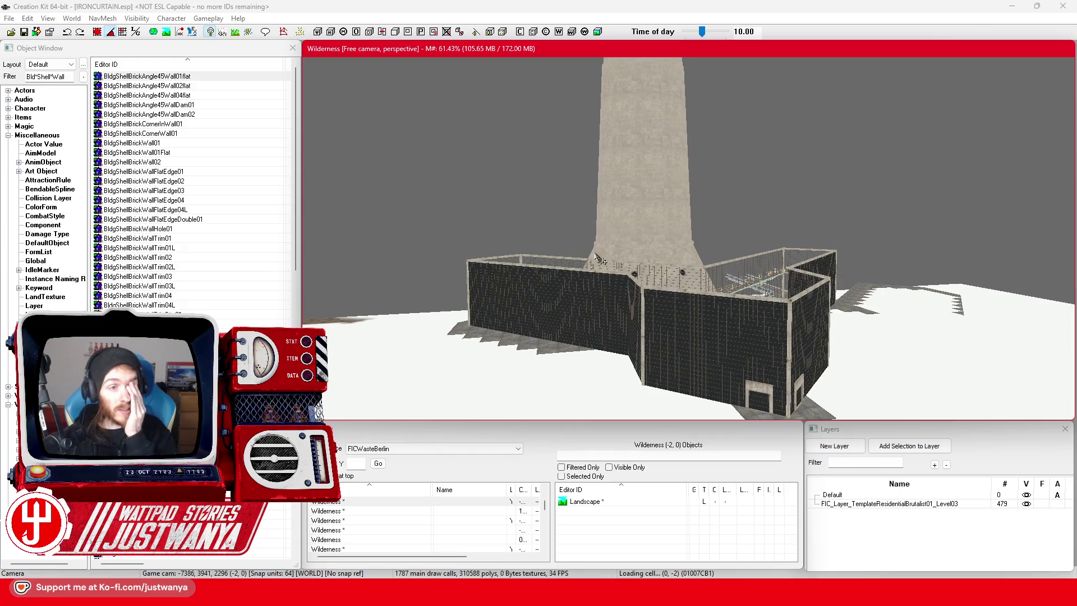
click(23, 32)
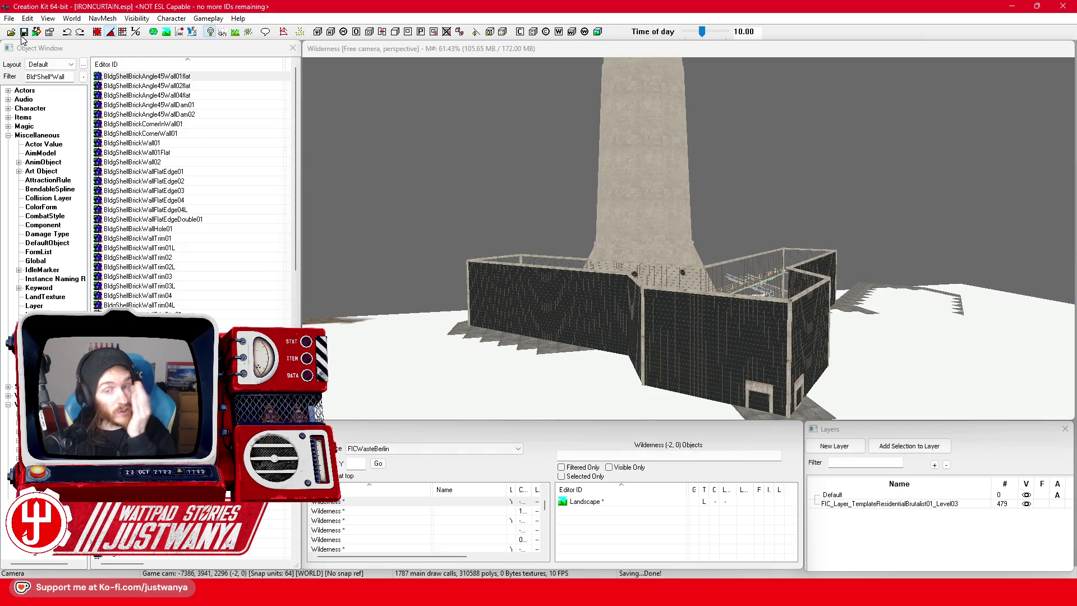
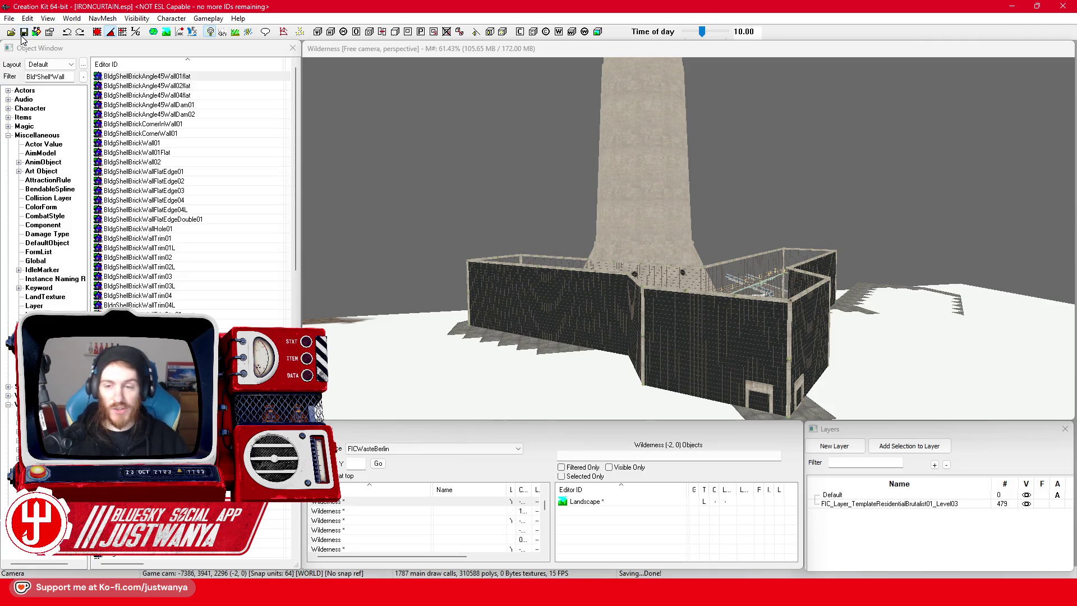
Zoom in on the brick annex and select three roof tiles along its stepped edge.
scroll(711, 336, up, 5)
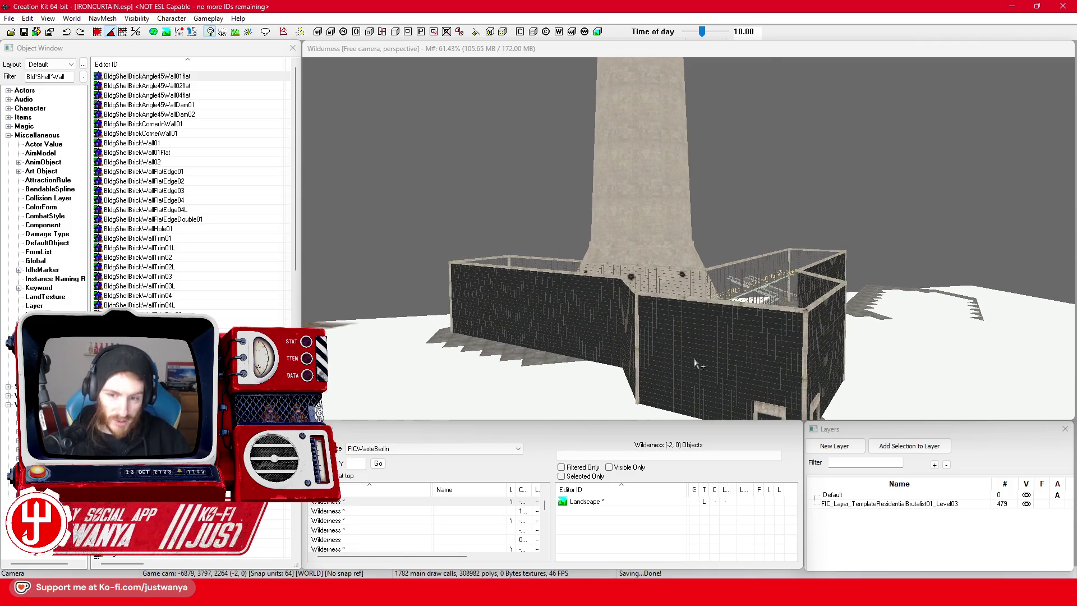
scroll(694, 364, down, 5)
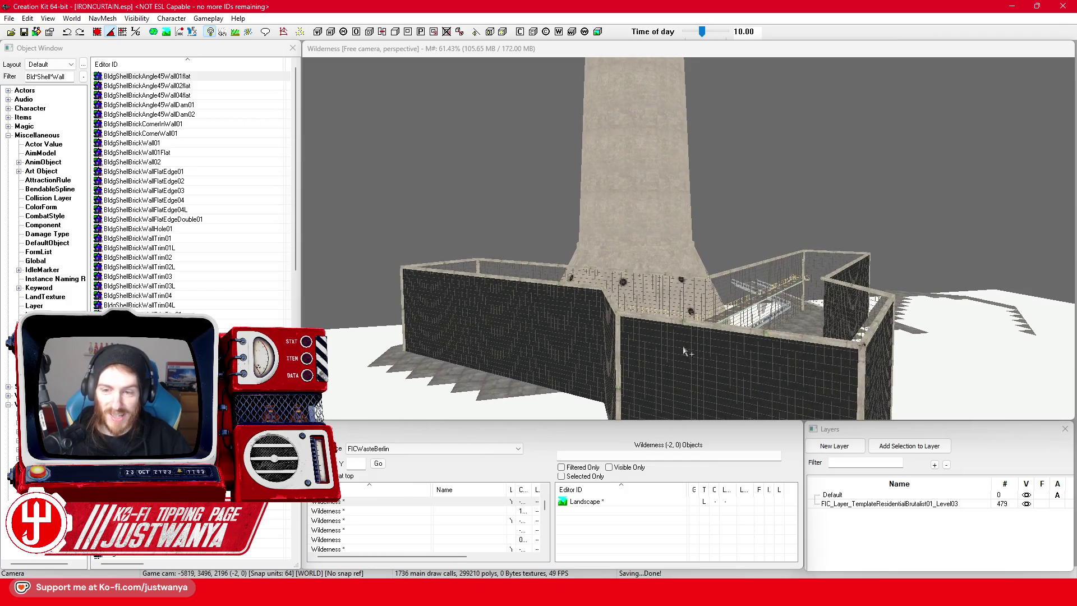
scroll(639, 227, up, 5)
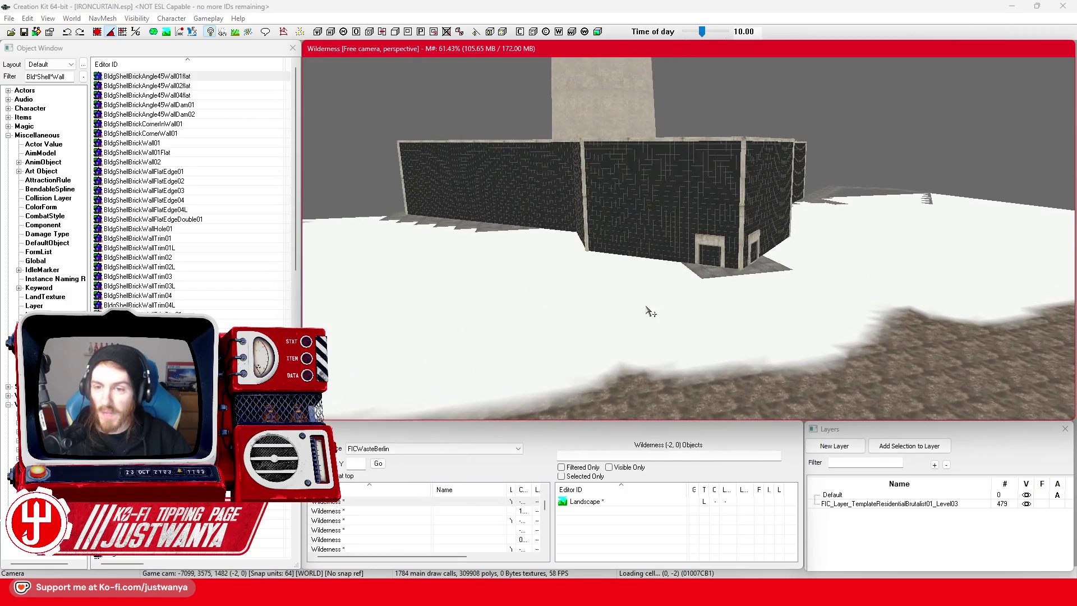
scroll(651, 311, up, 5)
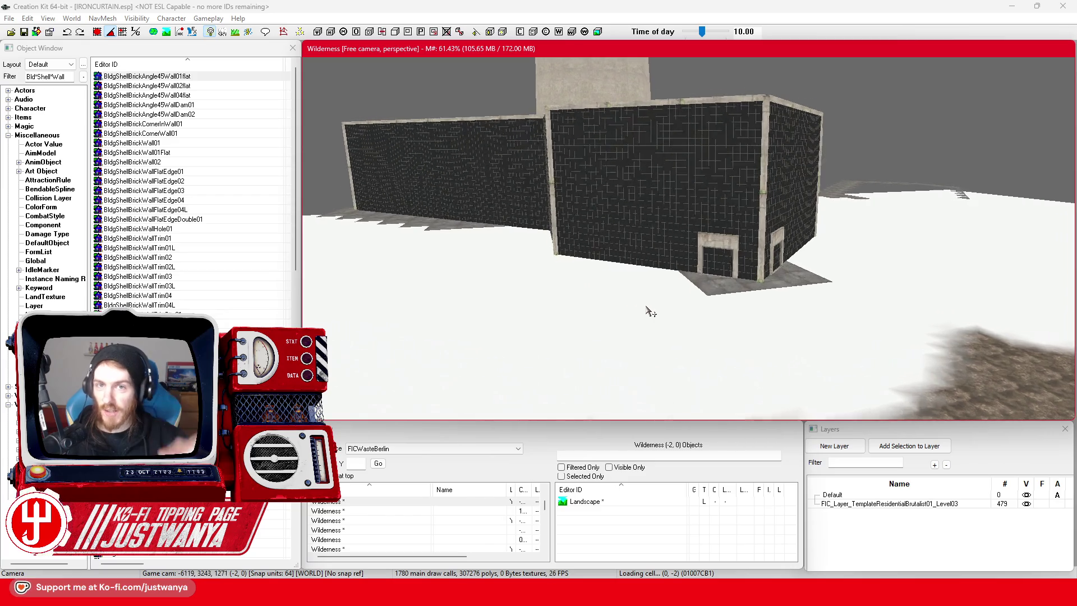
scroll(673, 303, up, 5)
click(696, 303)
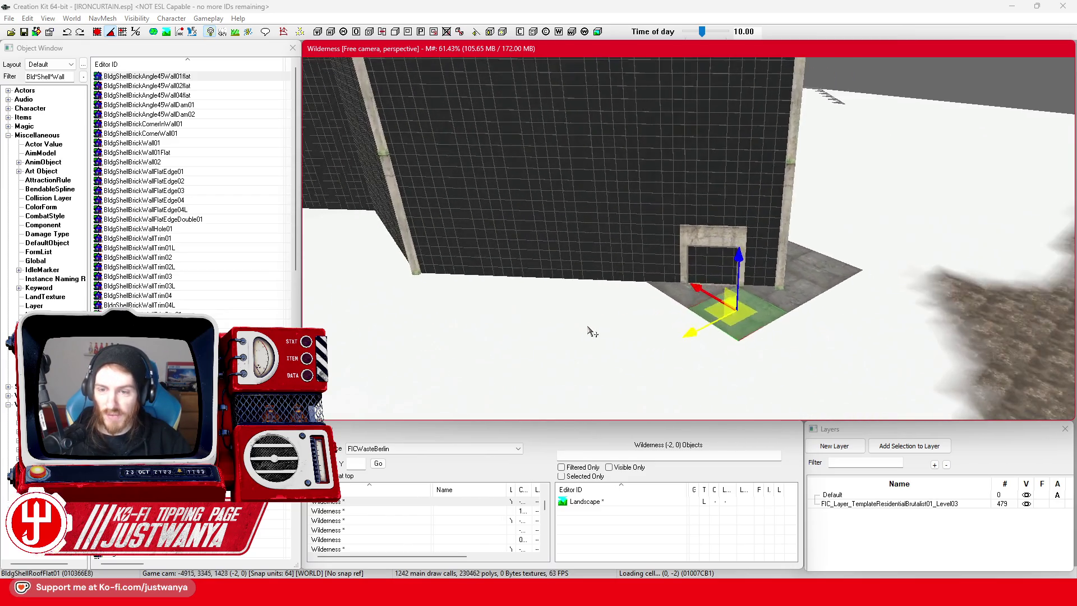
click(683, 283)
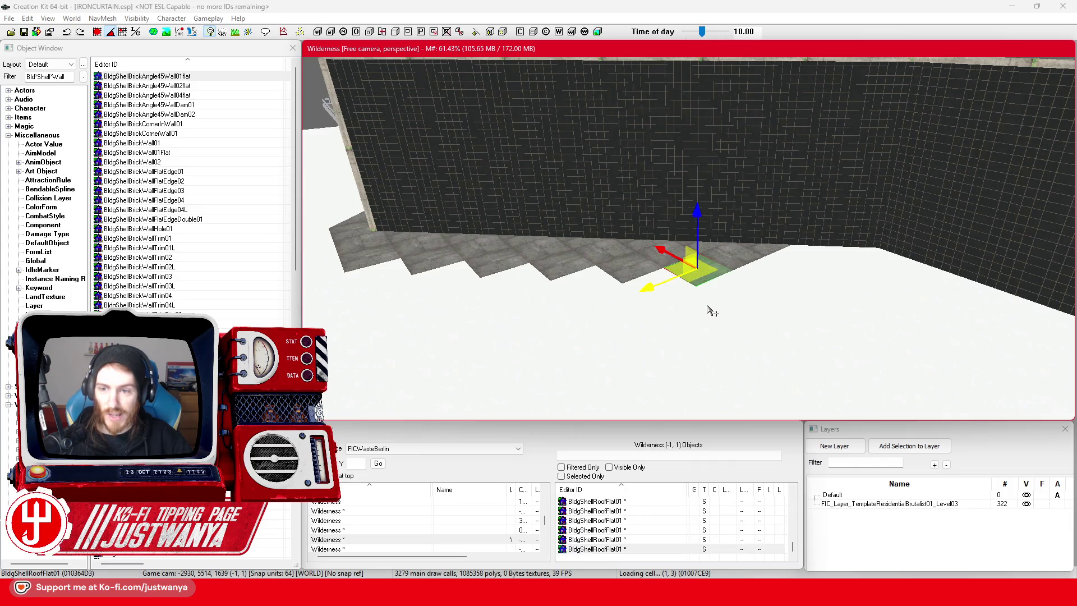
click(607, 313)
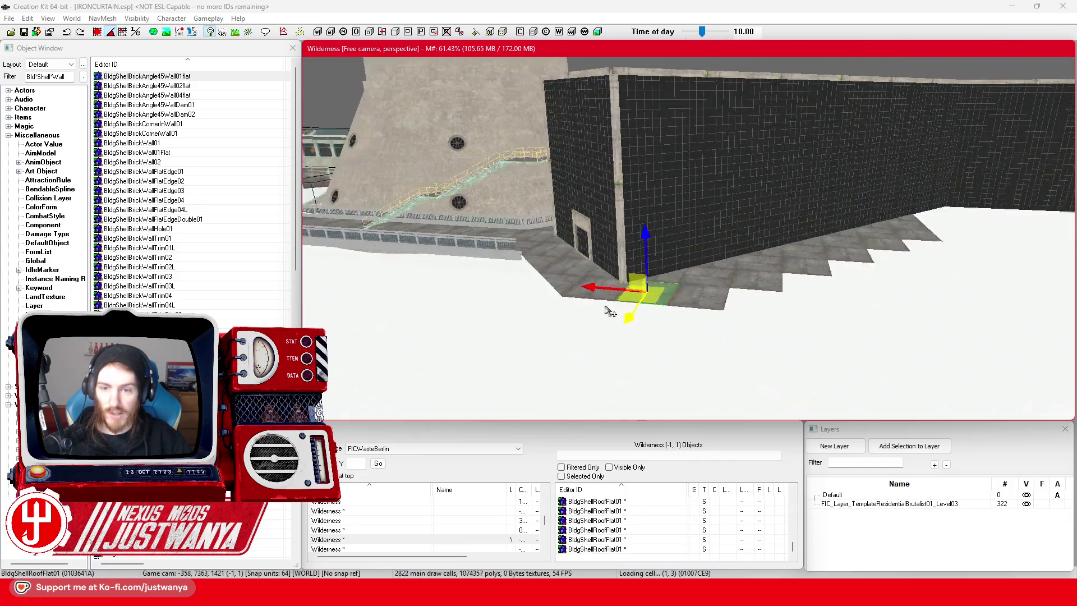
Orbit to take in the whole annex, then bring up the Google Maps view of the TV tower.
scroll(607, 313, down, 5)
mouse_move(844, 278)
mouse_down()
mouse_move(681, 328)
mouse_move(586, 288)
mouse_up()
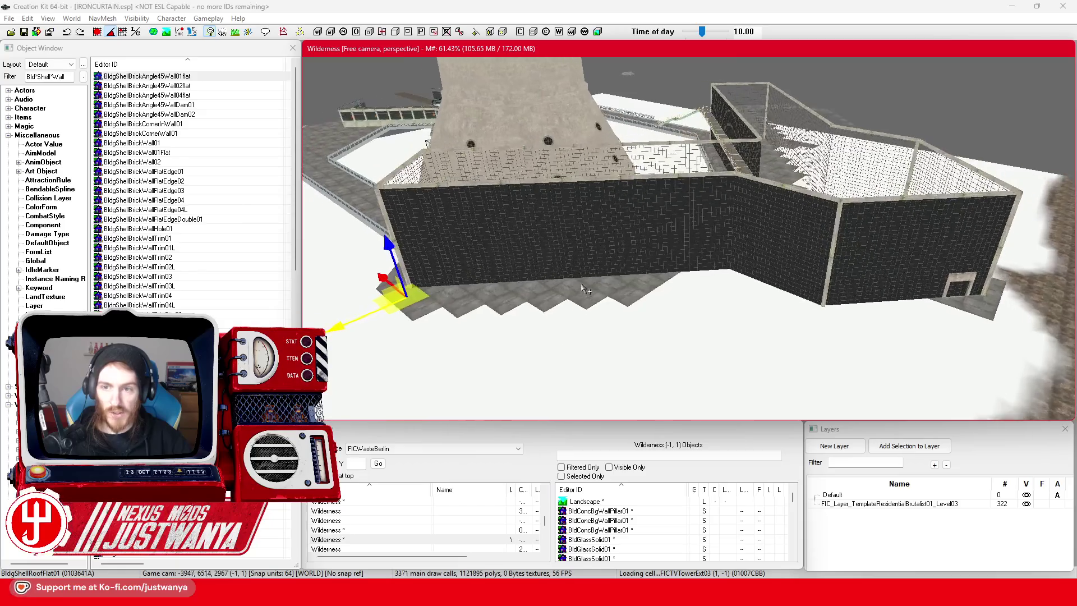
mouse_move(577, 592)
click(640, 532)
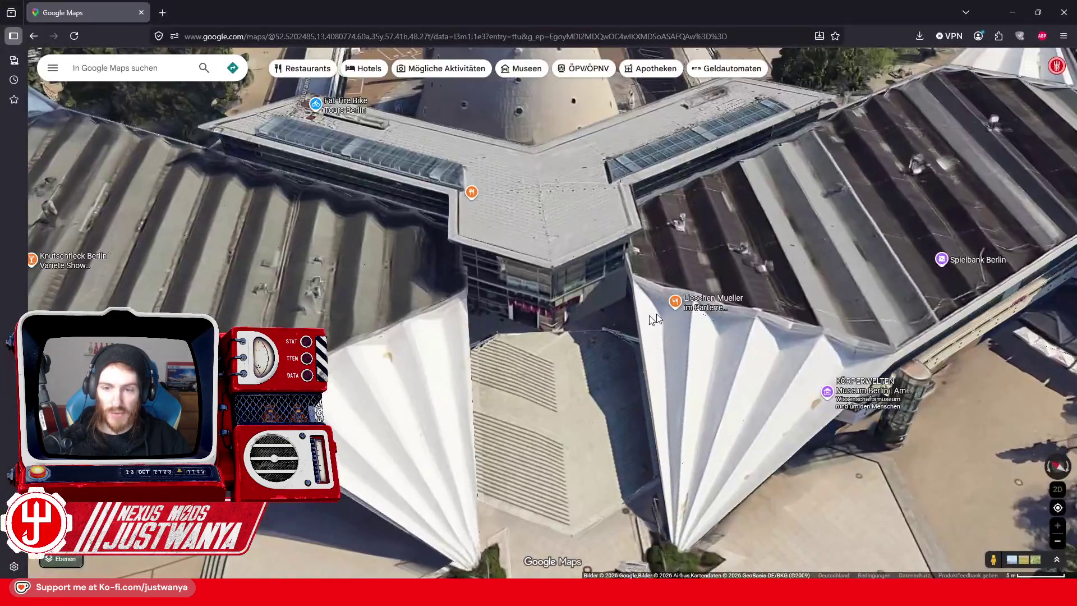
Rotate and tilt the 3D map around the Fernsehturm base roofs, then minimize the browser.
scroll(673, 313, down, 5)
scroll(516, 334, up, 2)
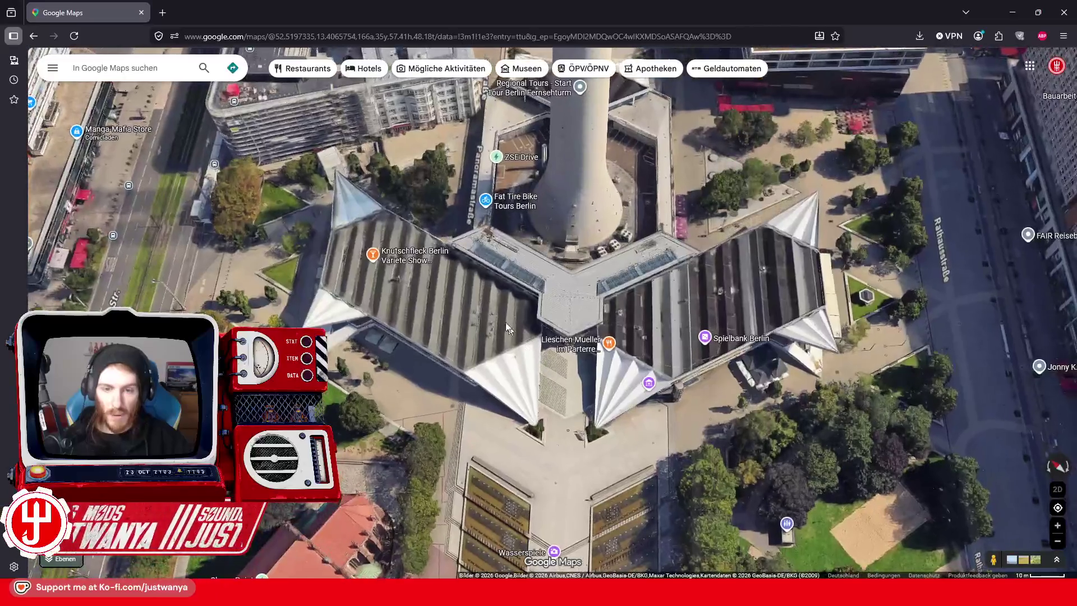
scroll(489, 305, up, 3)
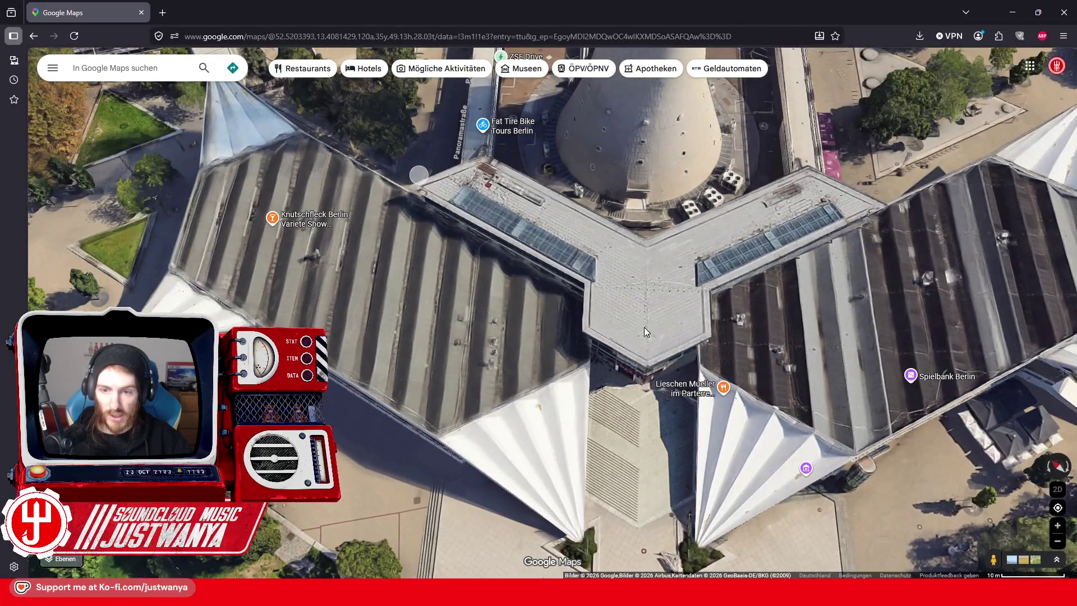
mouse_move(863, 191)
mouse_down()
mouse_move(554, 308)
mouse_move(432, 308)
mouse_move(487, 375)
mouse_move(524, 336)
mouse_move(492, 490)
mouse_move(501, 392)
mouse_move(602, 344)
mouse_up()
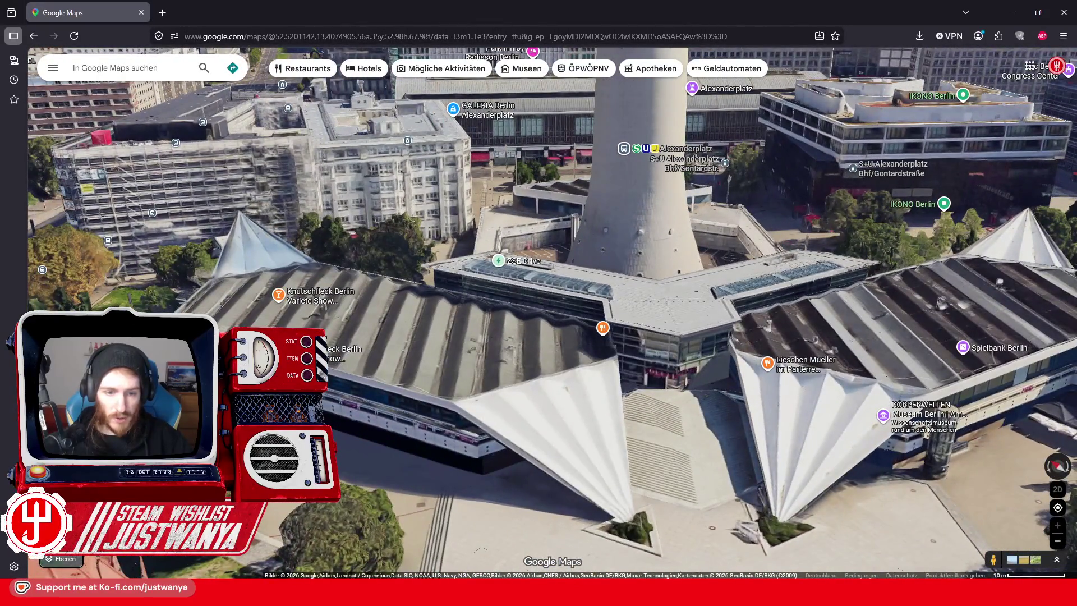
mouse_move(750, 415)
mouse_down()
mouse_move(457, 354)
mouse_move(509, 356)
mouse_move(358, 389)
mouse_up()
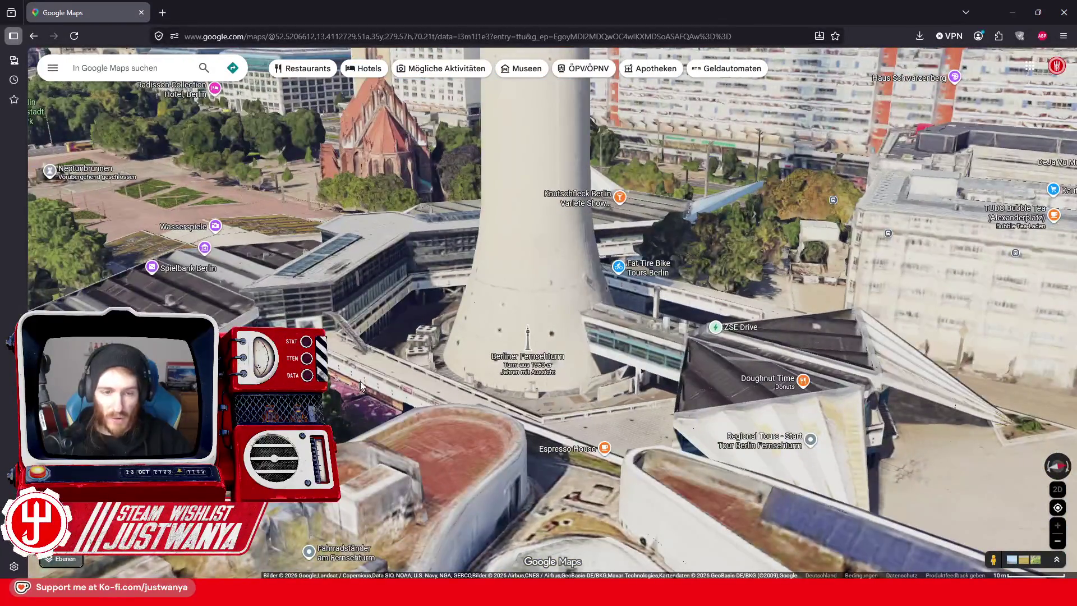
mouse_move(374, 353)
mouse_down()
mouse_move(569, 315)
mouse_move(583, 298)
mouse_move(605, 307)
mouse_move(512, 513)
mouse_move(533, 366)
mouse_move(591, 366)
mouse_move(645, 339)
mouse_move(704, 331)
mouse_move(421, 265)
mouse_move(336, 348)
mouse_move(511, 329)
mouse_up()
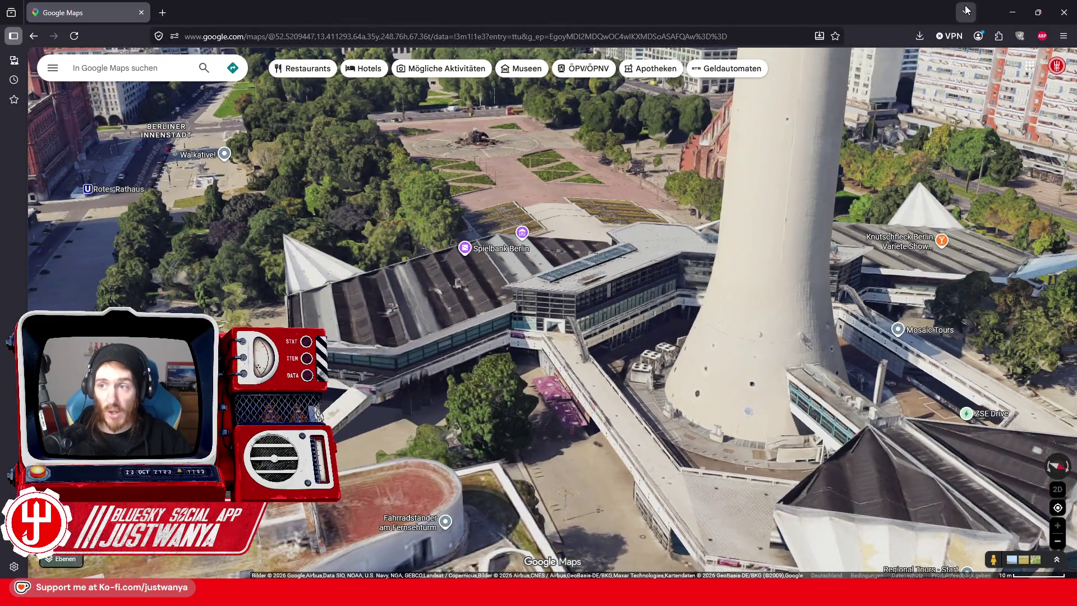
click(1013, 12)
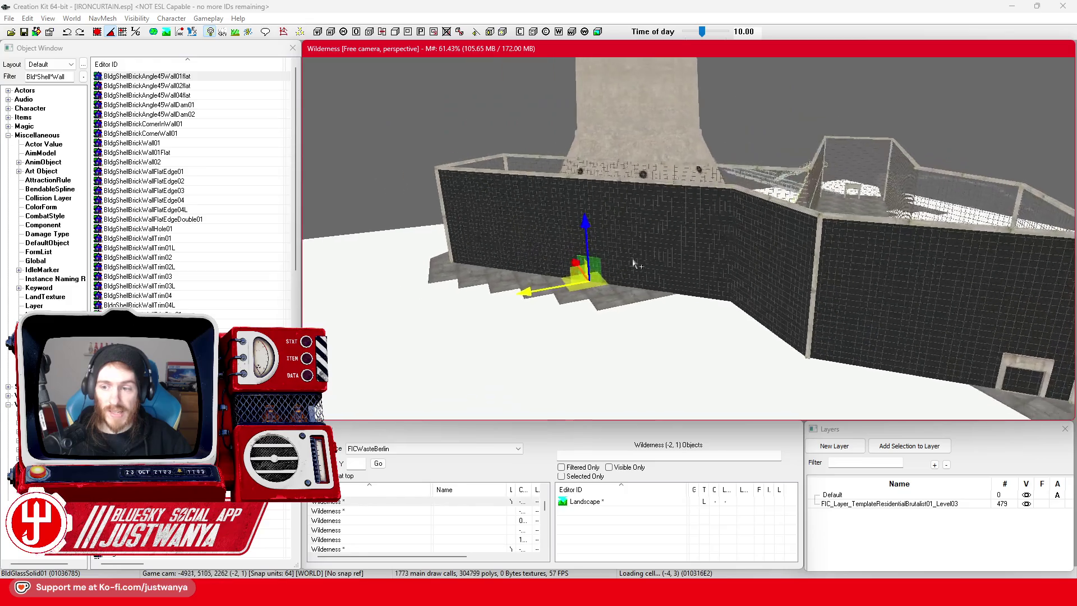
scroll(635, 264, up, 10)
drag(694, 209, 690, 262)
mouse_move(708, 148)
mouse_down()
mouse_move(680, 401)
mouse_move(654, 385)
mouse_move(644, 357)
mouse_move(690, 154)
mouse_move(668, 286)
mouse_move(637, 305)
mouse_move(648, 302)
mouse_move(640, 170)
mouse_move(633, 248)
mouse_move(664, 280)
mouse_move(645, 199)
mouse_move(617, 171)
mouse_move(608, 205)
mouse_move(621, 308)
mouse_move(630, 293)
mouse_move(614, 203)
mouse_up()
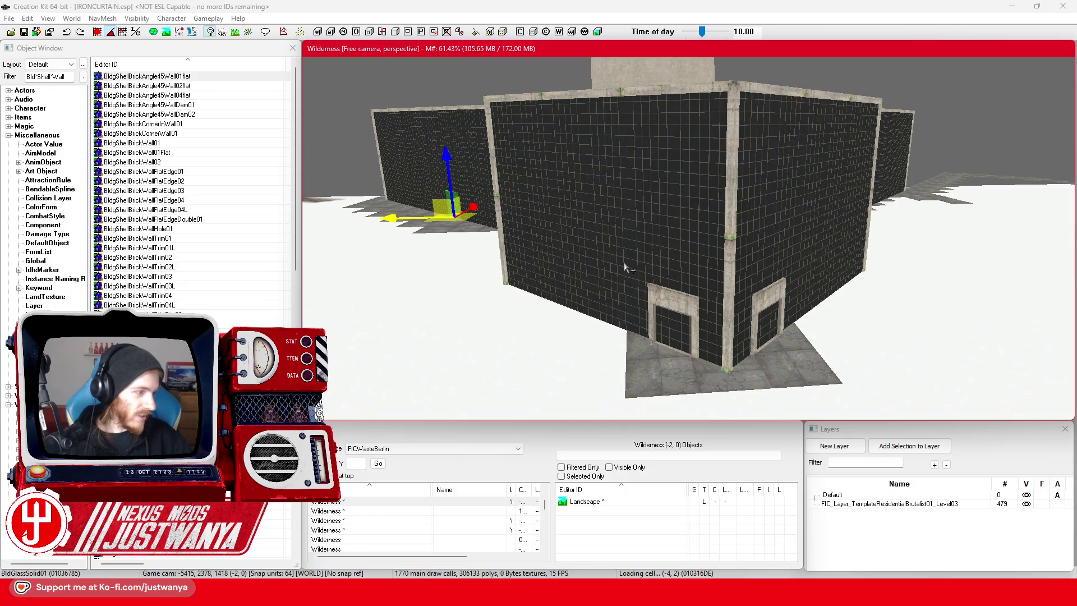
drag(681, 388, 917, 355)
scroll(676, 317, up, 5)
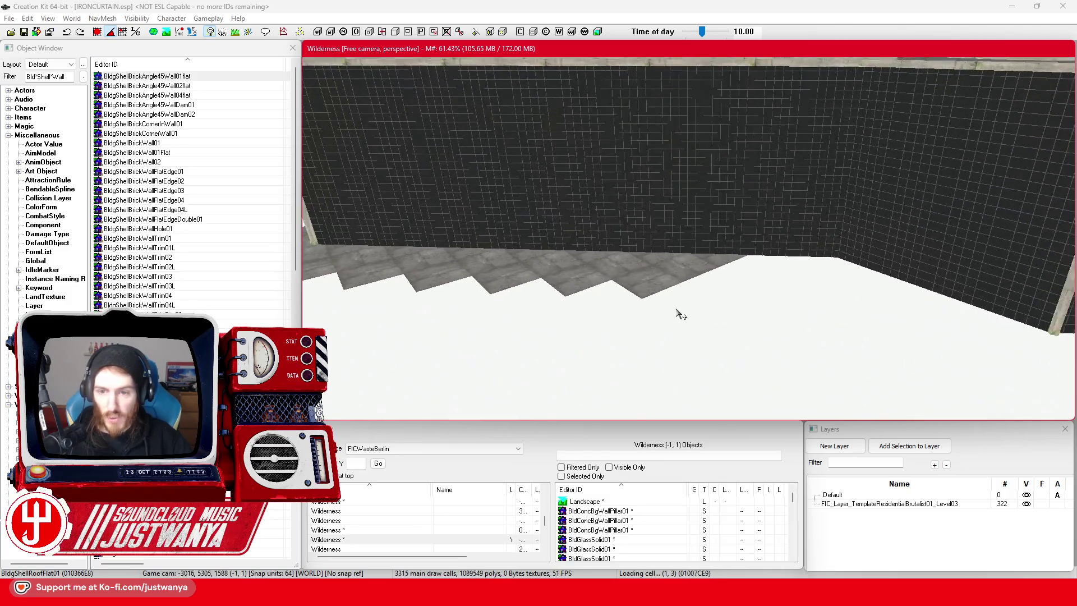
Select a pair of adjacent flat roof tiles beside the dark wall.
click(651, 296)
scroll(651, 296, down, 3)
scroll(645, 309, up, 3)
ctrl+click(696, 284)
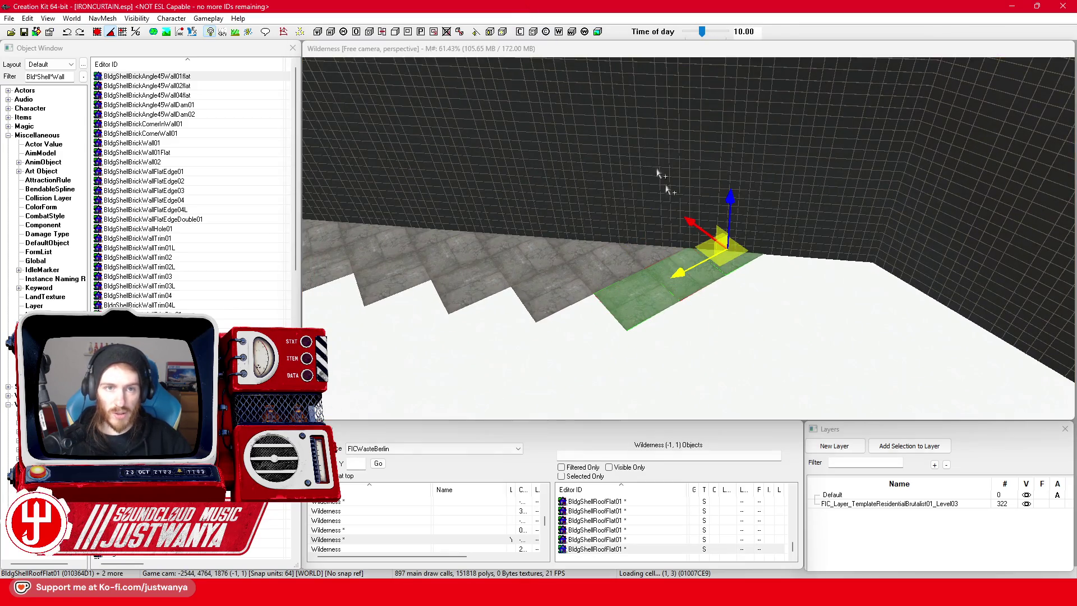
scroll(714, 325, up, 5)
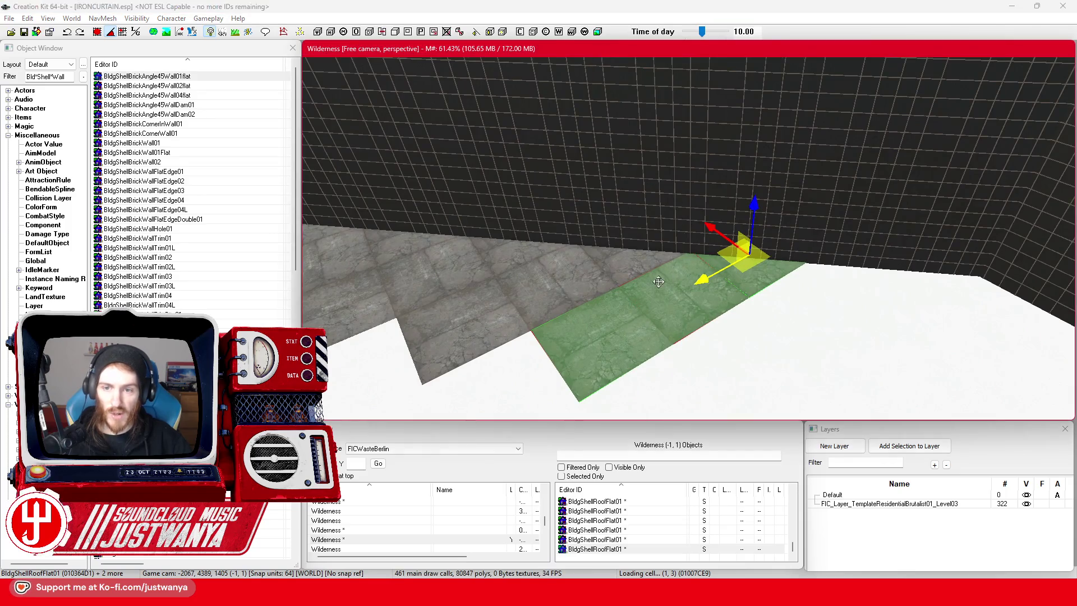
scroll(634, 271, down, 3)
scroll(634, 271, down, 3)
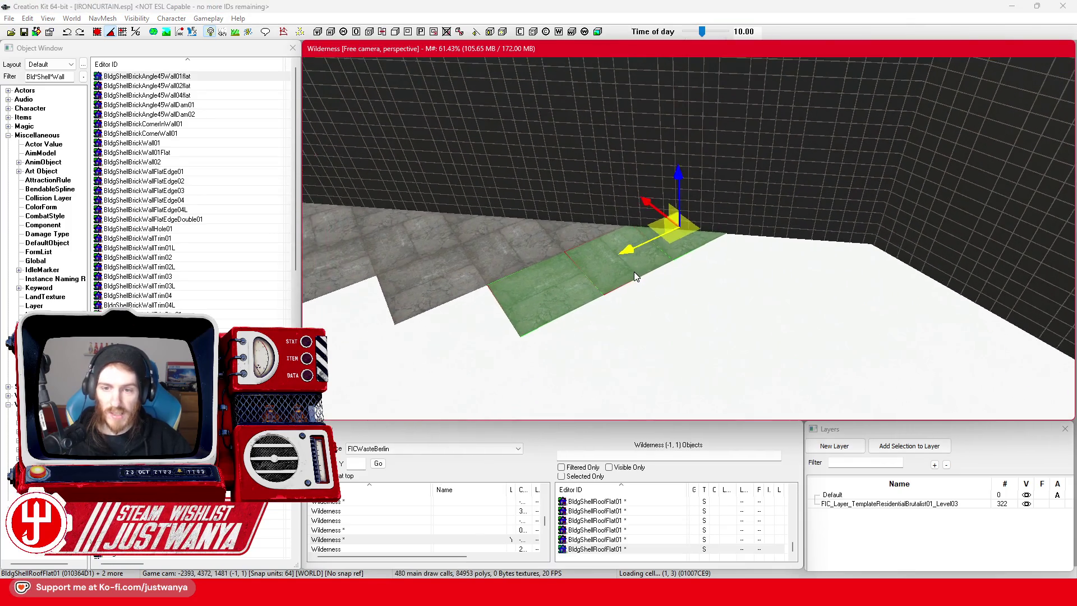
click(637, 270)
scroll(641, 267, down, 1)
ctrl+click(643, 268)
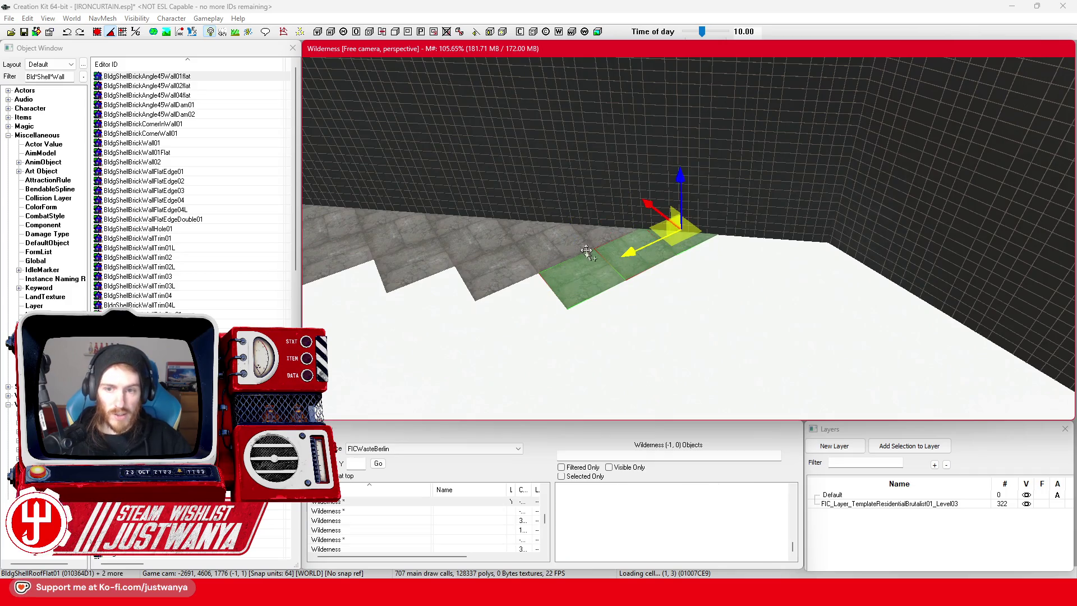
Move the two tiles along the wall edge and pull them out into a strip.
click(95, 34)
mouse_move(634, 205)
mouse_down()
mouse_move(672, 234)
mouse_move(715, 206)
mouse_up()
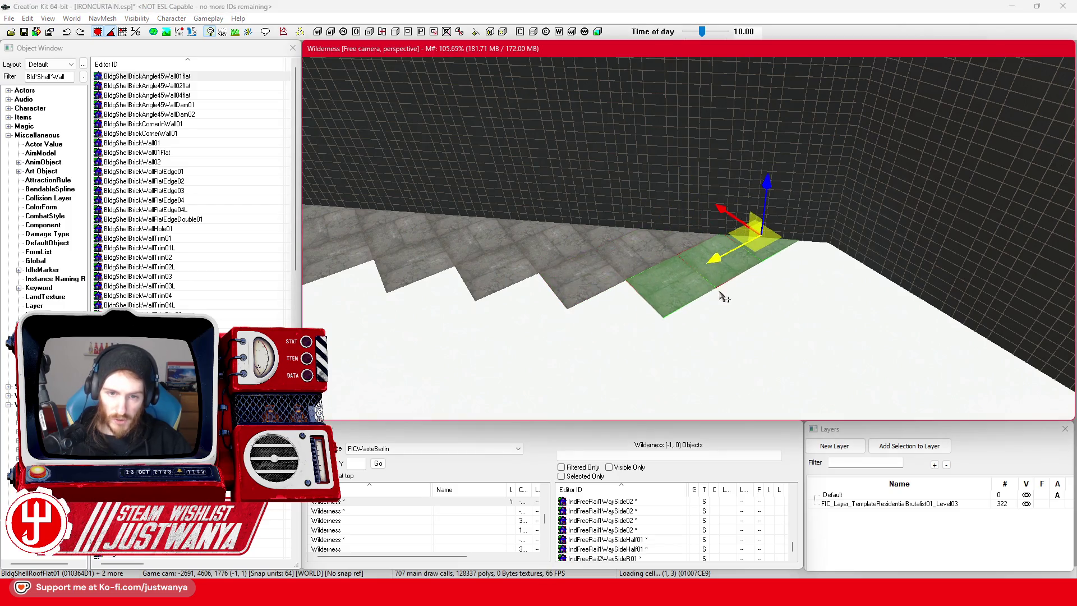
drag(721, 295, 634, 260)
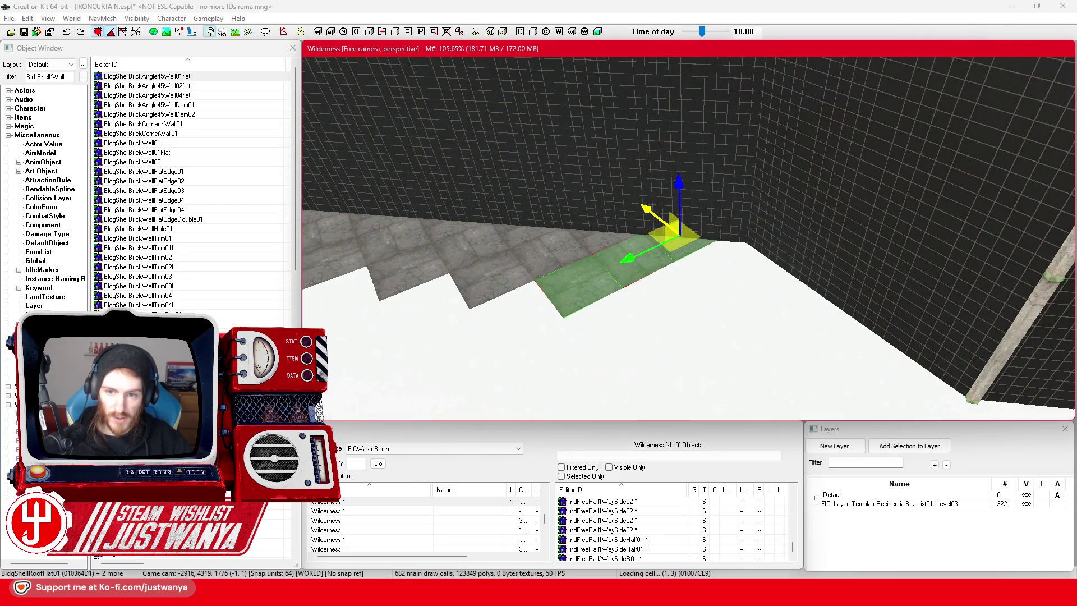
mouse_move(678, 233)
mouse_down()
mouse_move(718, 247)
mouse_move(699, 241)
mouse_move(710, 252)
mouse_move(763, 242)
mouse_move(746, 233)
mouse_up()
drag(786, 303, 711, 294)
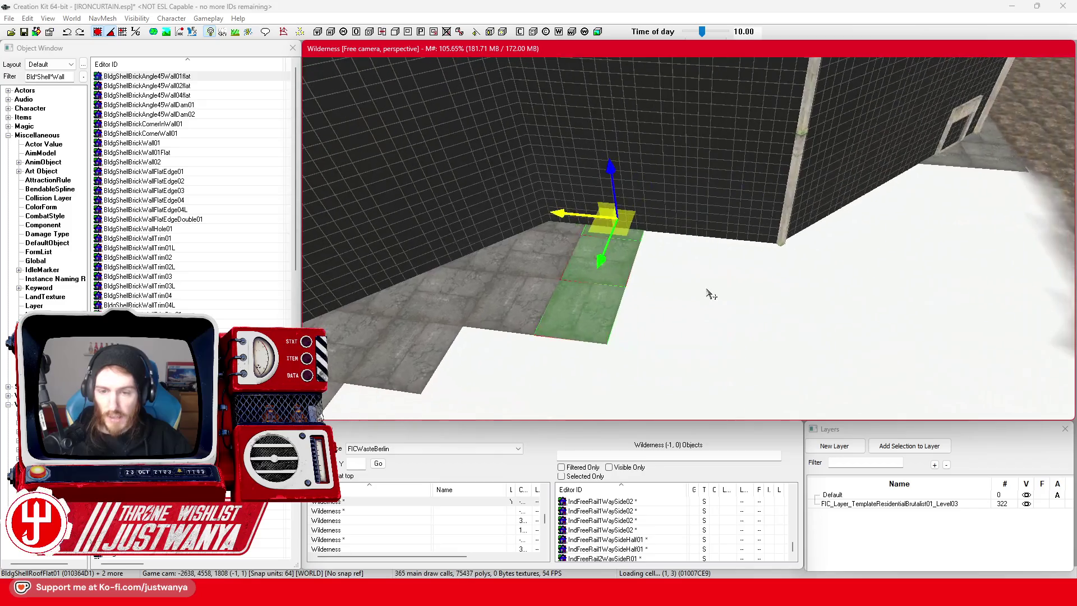
drag(587, 308, 601, 251)
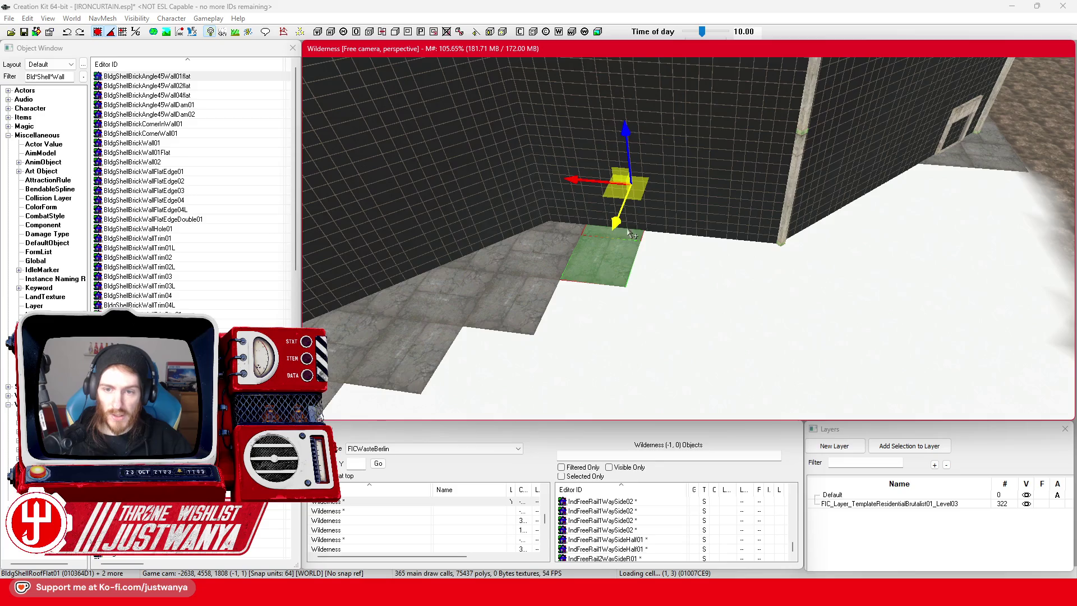
mouse_move(614, 219)
mouse_down()
mouse_move(564, 401)
mouse_move(547, 390)
mouse_move(559, 379)
mouse_up()
scroll(563, 347, up, 2)
Reselect a group of floor tiles by the wall and slide them sideways along it.
ctrl+click(563, 348)
click(610, 254)
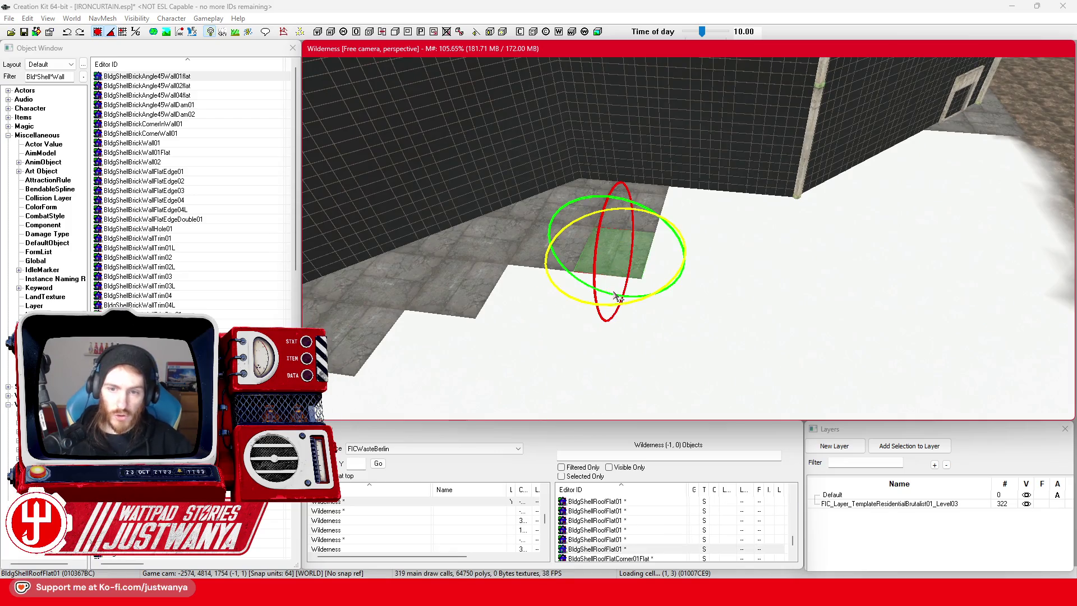
scroll(620, 304, up, 5)
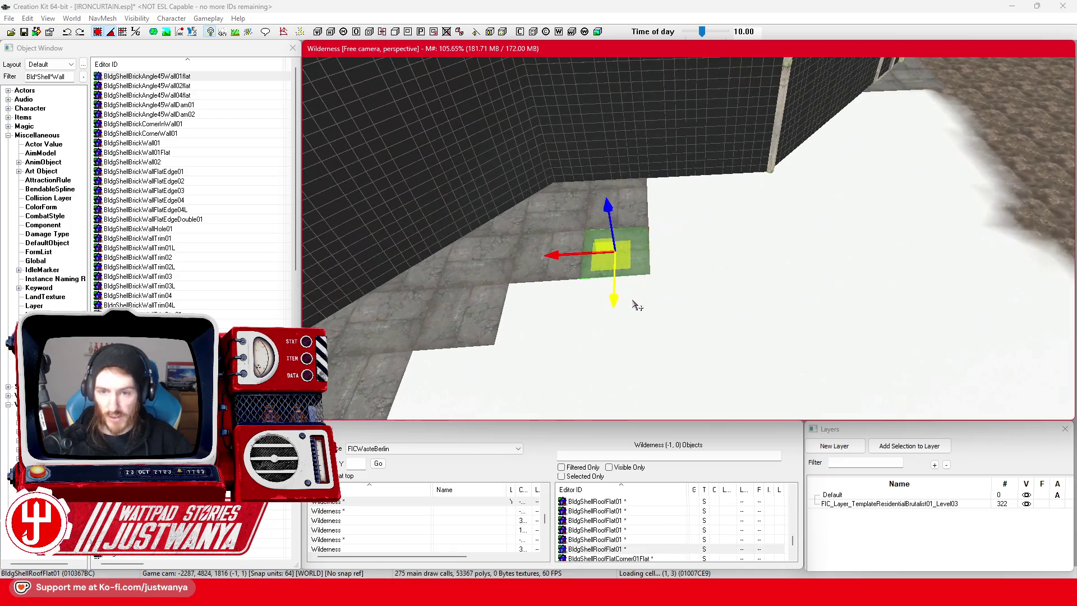
click(581, 348)
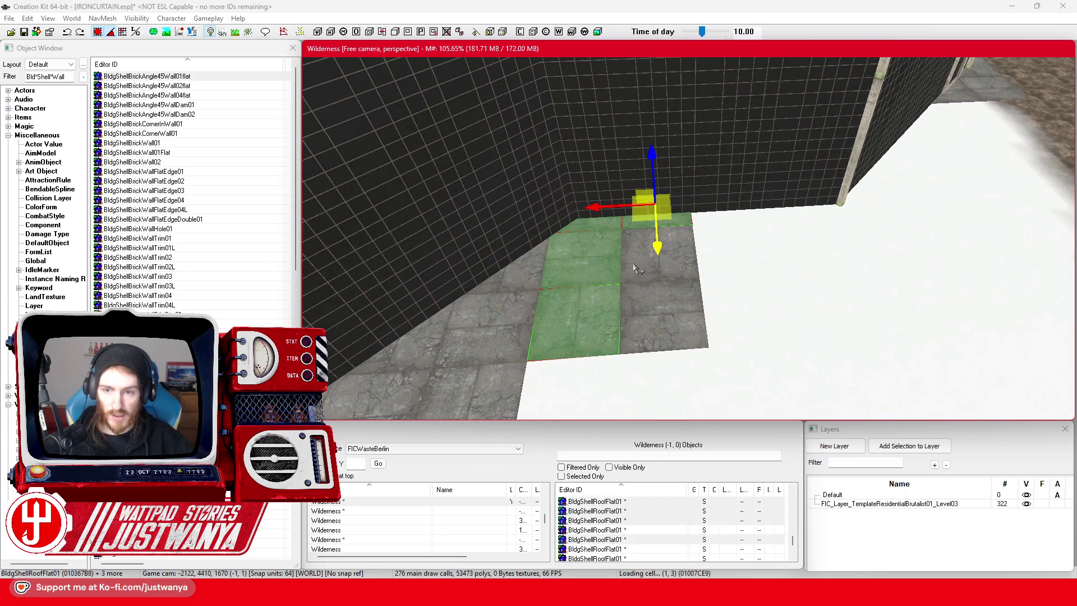
ctrl+click(651, 322)
mouse_move(650, 322)
mouse_down()
mouse_move(780, 303)
mouse_move(701, 297)
mouse_up()
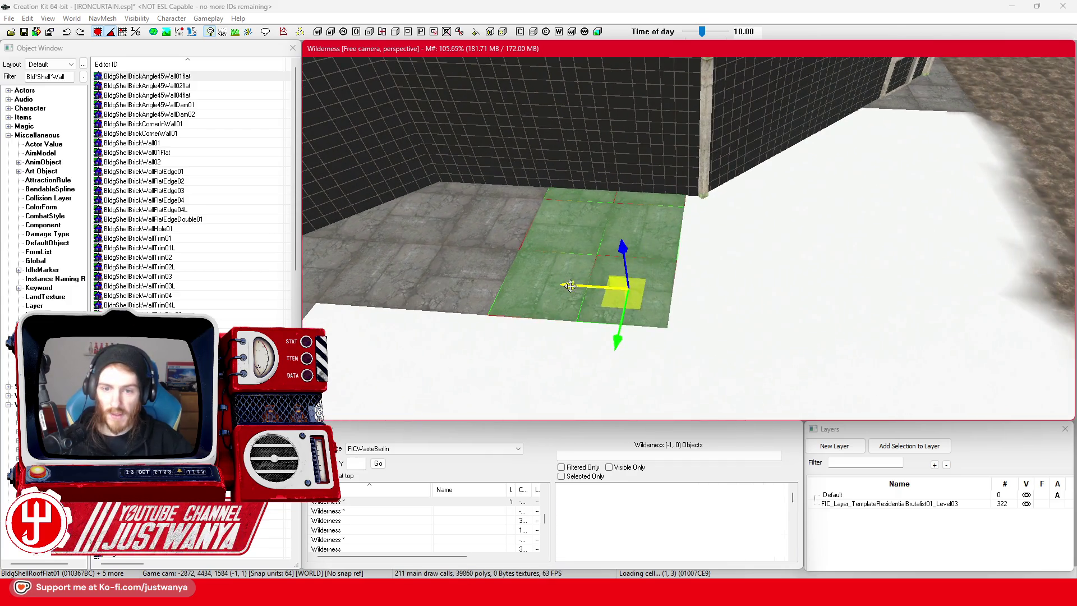
scroll(570, 286, down, 5)
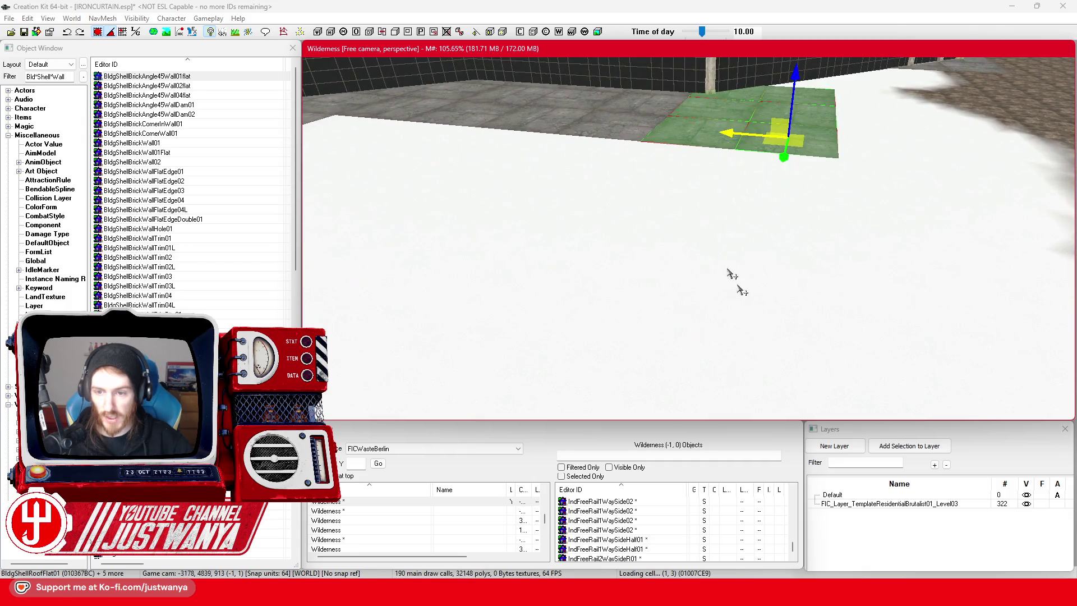
Select tiles at the edge, then undo three times to restore the removed floor tiles.
key(z)
click(673, 294)
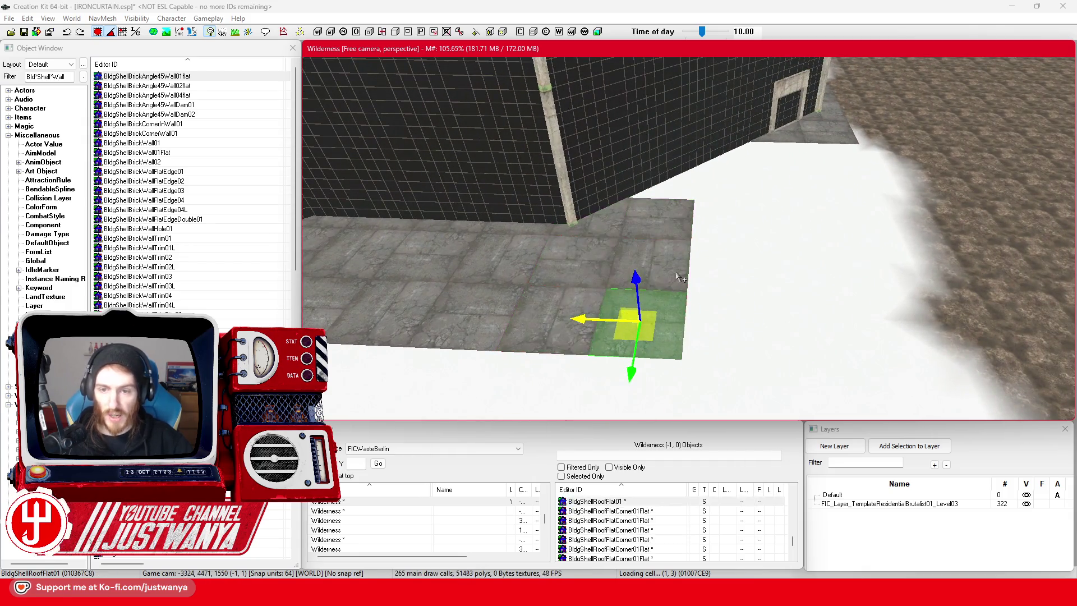
ctrl+click(678, 221)
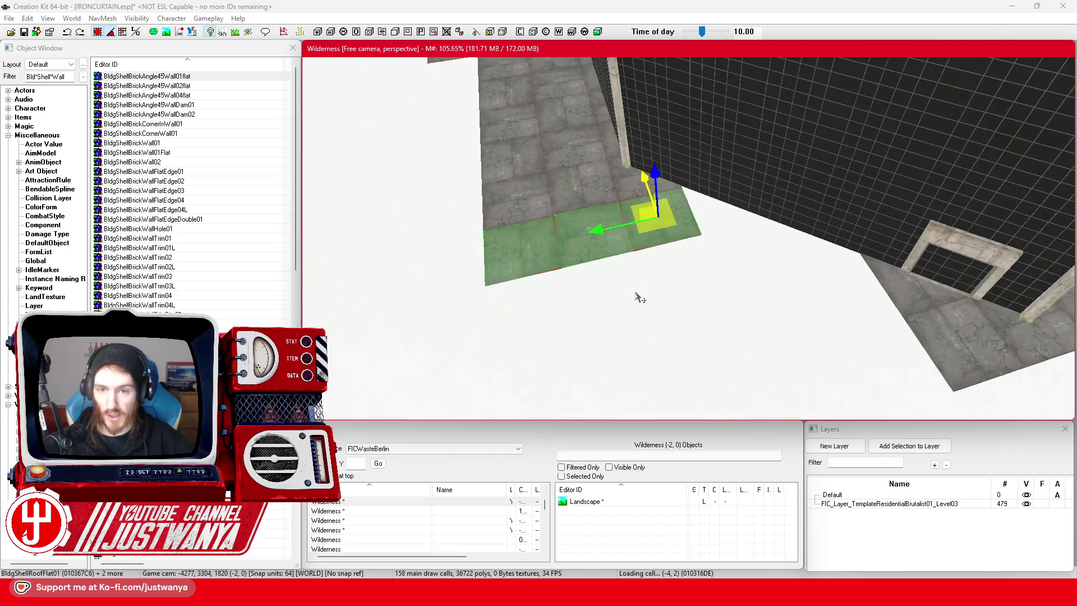
key(Left)
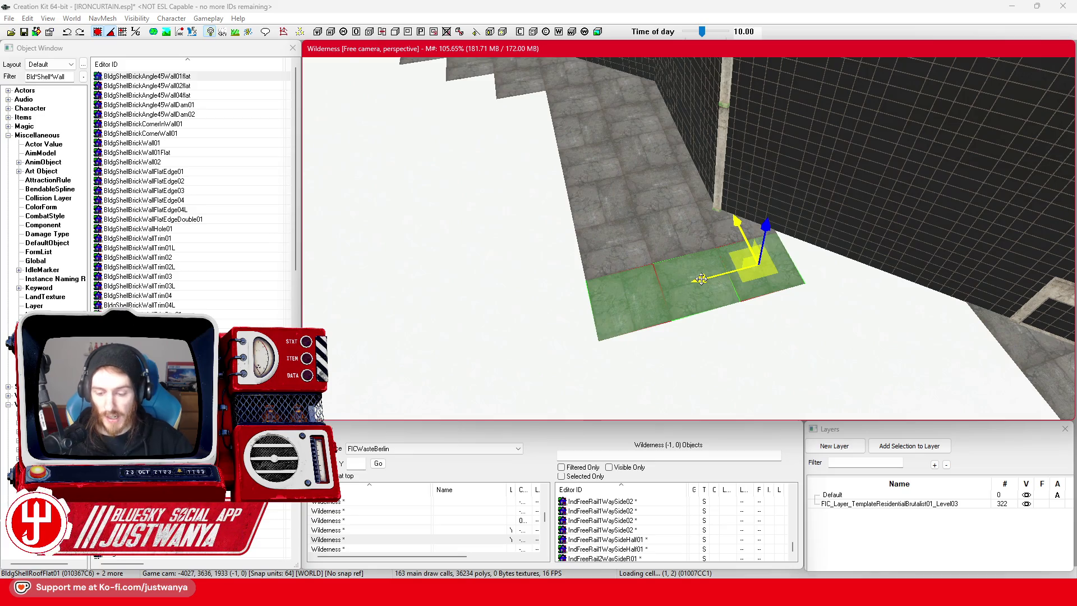
key(ctrl+z)
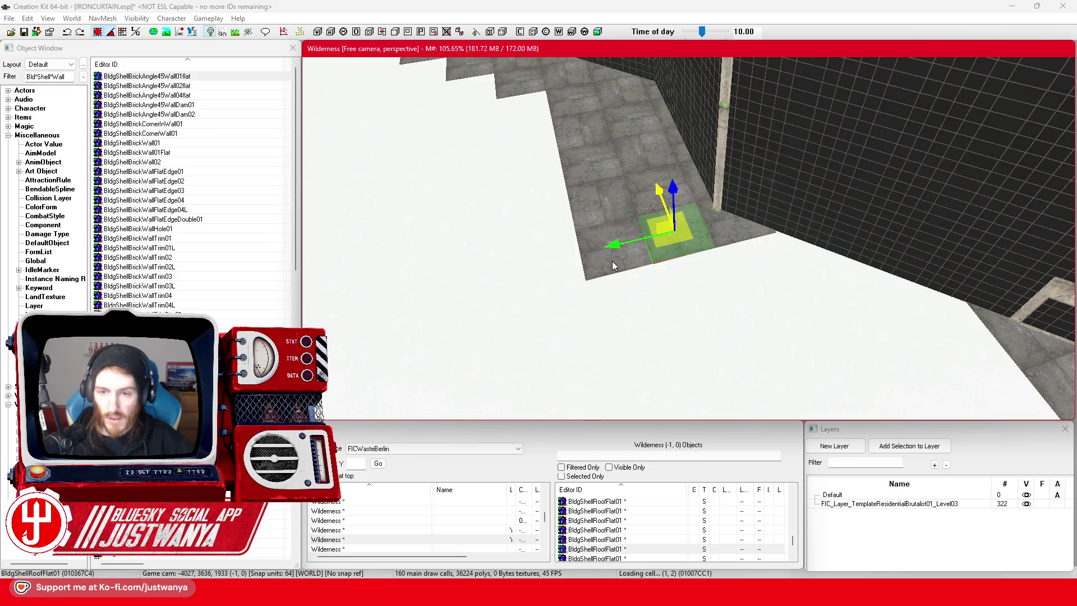
key(ctrl+z)
key(ctrl+z)
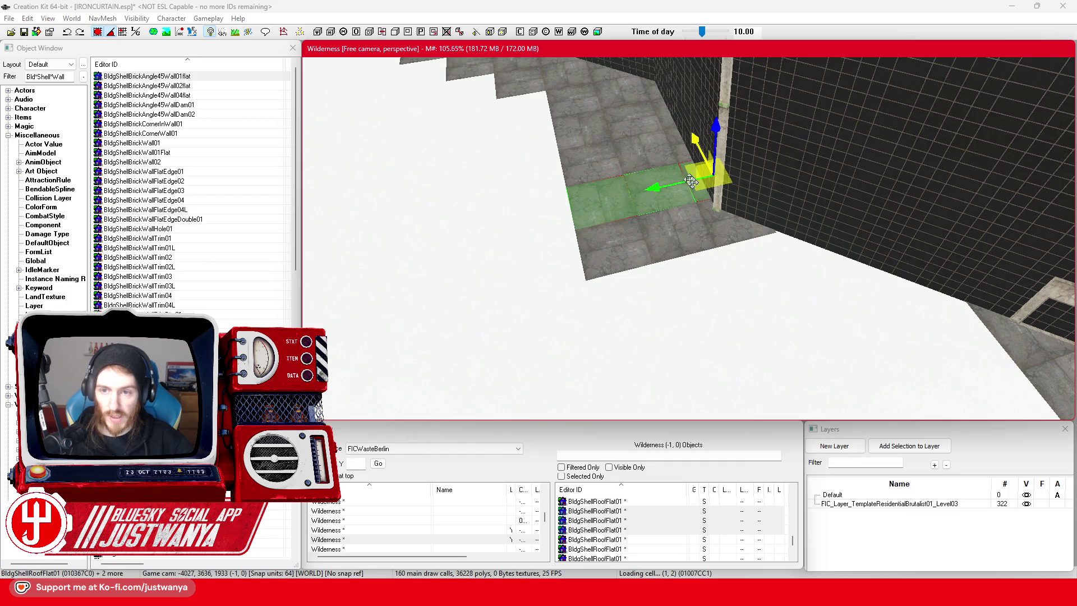
key(ctrl+z)
key(ctrl+z)
Move the tile along the floor toward the doorway.
mouse_move(700, 288)
mouse_down()
mouse_move(651, 253)
mouse_move(657, 200)
mouse_move(677, 260)
mouse_move(672, 237)
mouse_move(742, 236)
mouse_up()
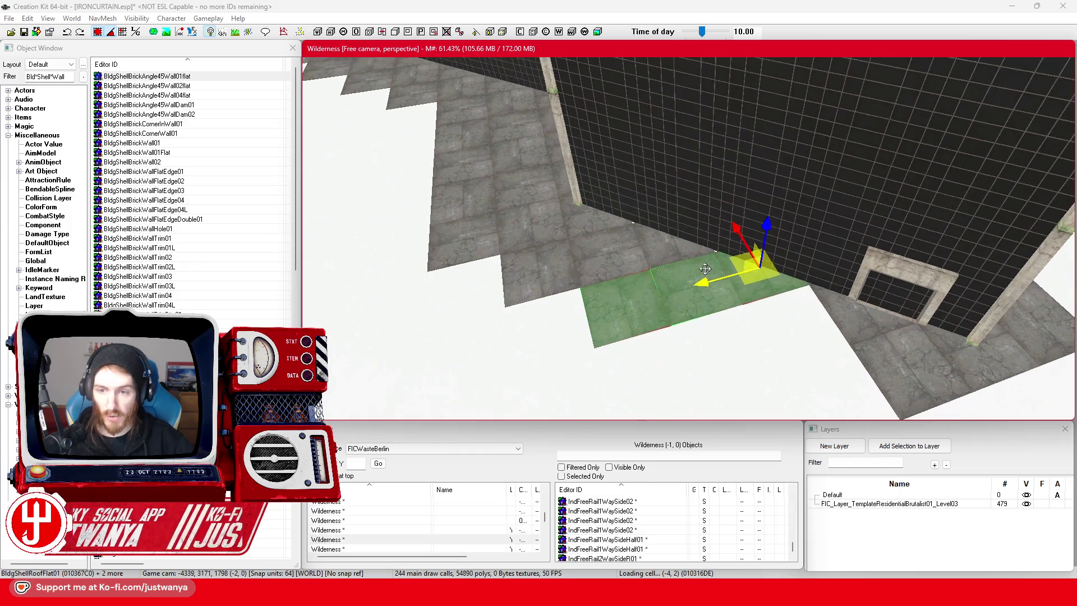
scroll(763, 287, up, 2)
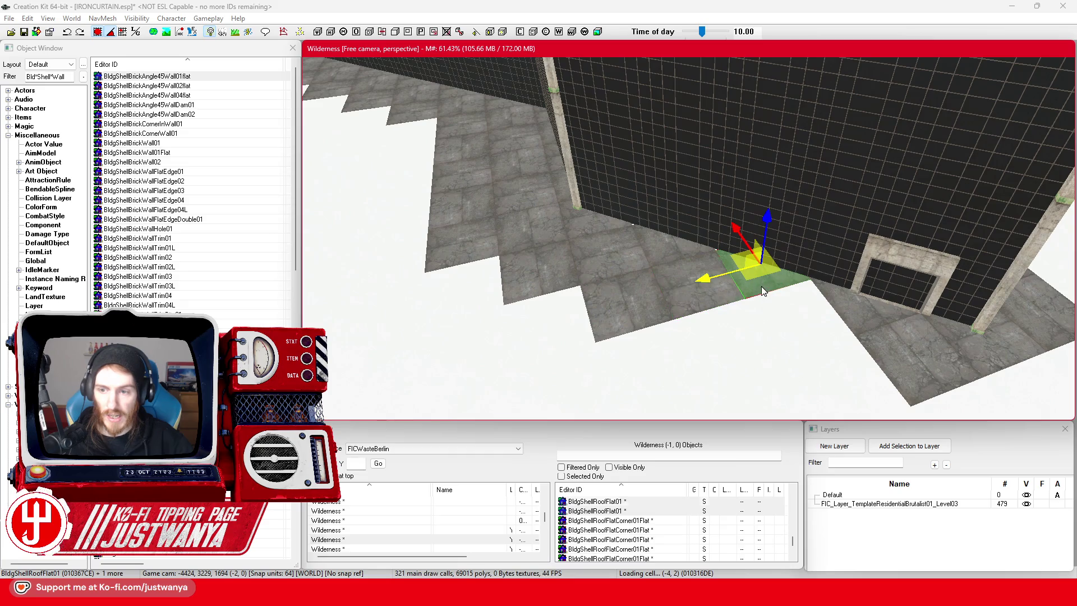
drag(737, 234, 778, 280)
key(e)
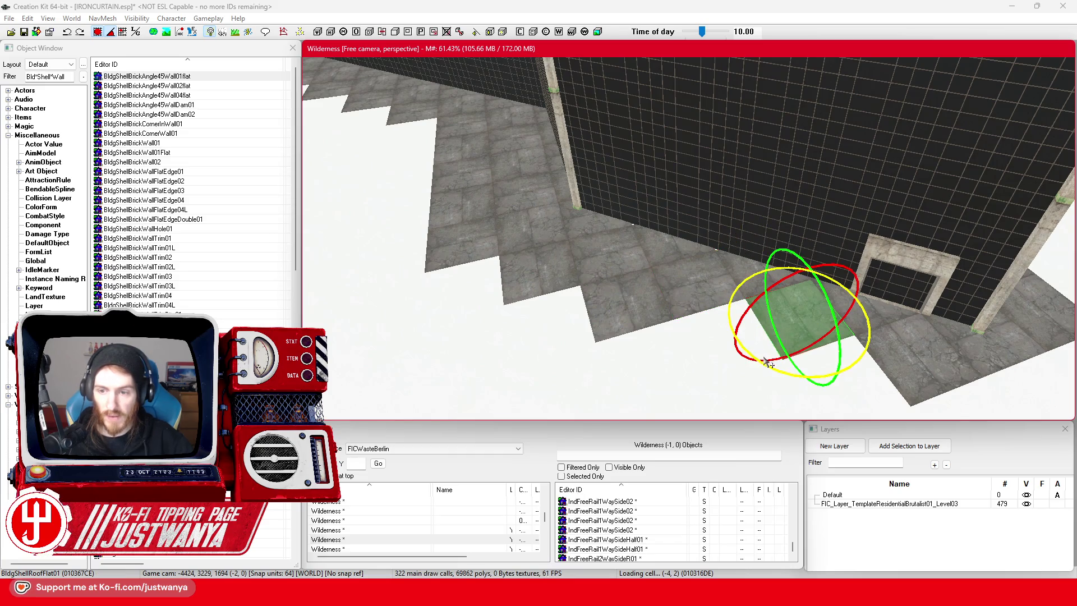
key(w)
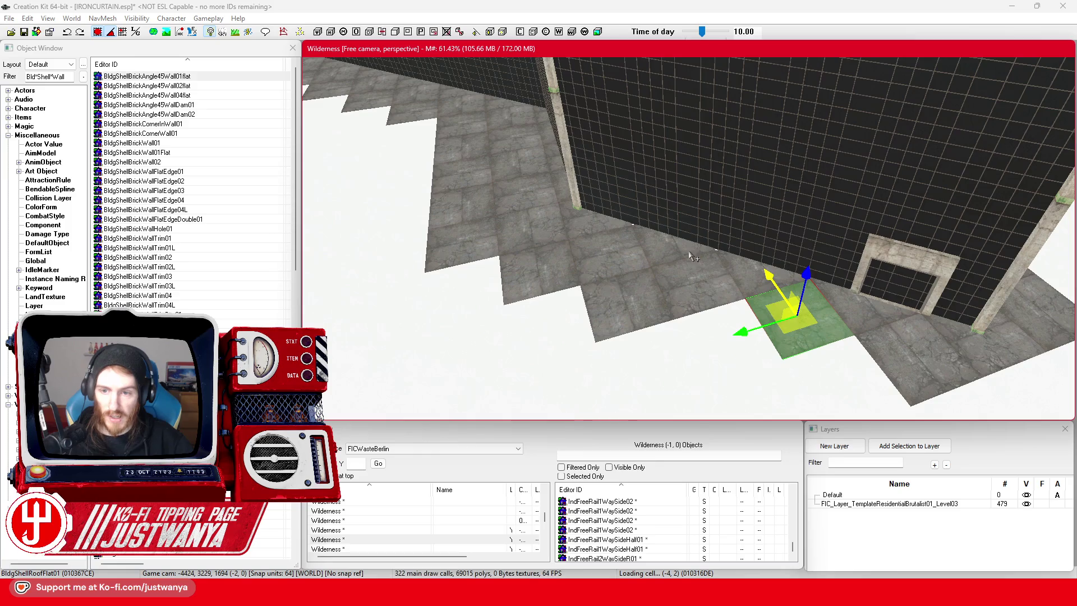
Slide the tile tight against the pillar at the wall base and check it from top view.
scroll(656, 260, up, 5)
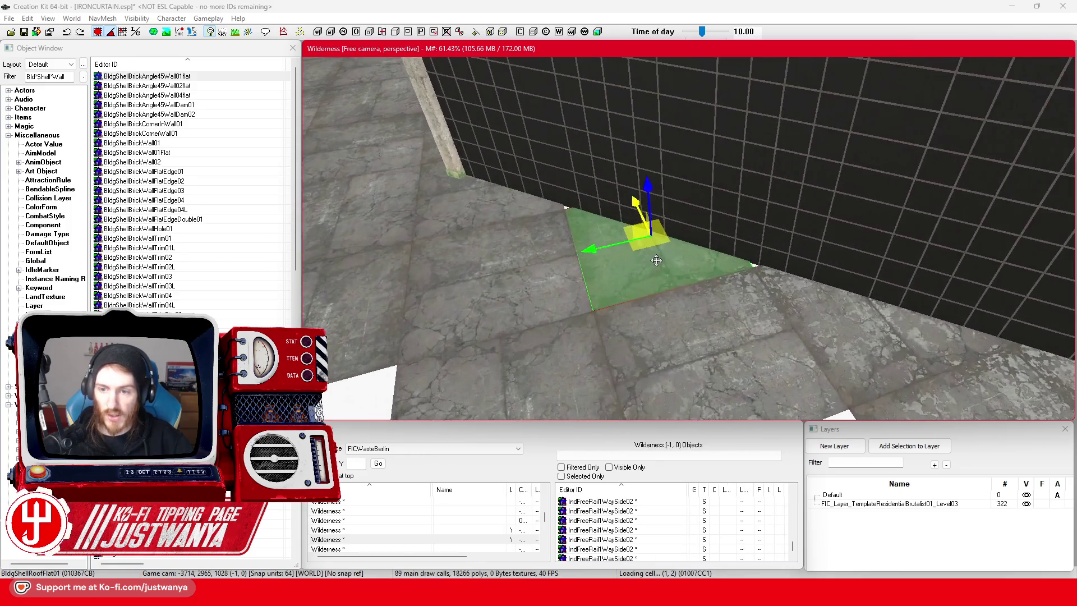
drag(596, 253, 735, 216)
scroll(698, 229, down, 2)
drag(561, 255, 701, 224)
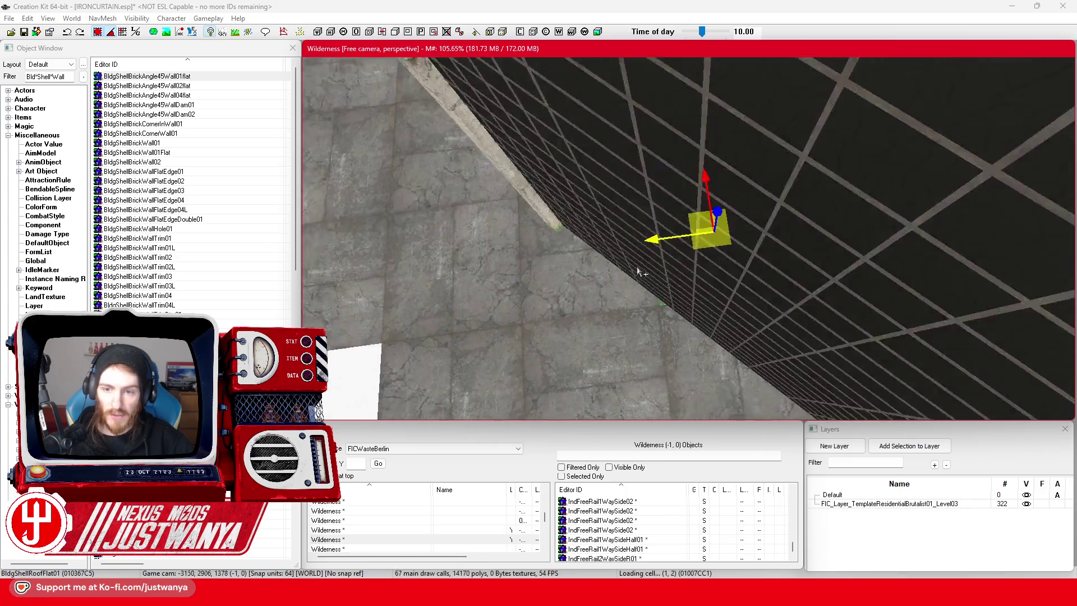
key(t)
mouse_move(696, 302)
mouse_down()
mouse_move(707, 250)
mouse_move(730, 278)
mouse_move(661, 261)
mouse_up()
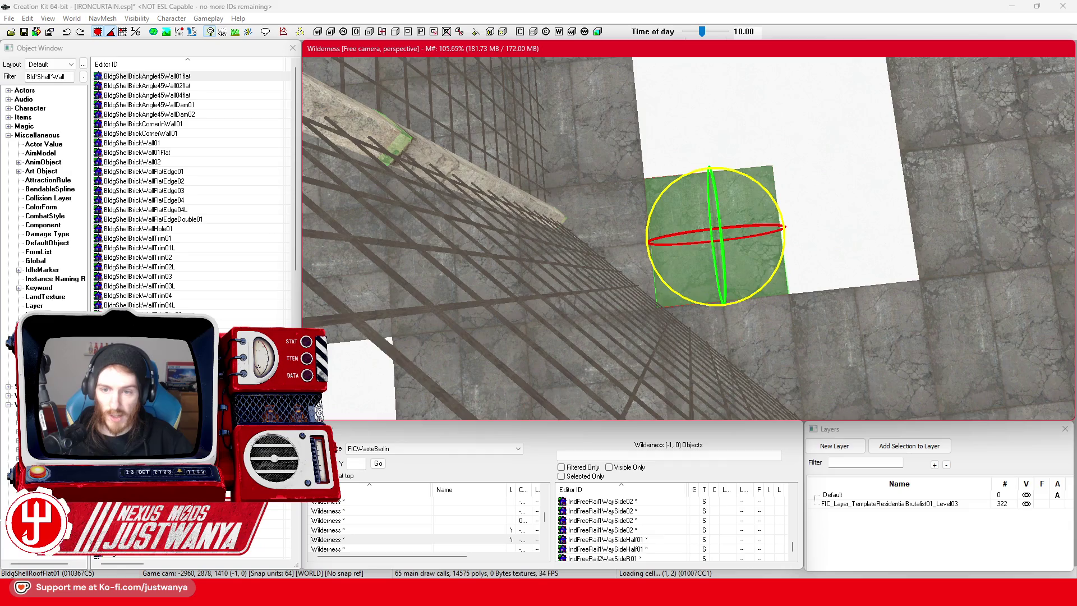
click(706, 251)
Move the roof tile to the building corner by the doorway and save the plugin.
click(709, 258)
scroll(661, 260, up, 5)
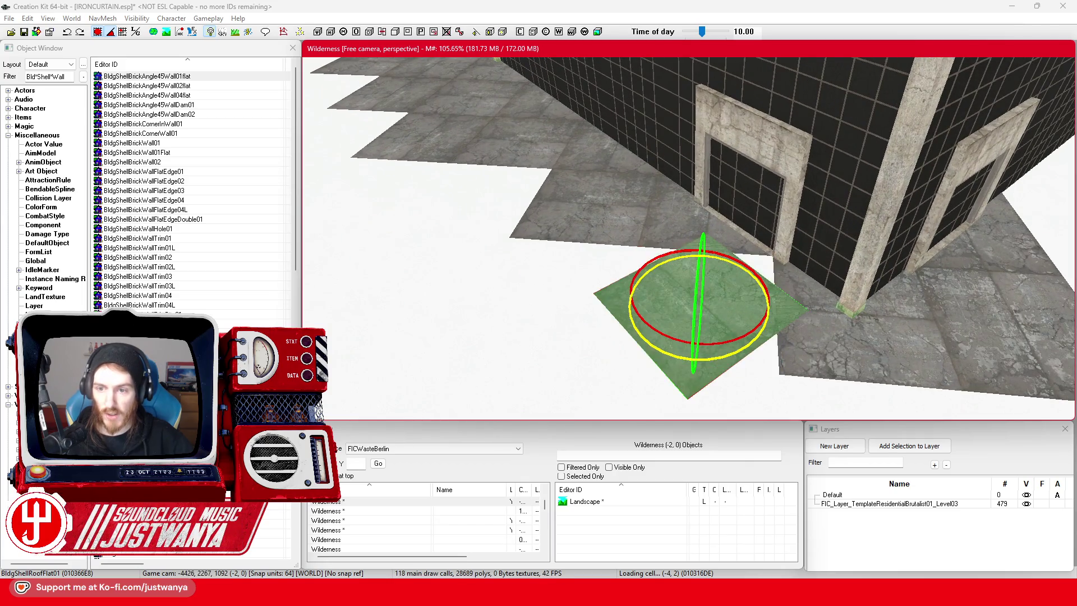
mouse_move(666, 352)
mouse_down()
mouse_move(649, 339)
mouse_move(746, 318)
mouse_move(783, 316)
mouse_move(786, 329)
mouse_up()
drag(844, 205, 841, 198)
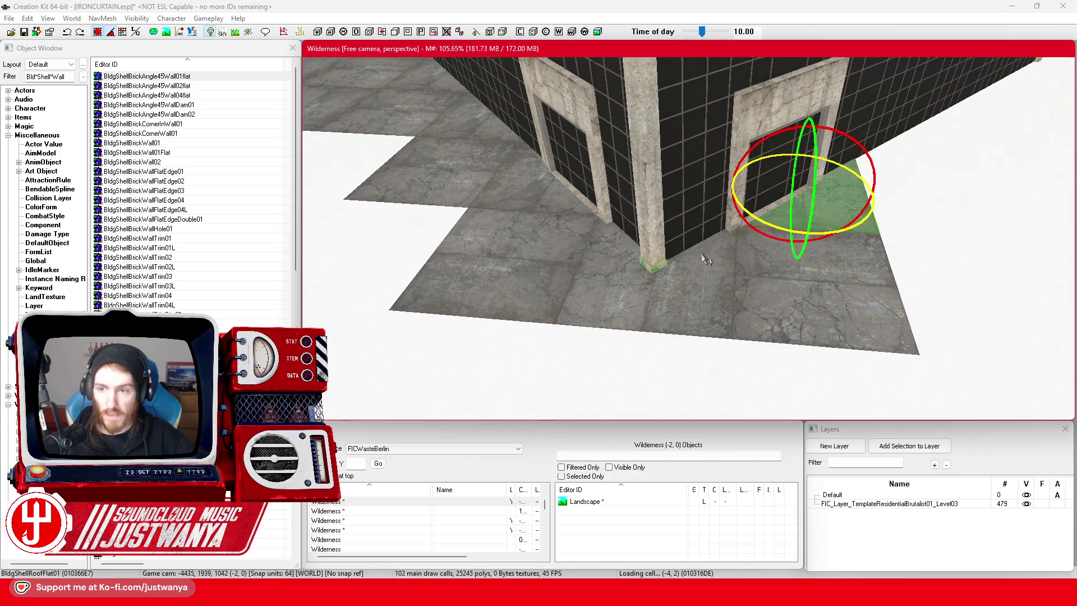
scroll(710, 267, up, 2)
scroll(726, 263, down, 4)
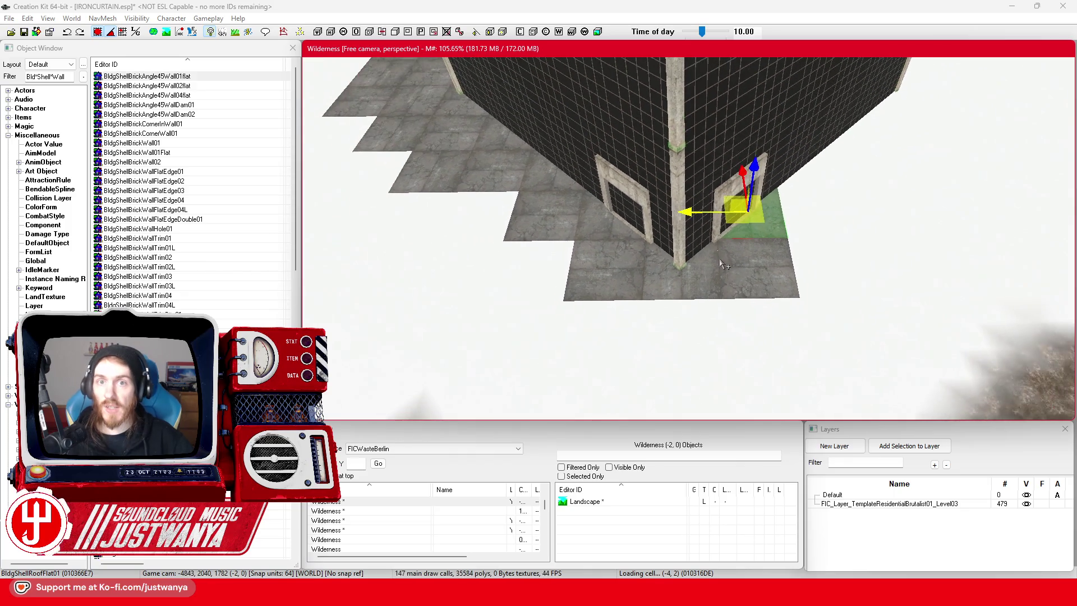
scroll(713, 258, up, 3)
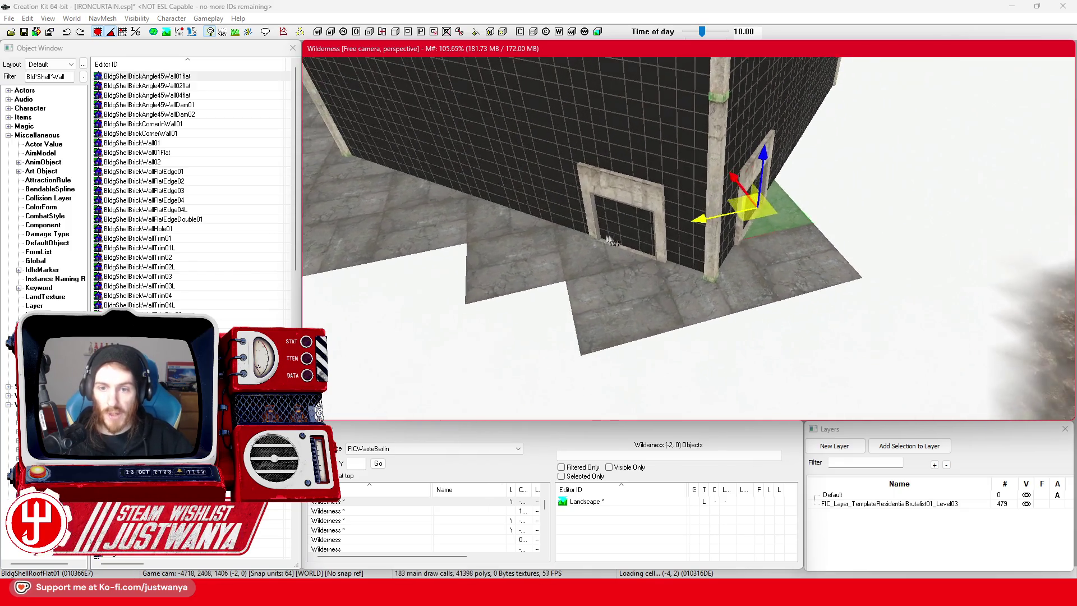
scroll(668, 250, down, 2)
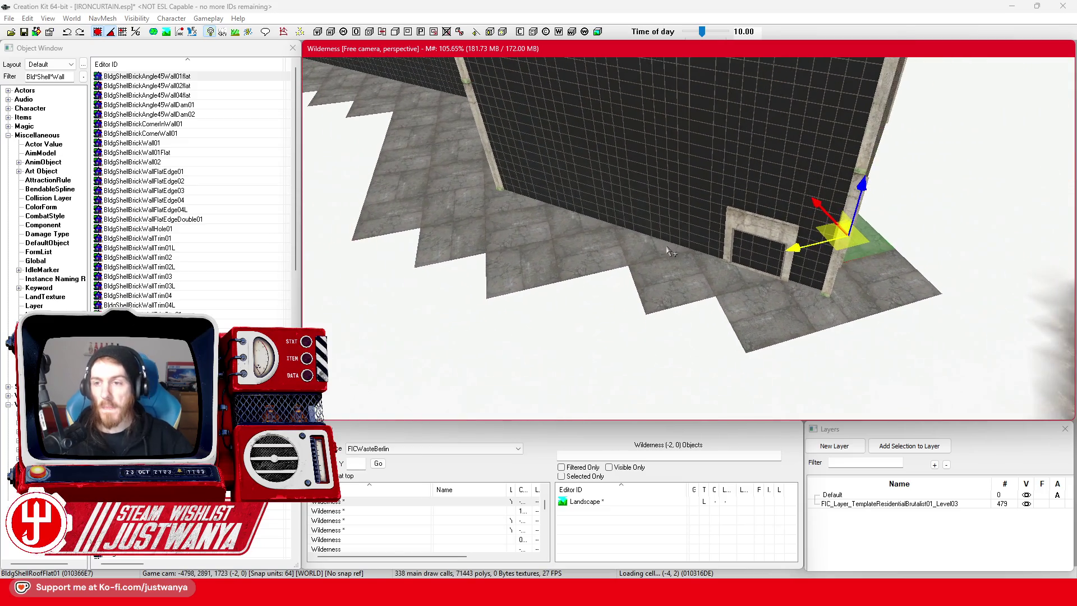
scroll(667, 250, down, 2)
click(25, 33)
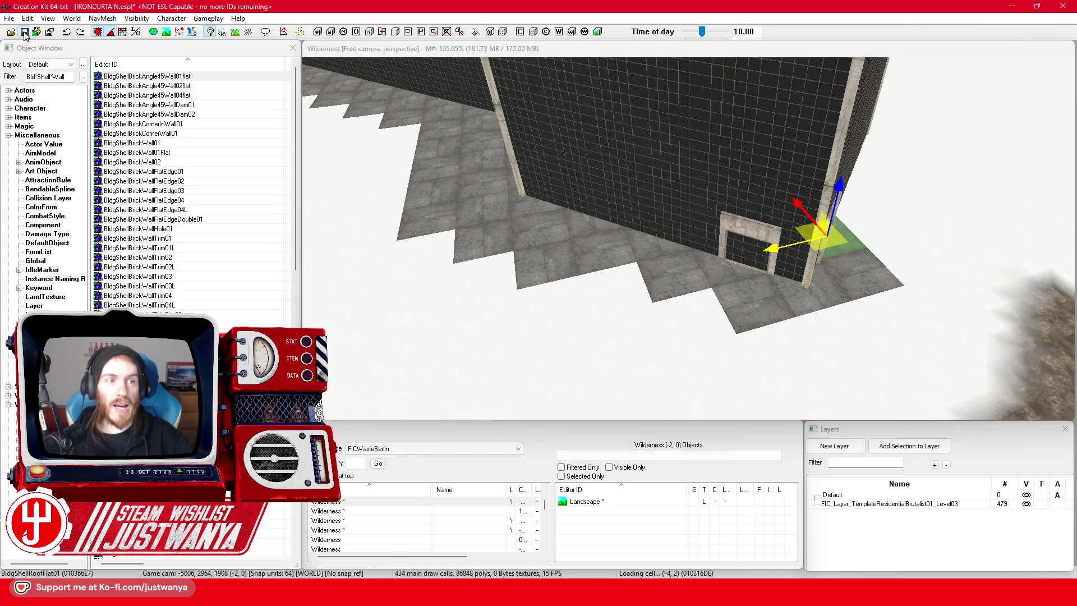
Slide a tile left and move a group of three floor tiles toward the viewer.
scroll(662, 275, up, 3)
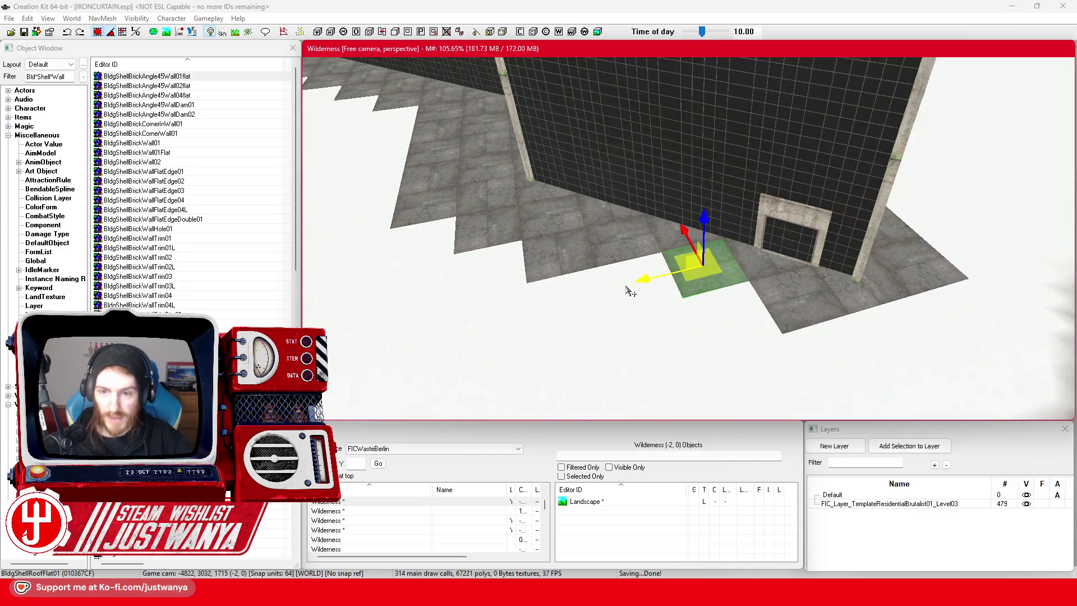
mouse_move(665, 270)
mouse_down()
mouse_move(615, 278)
mouse_move(724, 272)
mouse_move(749, 303)
mouse_up()
key(1)
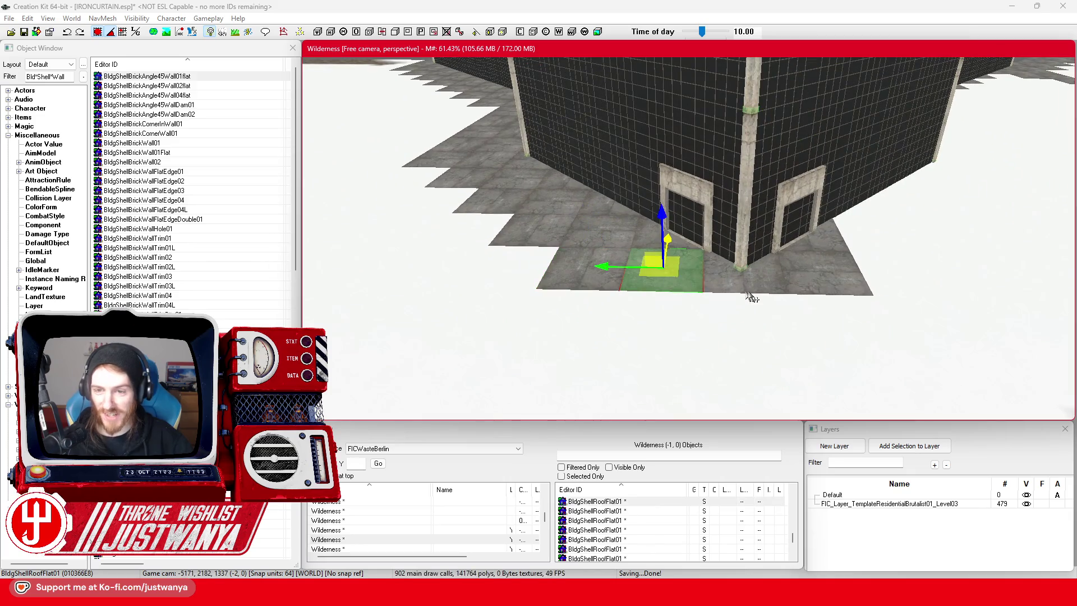
ctrl+click(819, 295)
drag(819, 295, 743, 314)
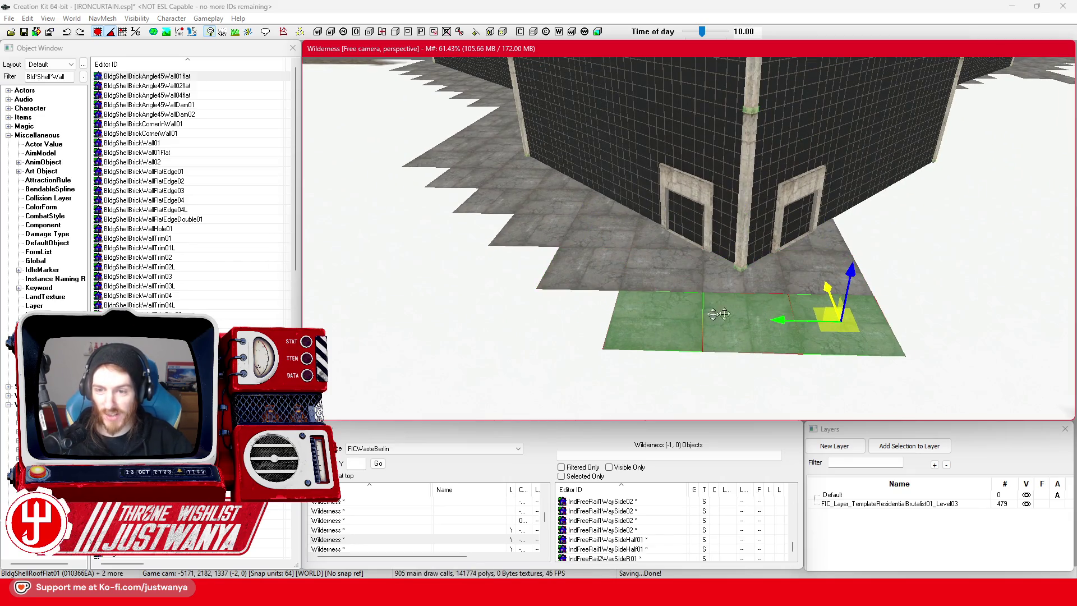
key(2)
Delete the three stray floor tiles below the corner.
click(731, 330)
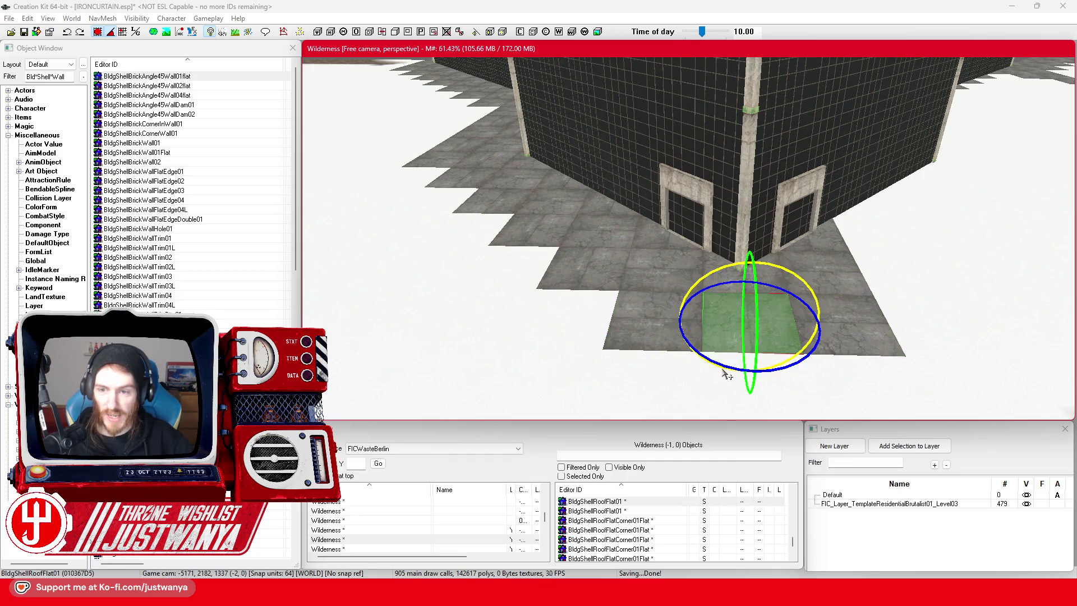
ctrl+click(665, 345)
ctrl+click(848, 337)
key(Delete)
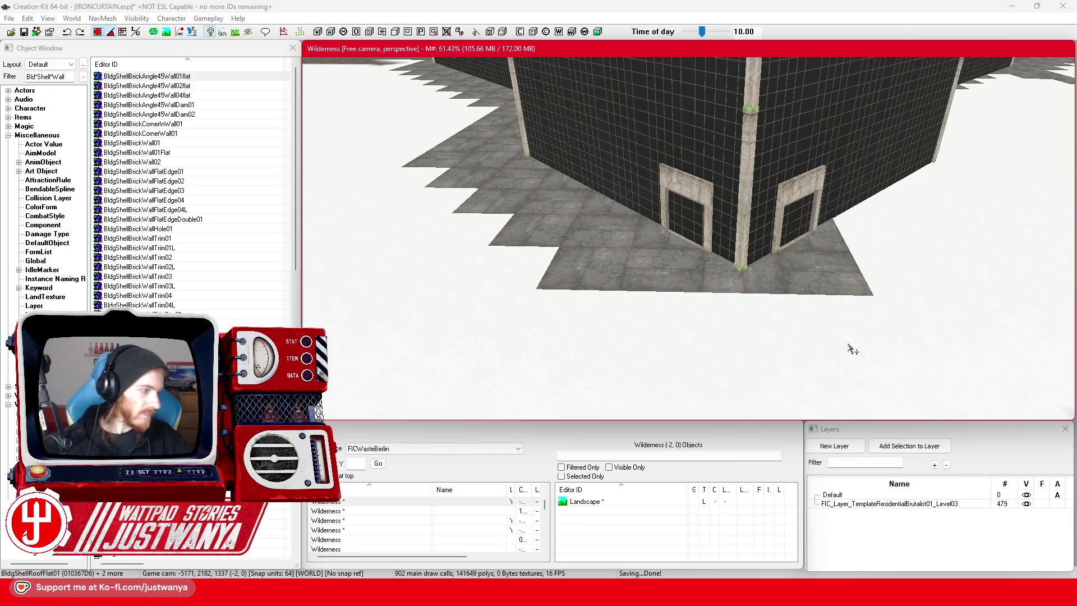
mouse_move(793, 315)
mouse_down()
mouse_move(726, 275)
mouse_move(685, 283)
mouse_move(673, 326)
mouse_move(609, 373)
mouse_move(578, 359)
mouse_up()
ctrl+click(586, 336)
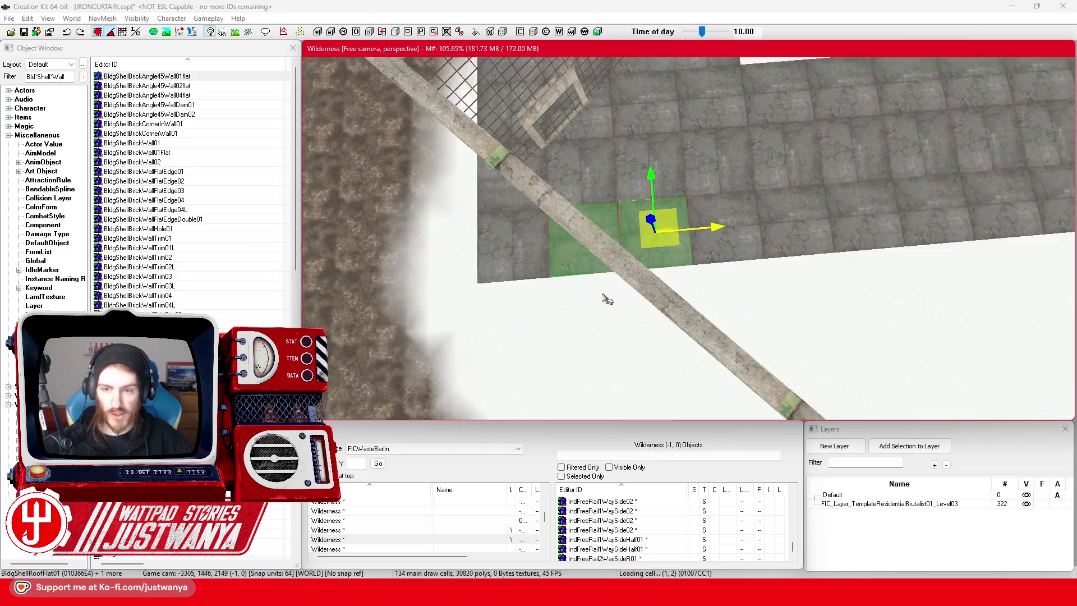
Swing the view round to the tall wall and slide the selected tiles along it.
drag(606, 299, 685, 270)
click(739, 259)
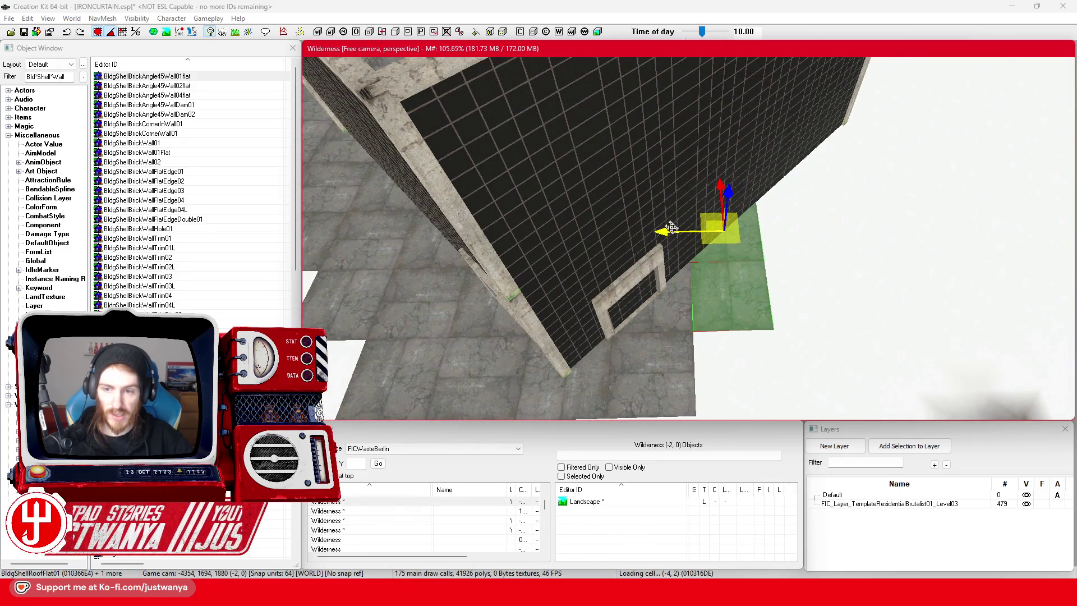
mouse_move(746, 287)
mouse_down()
mouse_move(620, 294)
mouse_move(633, 289)
mouse_move(634, 303)
mouse_up()
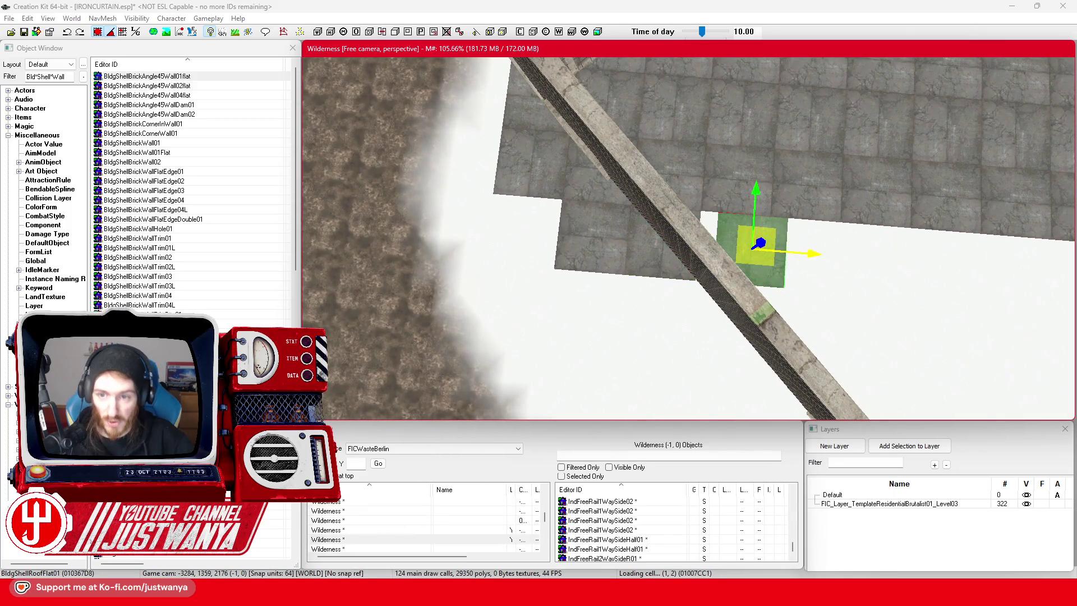
drag(745, 317, 806, 277)
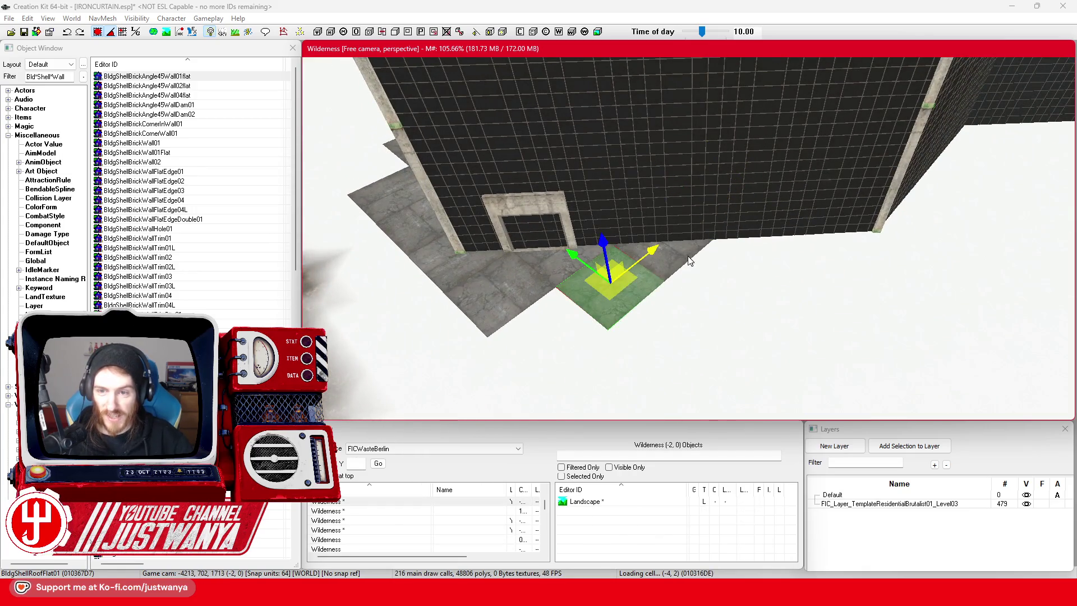
mouse_move(624, 234)
mouse_down()
mouse_move(628, 247)
mouse_move(606, 263)
mouse_up()
drag(702, 289, 780, 279)
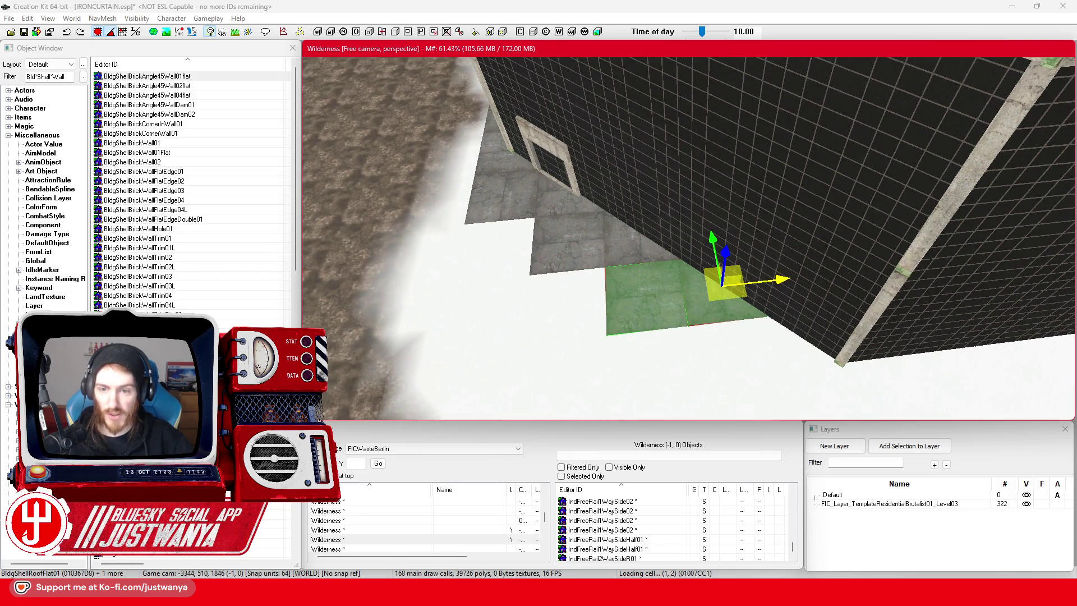
Move two floor tiles outward along the edge and into the wall corner.
click(650, 300)
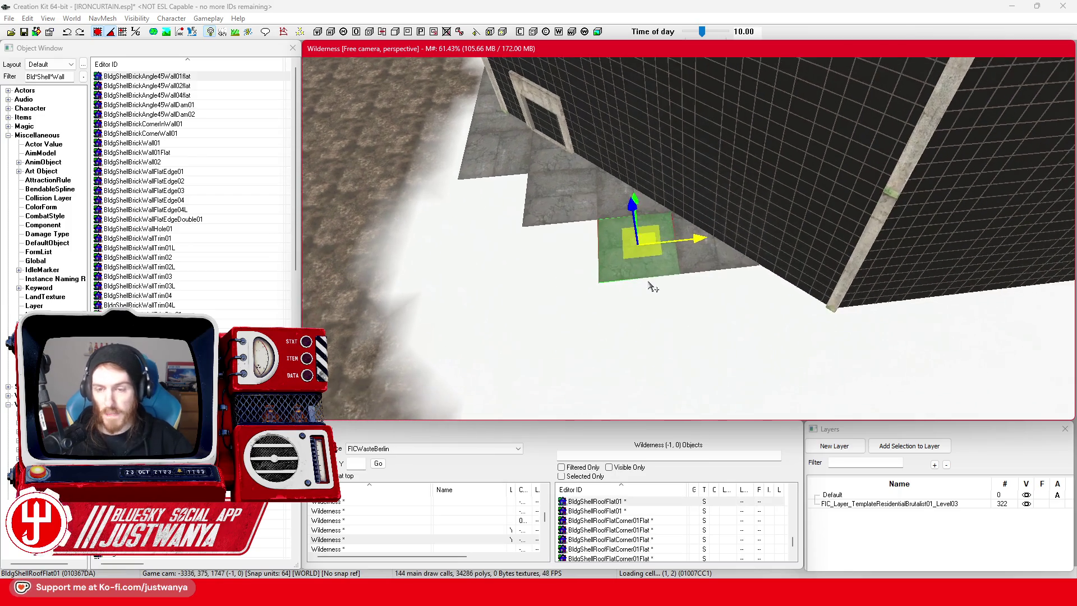
ctrl+click(709, 260)
drag(704, 193, 718, 260)
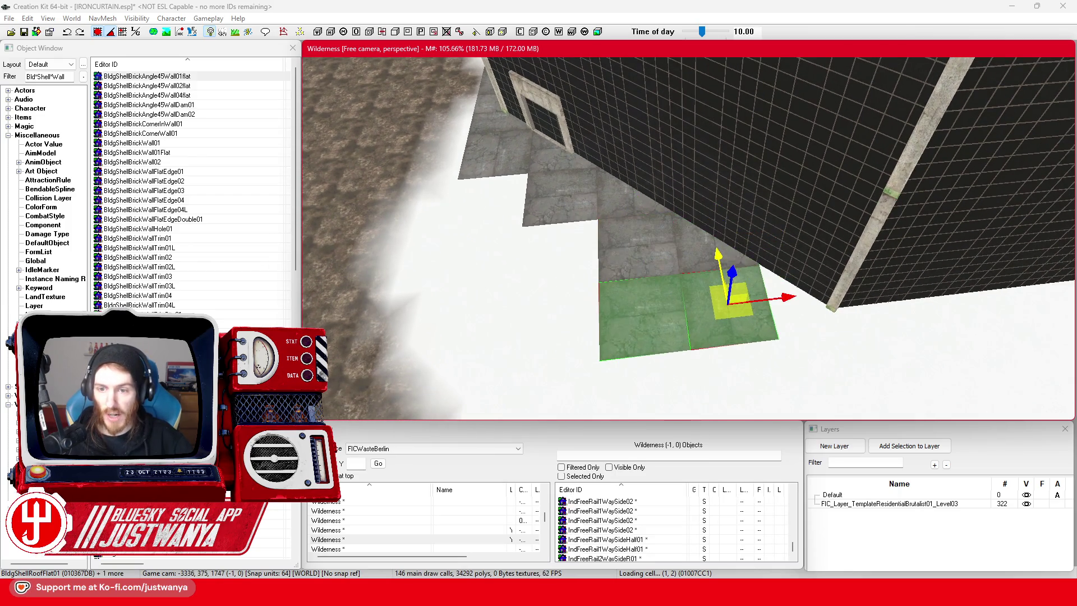
drag(791, 283, 843, 289)
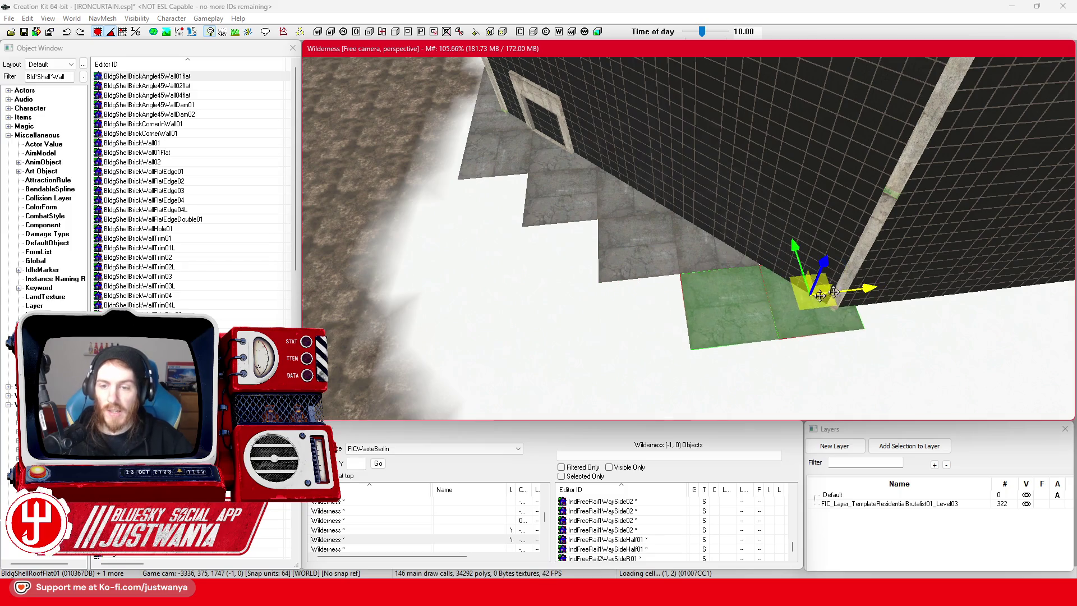
Orbit around the placed floor tiles and save the plugin.
key(shift)
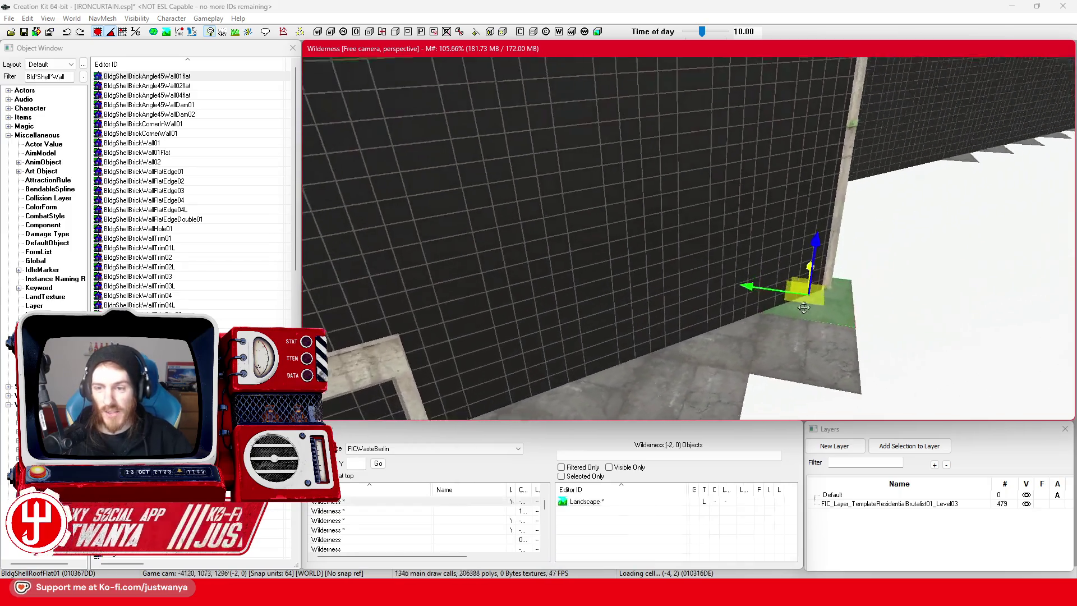
scroll(833, 274, down, 8)
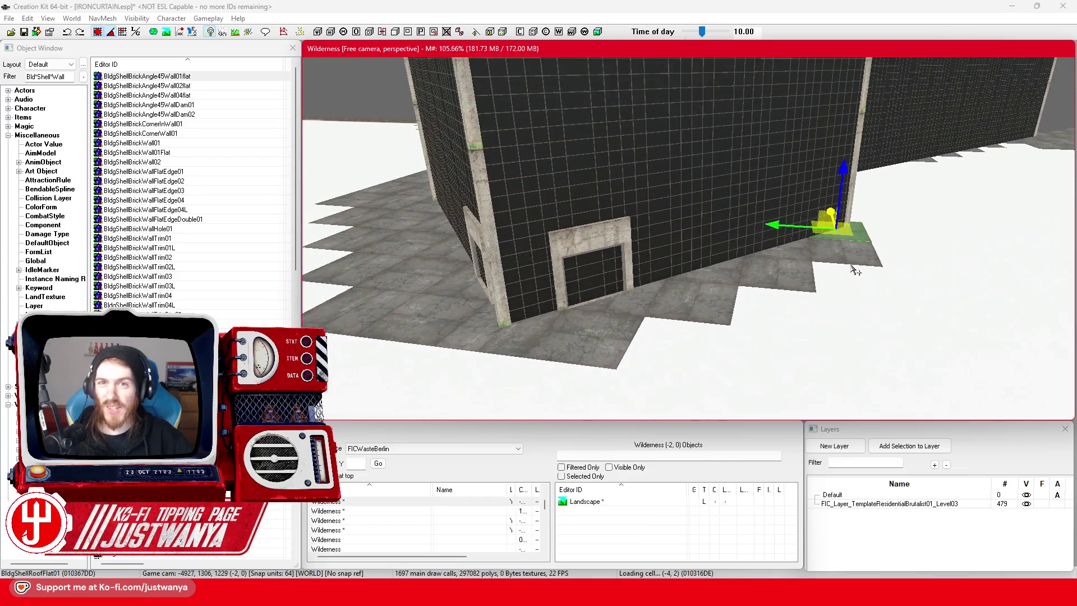
scroll(856, 271, up, 5)
key(shift)
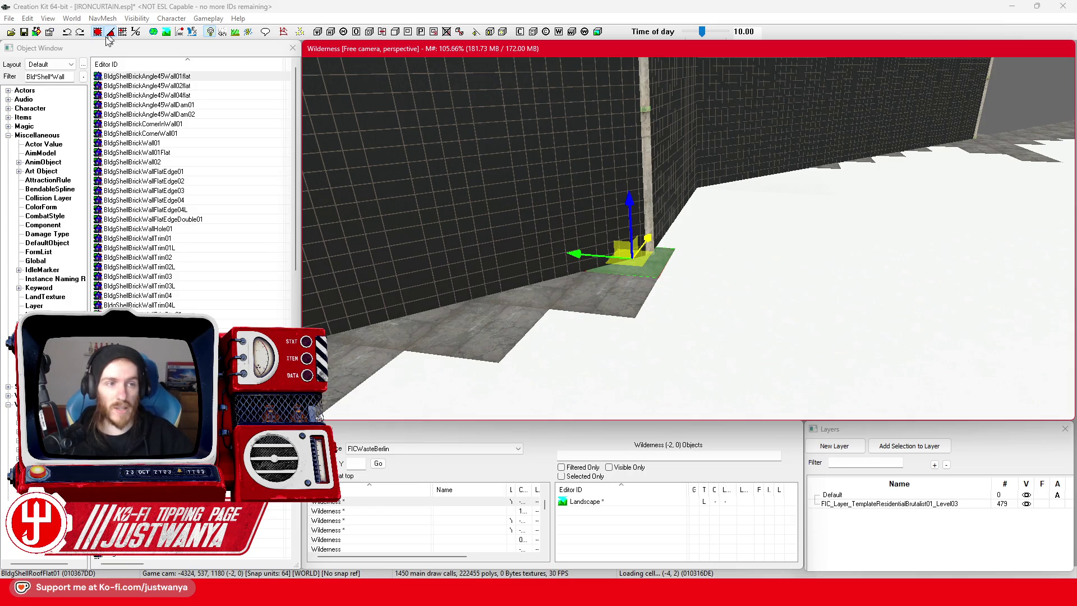
click(26, 32)
key(shift)
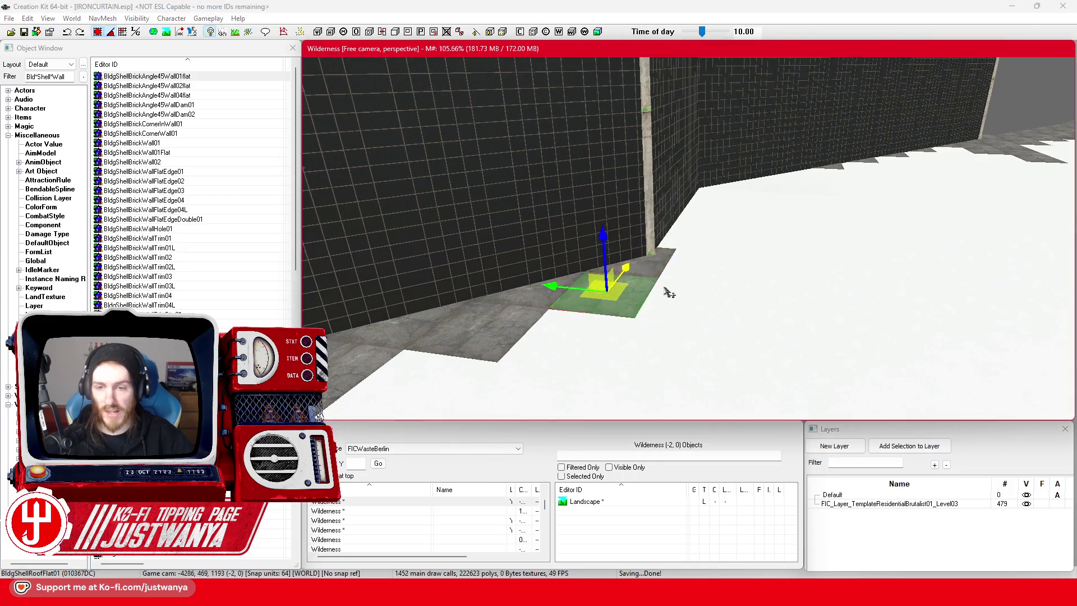
ctrl+click(706, 303)
Slide the two floor tiles along the wall base, undo, and pull them out from the corner.
drag(705, 303, 897, 275)
key(shift)
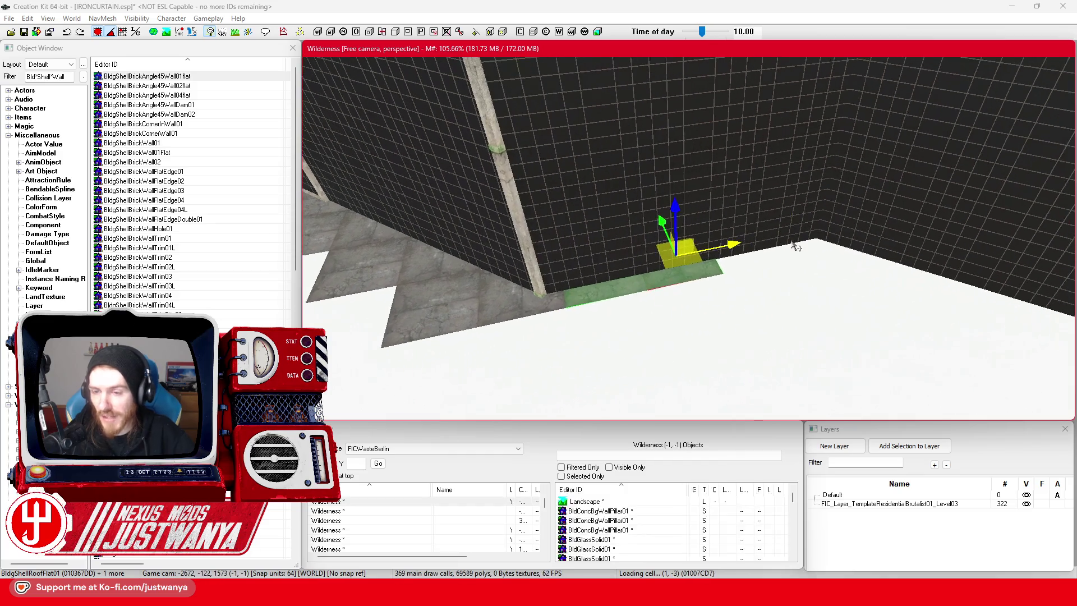
key(shift)
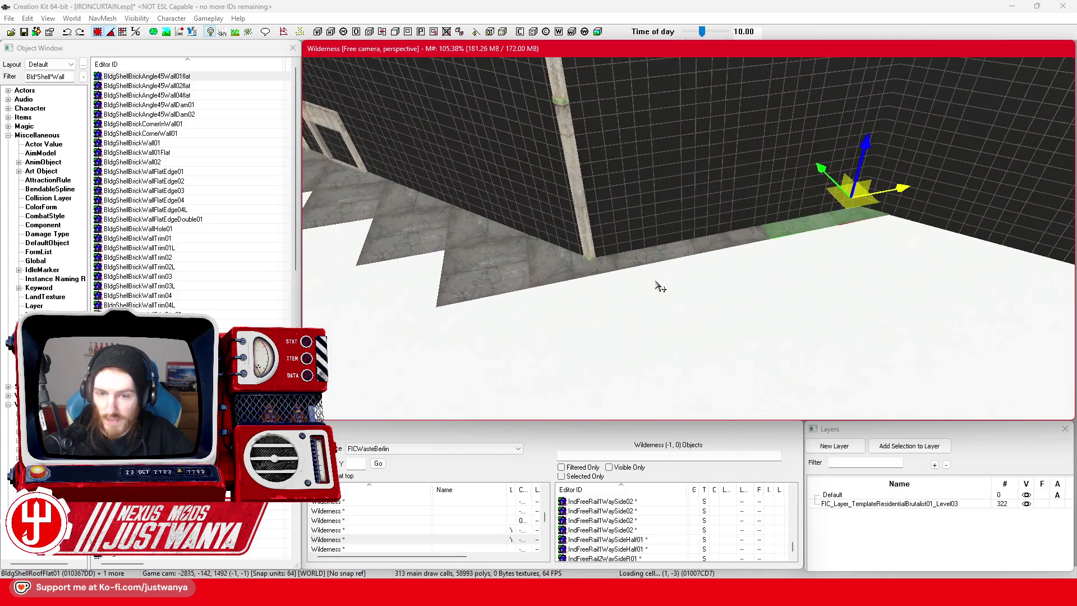
key(ctrl+z)
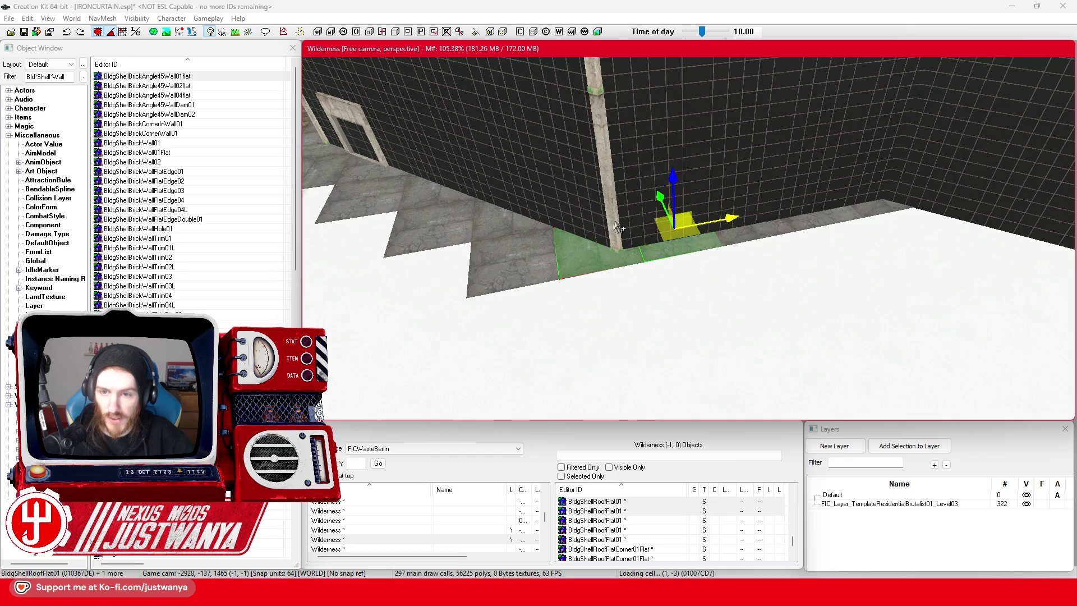
drag(660, 197, 681, 244)
mouse_move(744, 275)
mouse_down()
mouse_move(825, 261)
mouse_move(657, 300)
mouse_up()
Move floor tiles one by one toward the end of the wall.
click(782, 294)
scroll(637, 295, up, 3)
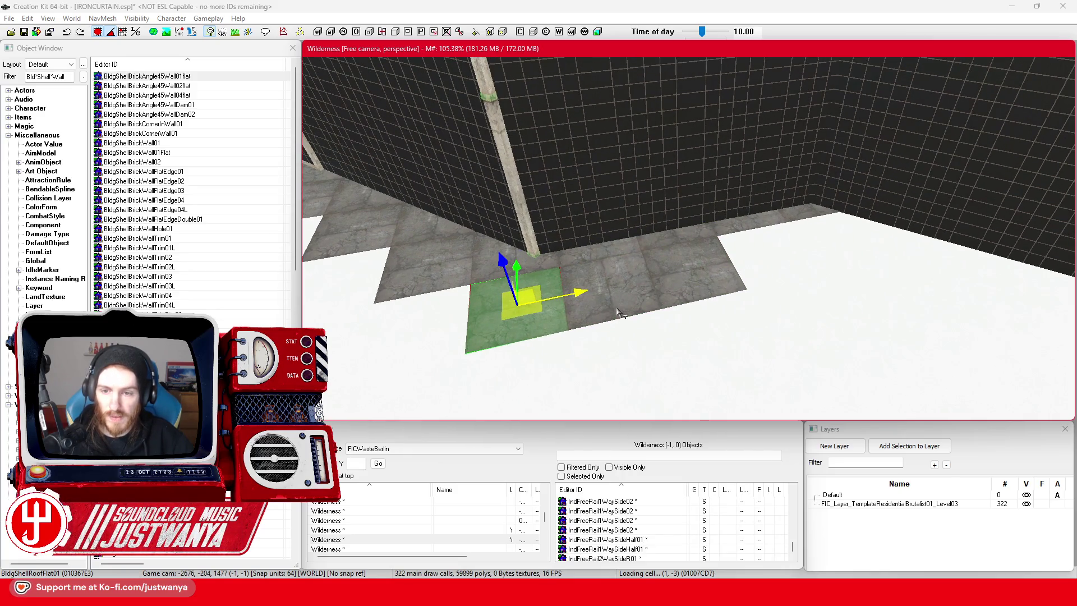
click(628, 300)
drag(668, 274, 823, 239)
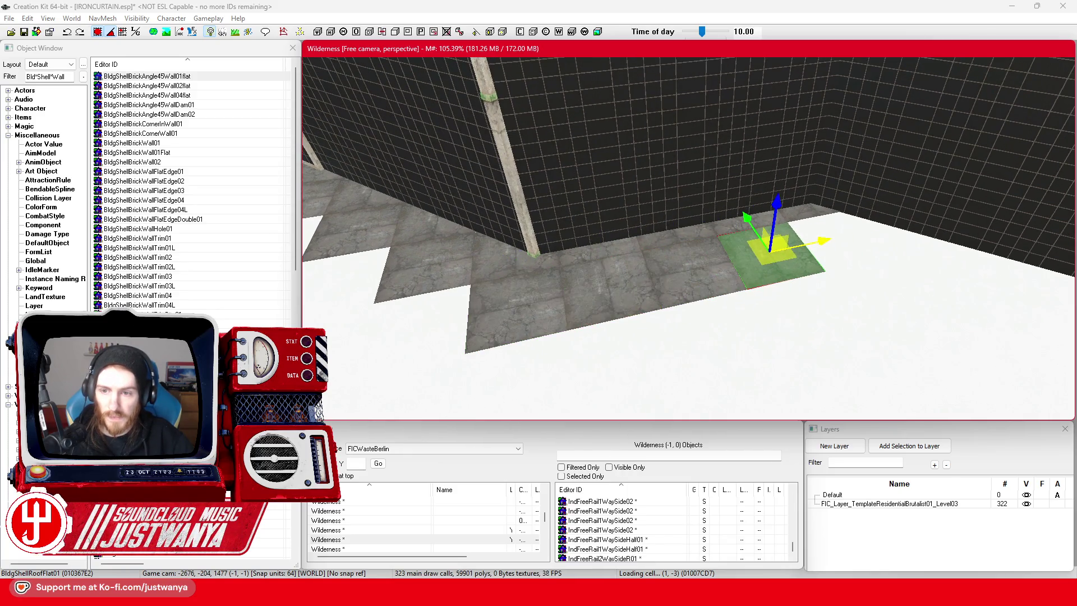
click(715, 280)
drag(714, 281, 860, 249)
click(780, 273)
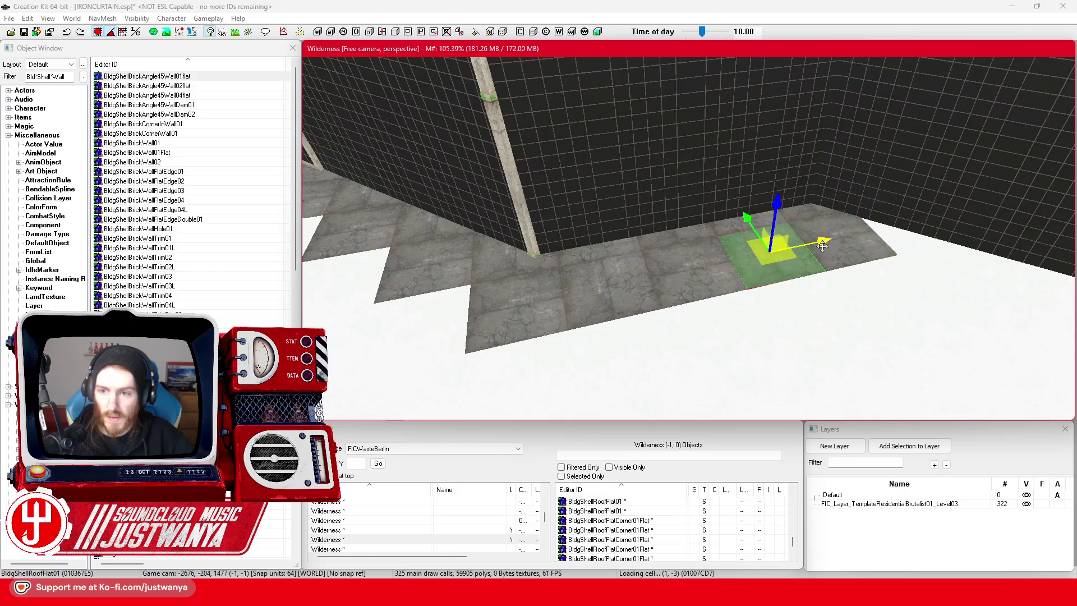
drag(780, 273, 897, 246)
Select the six tiles along the wall and pull them out together.
ctrl+click(858, 241)
ctrl+click(785, 258)
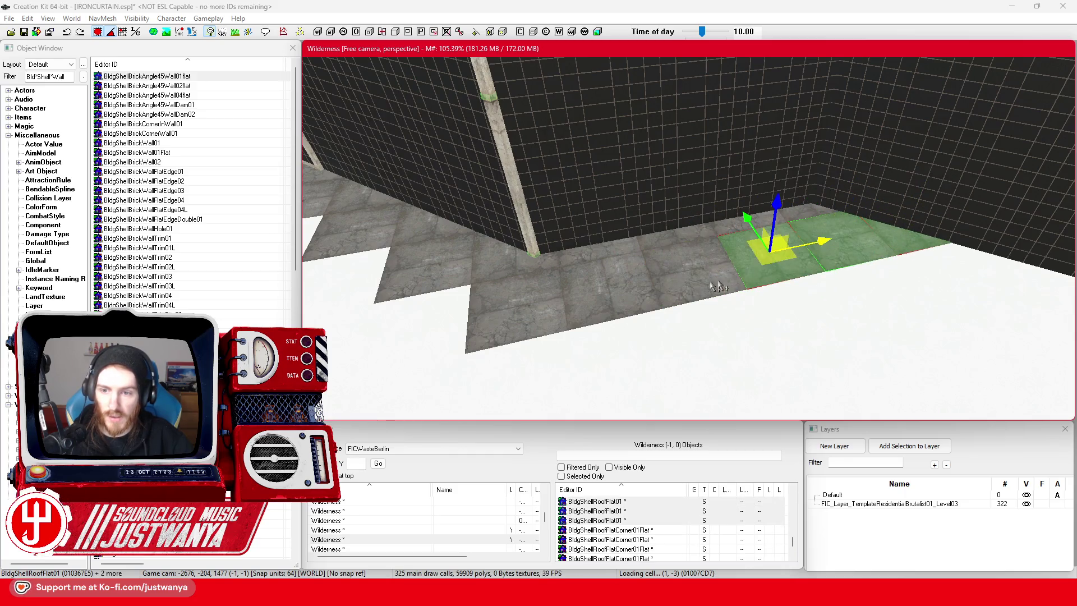
ctrl+click(704, 275)
ctrl+click(614, 292)
ctrl+click(512, 314)
mouse_move(519, 268)
mouse_down()
mouse_move(508, 353)
mouse_move(626, 305)
mouse_move(634, 326)
mouse_move(766, 389)
mouse_move(693, 336)
mouse_move(702, 306)
mouse_move(666, 309)
mouse_move(678, 282)
mouse_move(707, 340)
mouse_move(741, 326)
mouse_move(753, 264)
mouse_move(662, 177)
mouse_up()
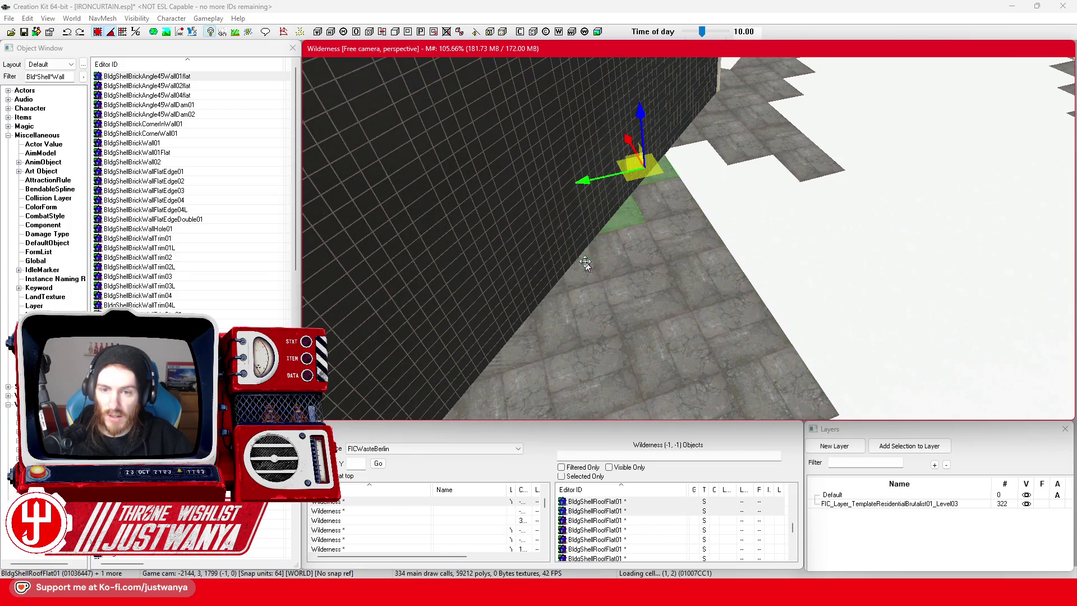
Fly the camera to the FICTVTowerExt03 cafe and select the right patio table.
click(567, 320)
drag(566, 320, 965, 227)
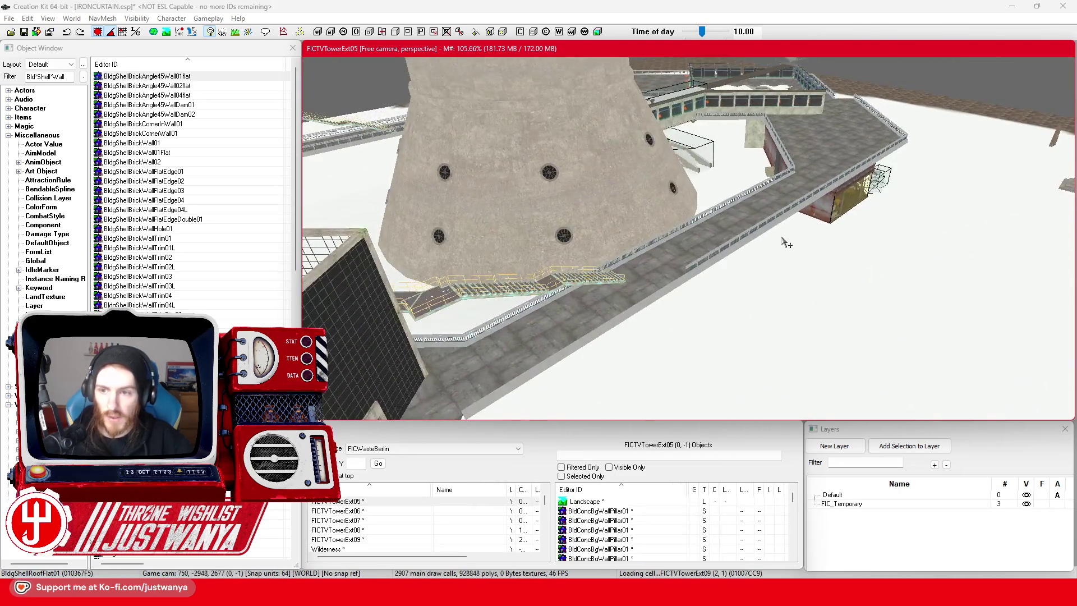
scroll(774, 265, up, 5)
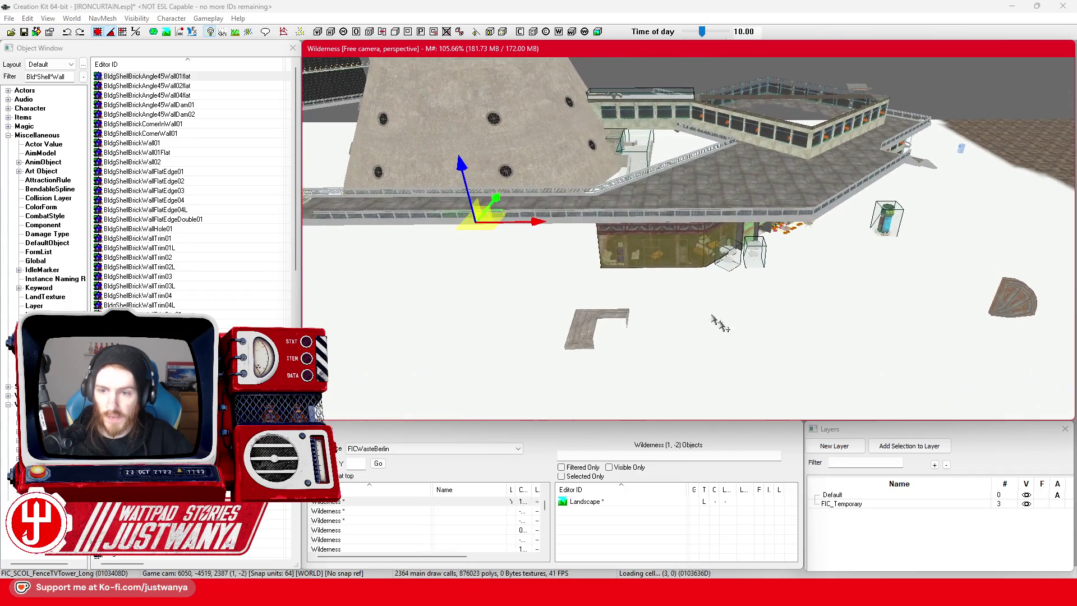
scroll(738, 336, up, 5)
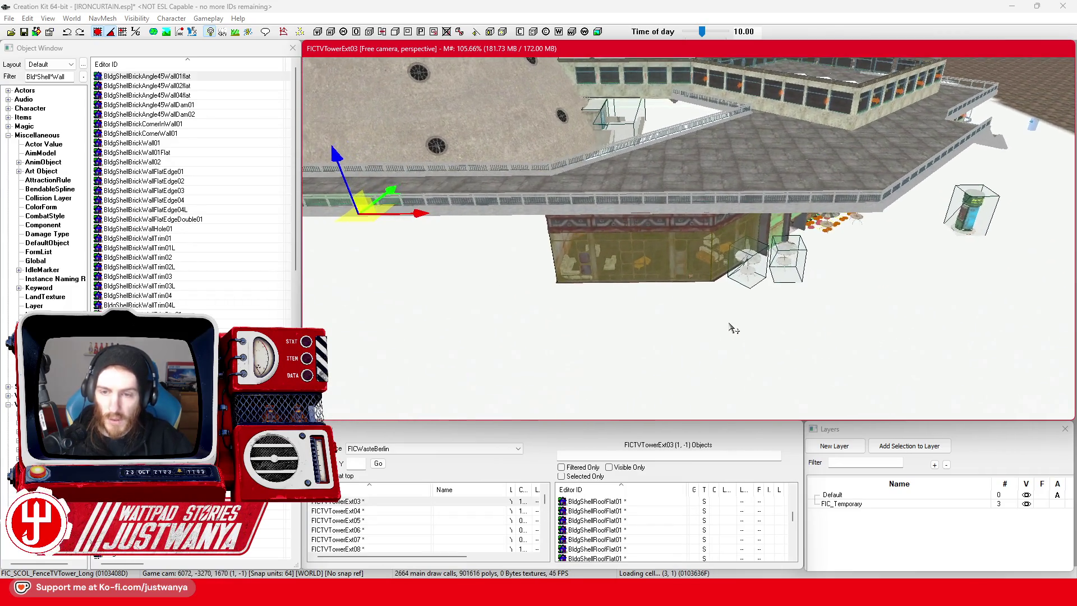
scroll(733, 314, up, 5)
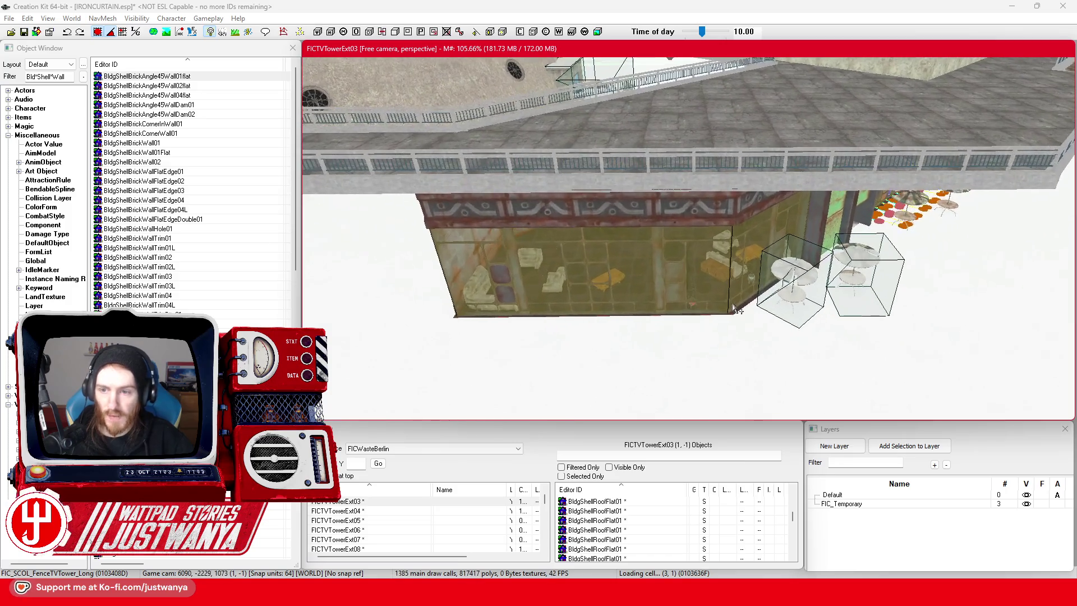
scroll(628, 286, up, 5)
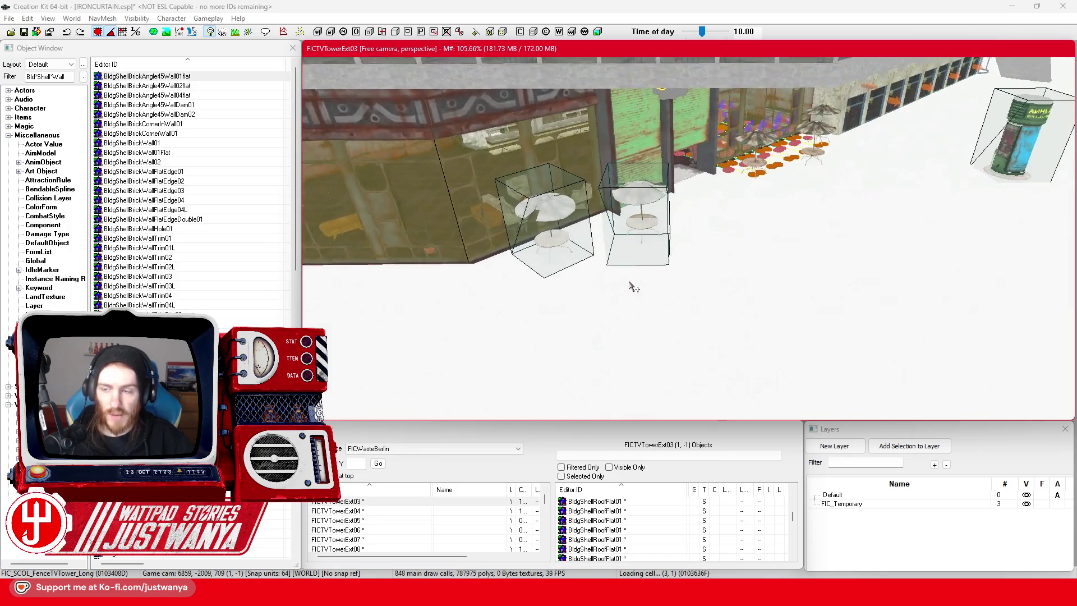
scroll(494, 267, up, 3)
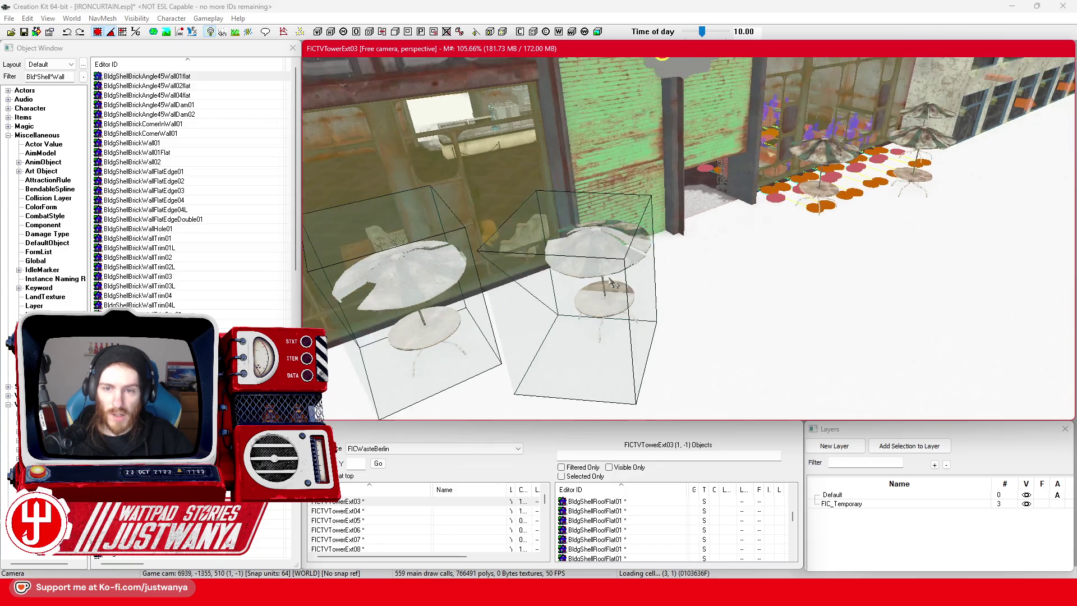
click(584, 247)
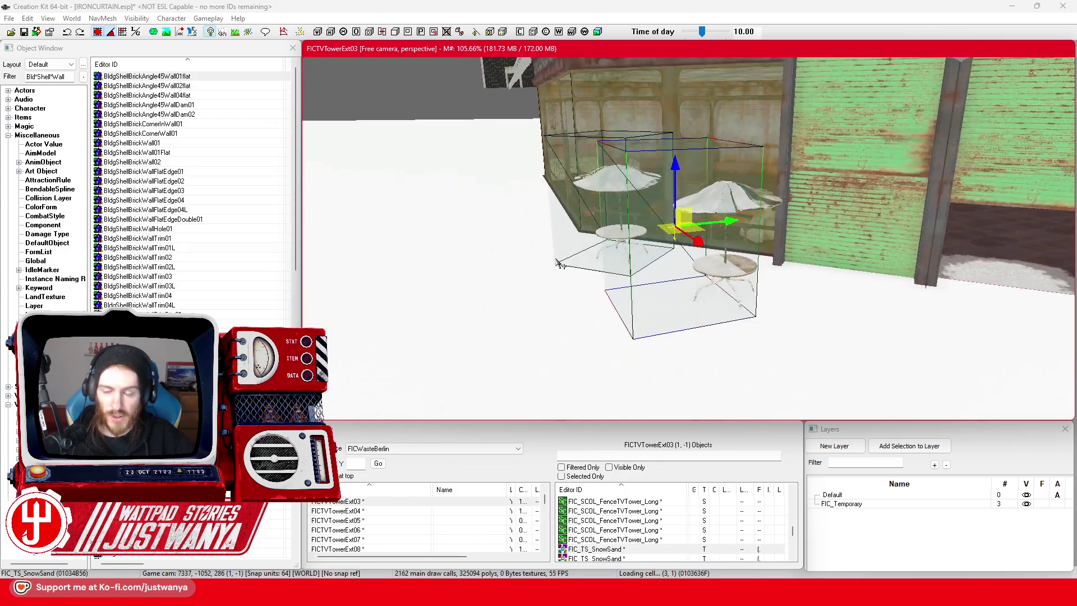
scroll(538, 269, up, 4)
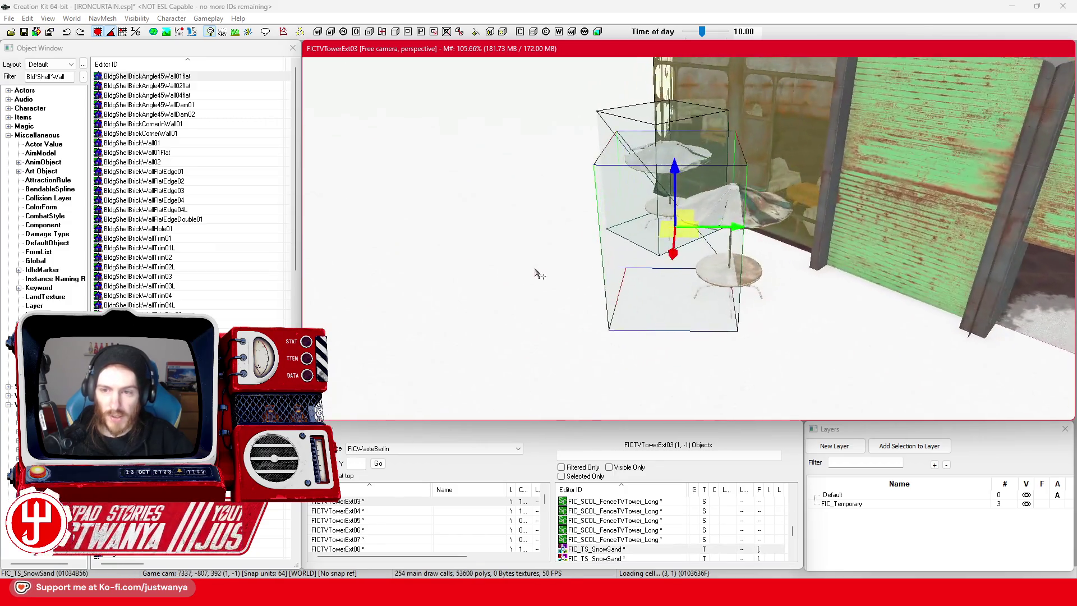
Shift the right patio table left beside the cafe.
drag(728, 232, 731, 214)
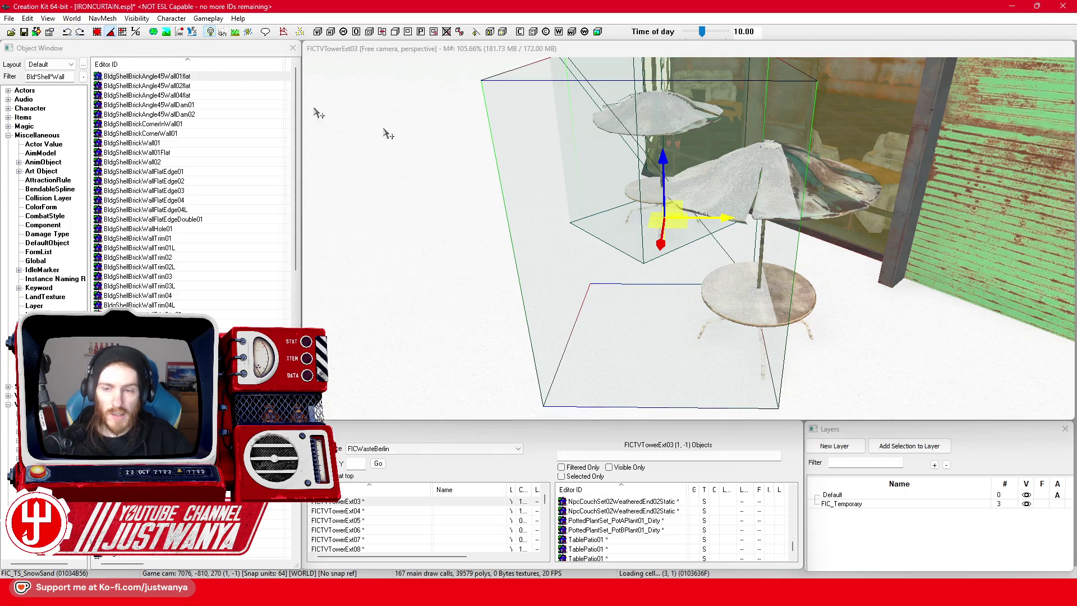
mouse_move(719, 222)
mouse_down()
mouse_move(647, 236)
mouse_move(711, 213)
mouse_up()
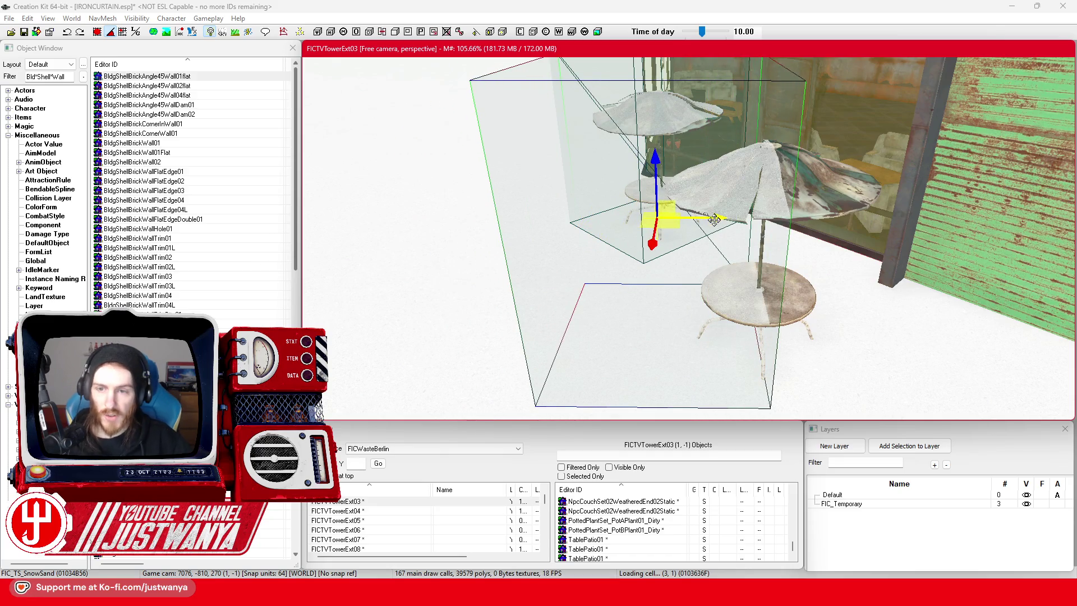
scroll(714, 219, down, 3)
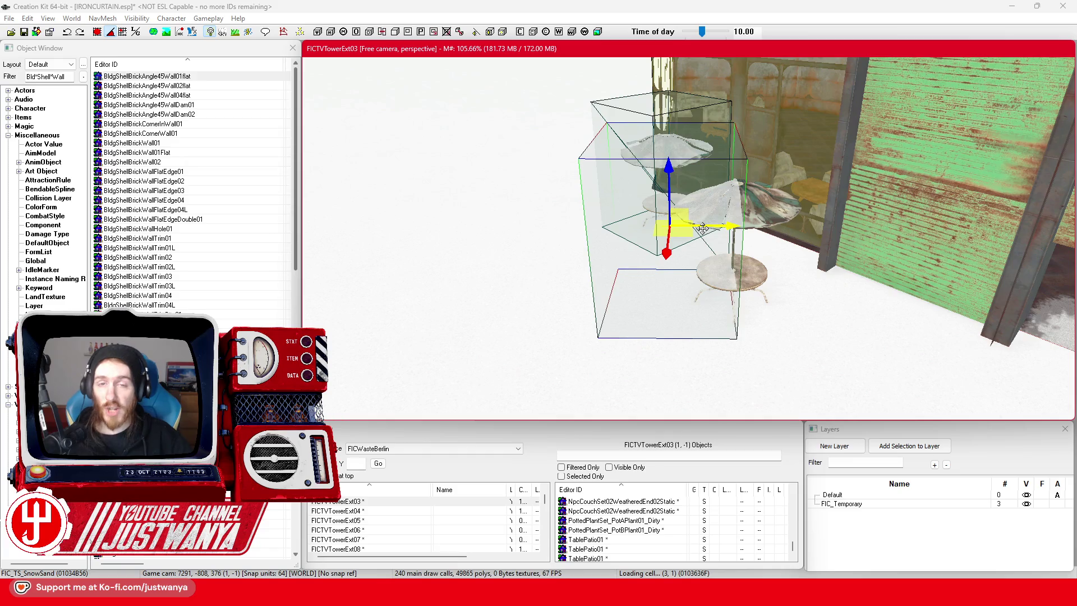
scroll(702, 228, up, 3)
Fly to the rusty wall in FICTVTowerExt04 and select the green trash dumpster.
scroll(733, 294, down, 5)
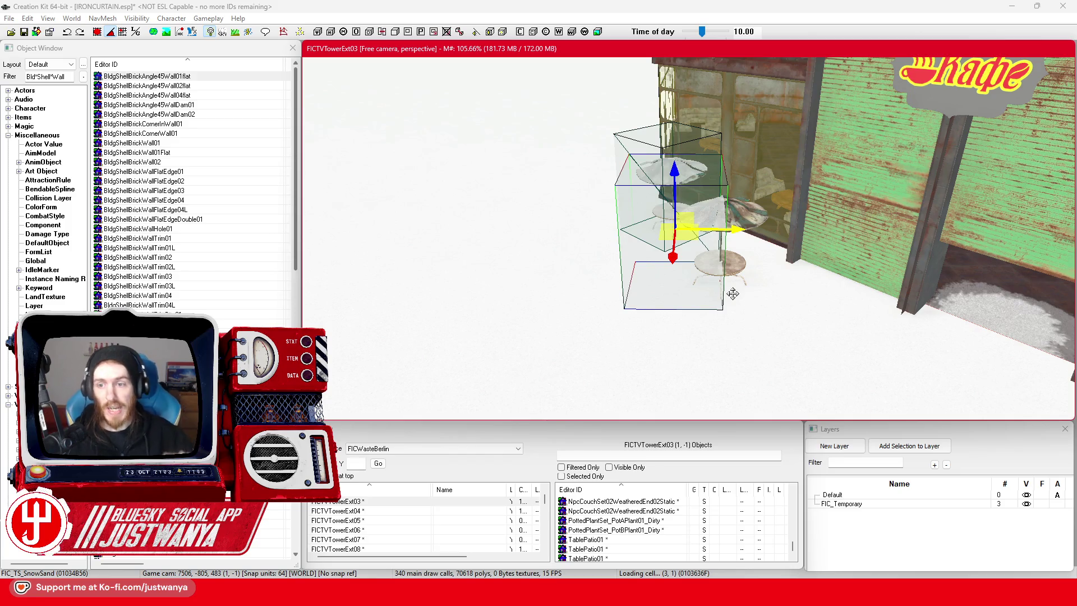
scroll(864, 256, up, 10)
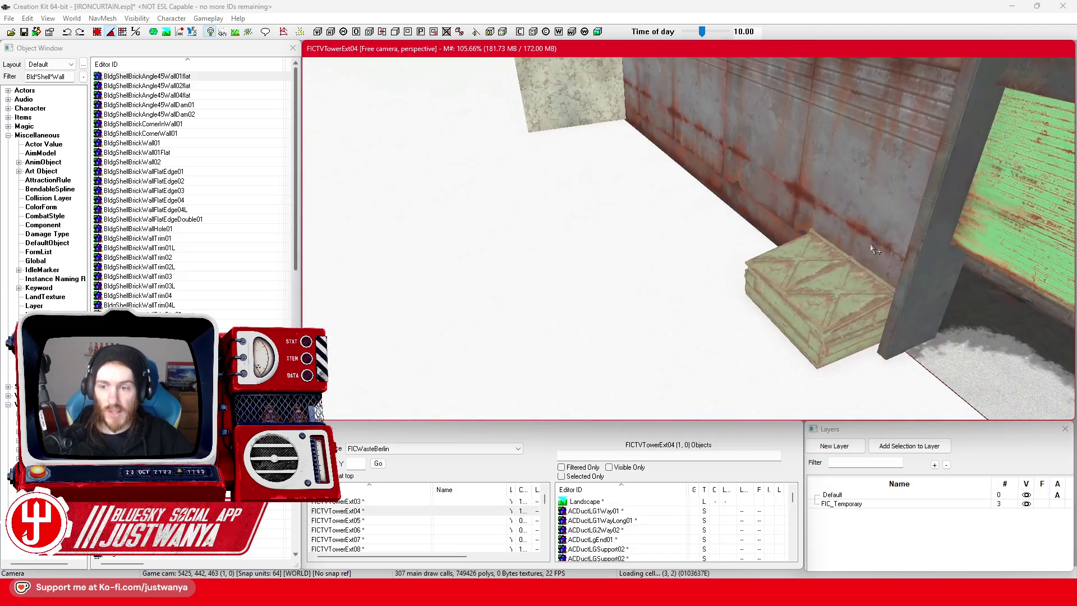
click(830, 264)
scroll(786, 270, up, 5)
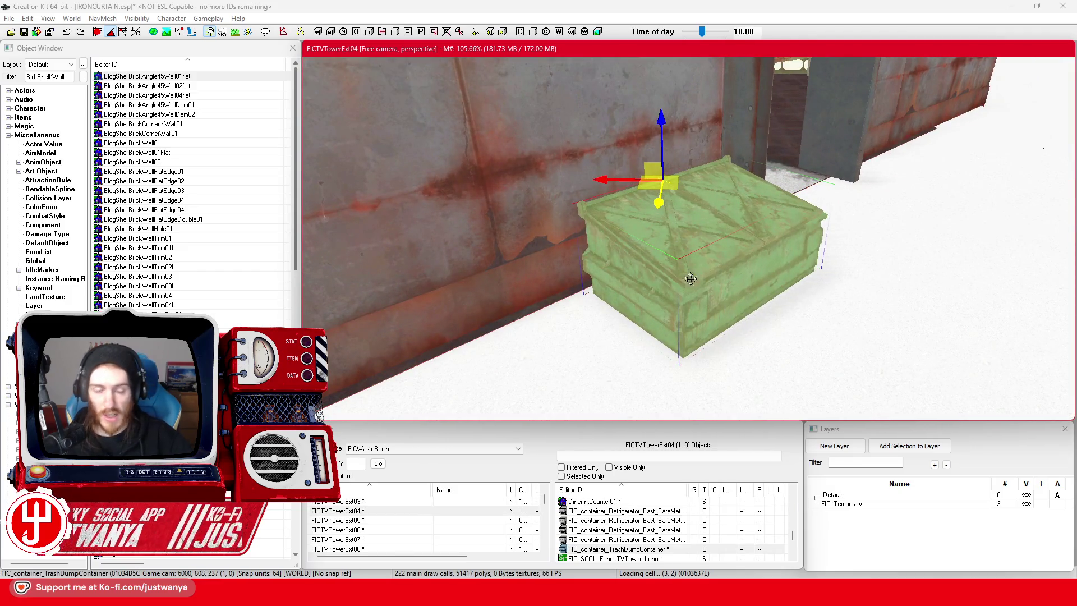
scroll(729, 242, down, 3)
key(shift)
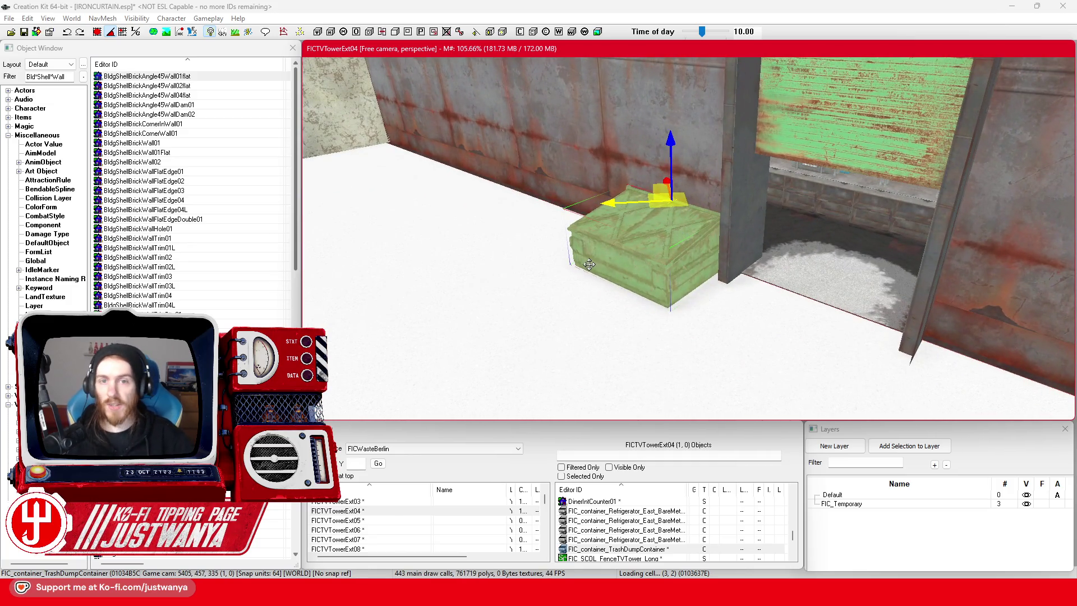
key(shift)
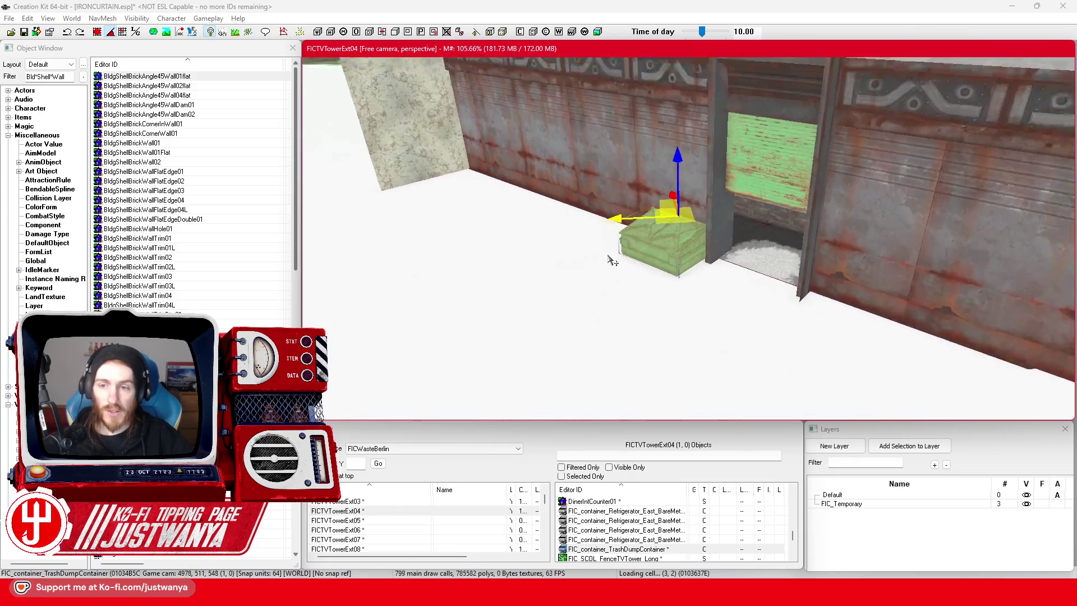
scroll(608, 254, down, 8)
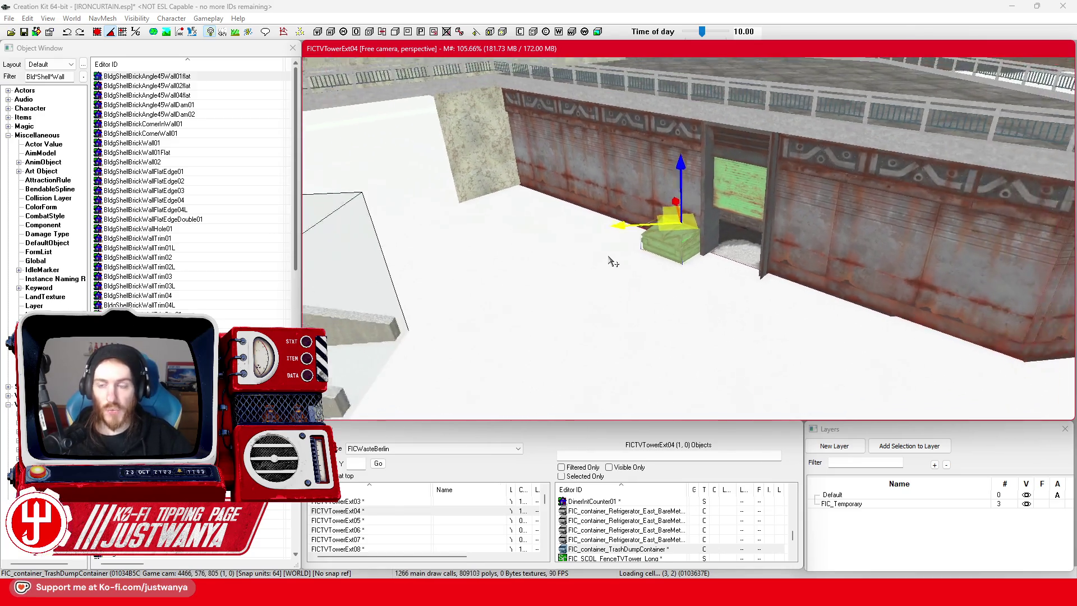
key(shift)
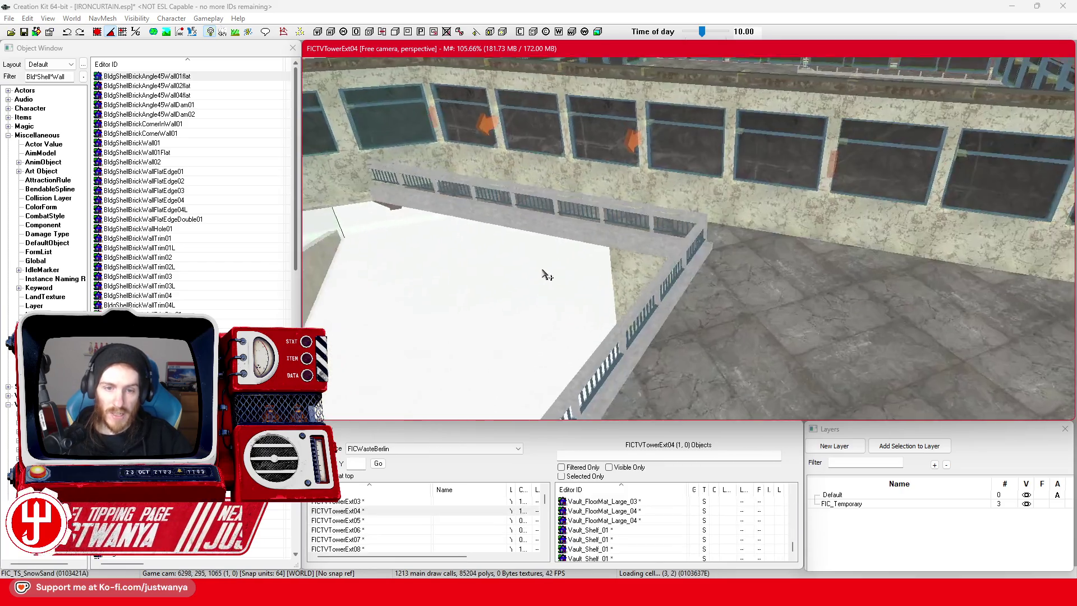
click(657, 240)
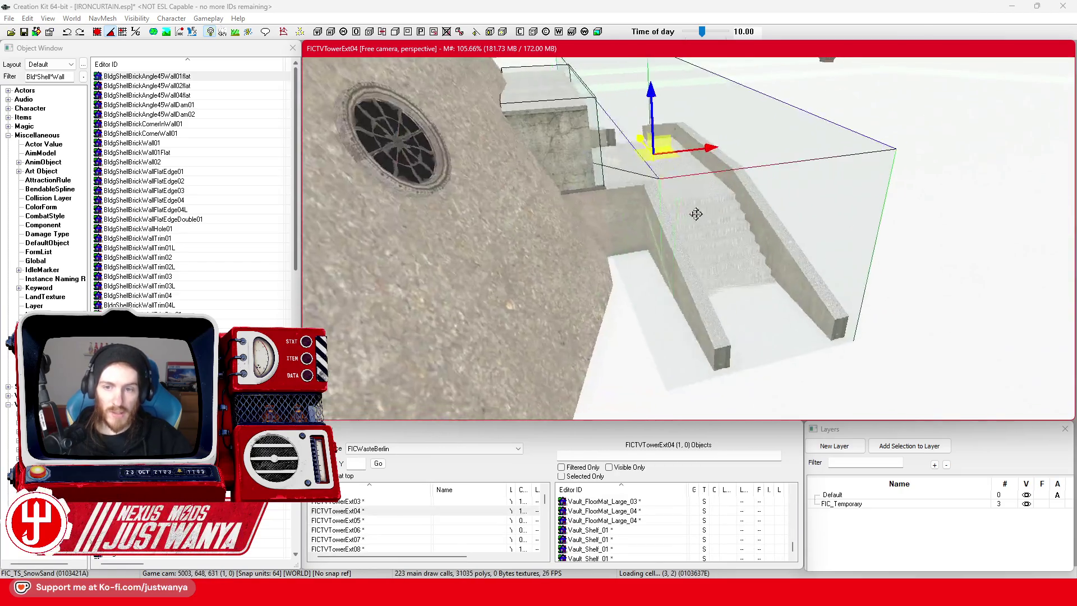
scroll(677, 213, up, 10)
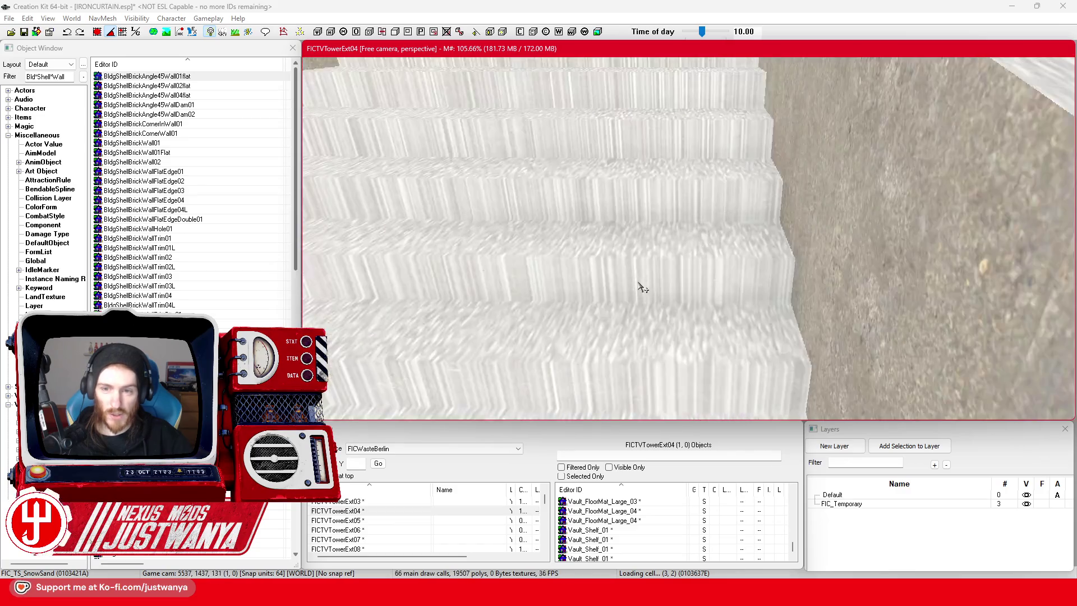
scroll(651, 291, down, 3)
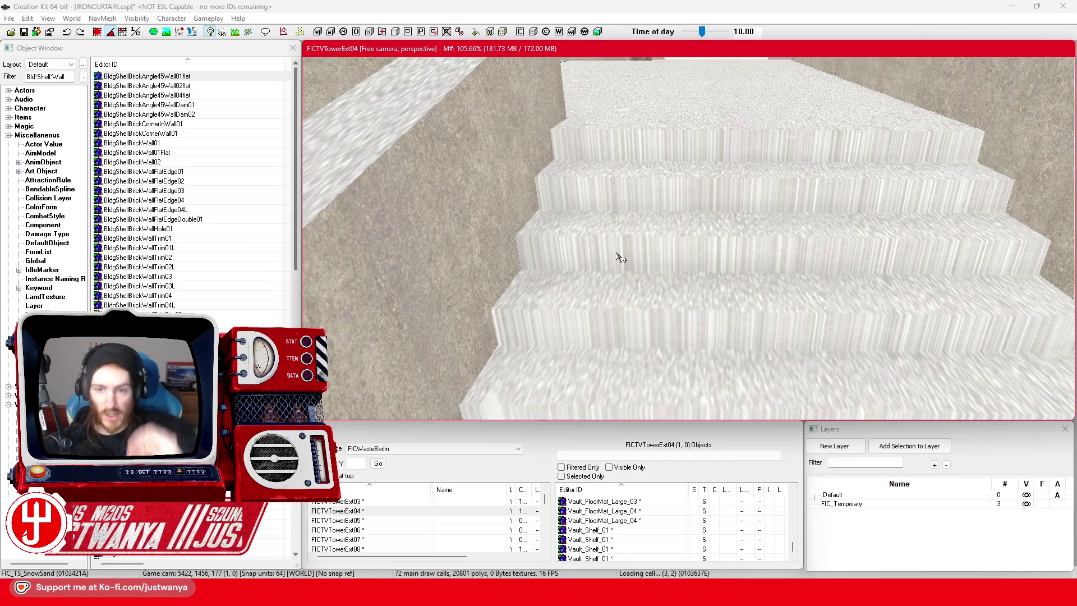
scroll(617, 255, down, 6)
scroll(614, 254, down, 5)
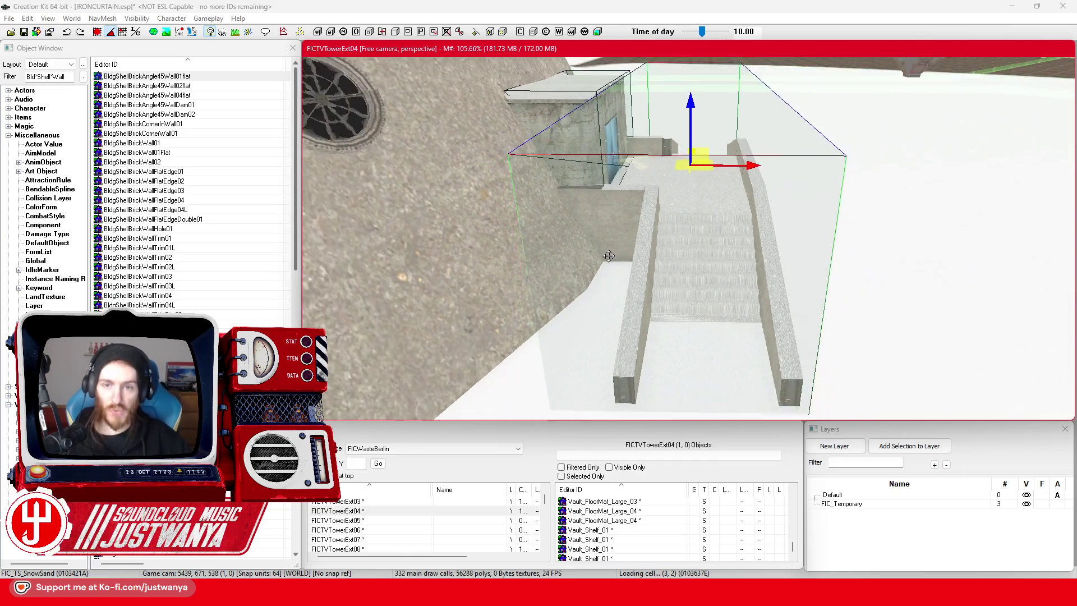
mouse_move(787, 284)
mouse_down()
mouse_move(655, 327)
mouse_move(488, 259)
mouse_move(774, 344)
mouse_move(505, 233)
mouse_move(526, 141)
mouse_up()
drag(484, 95, 650, 285)
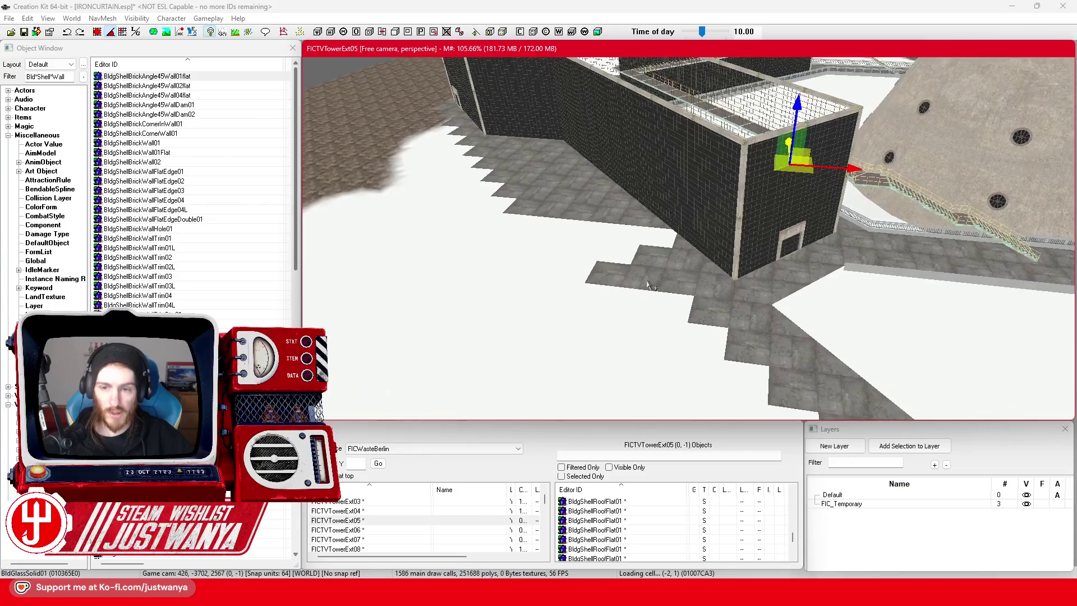
Select the flat roof tile beside the wall and slide it left along the stepped edge.
scroll(651, 287, up, 5)
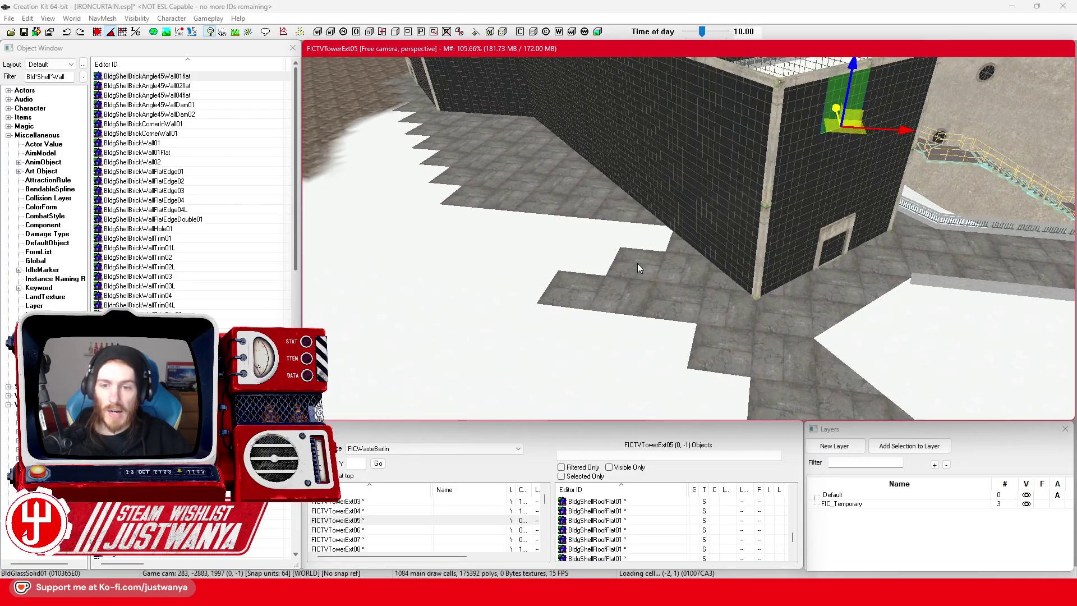
click(638, 264)
scroll(673, 280, up, 6)
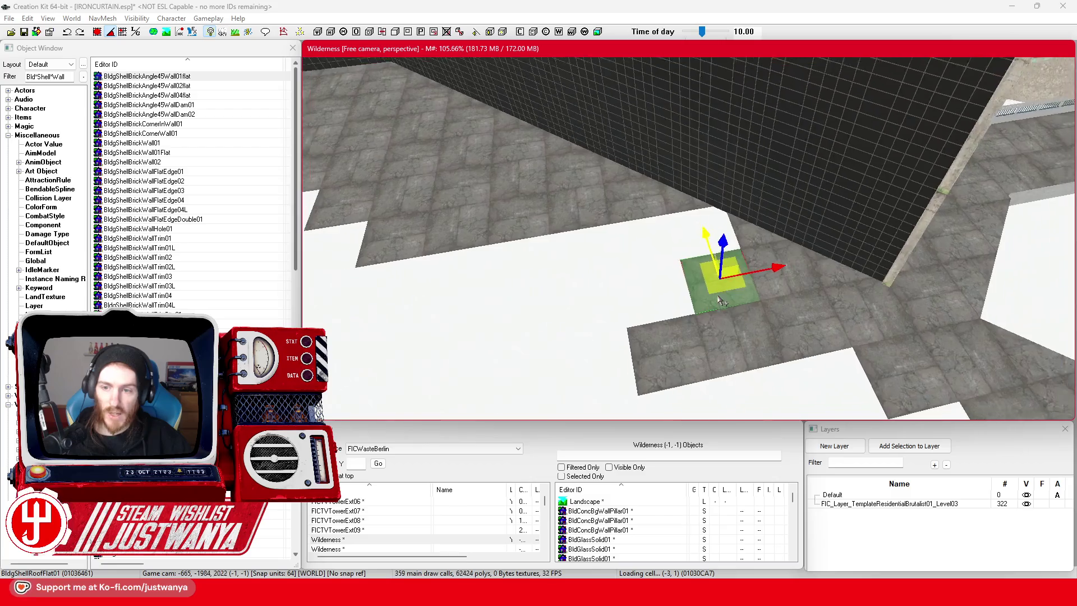
scroll(729, 300, up, 1)
click(761, 239)
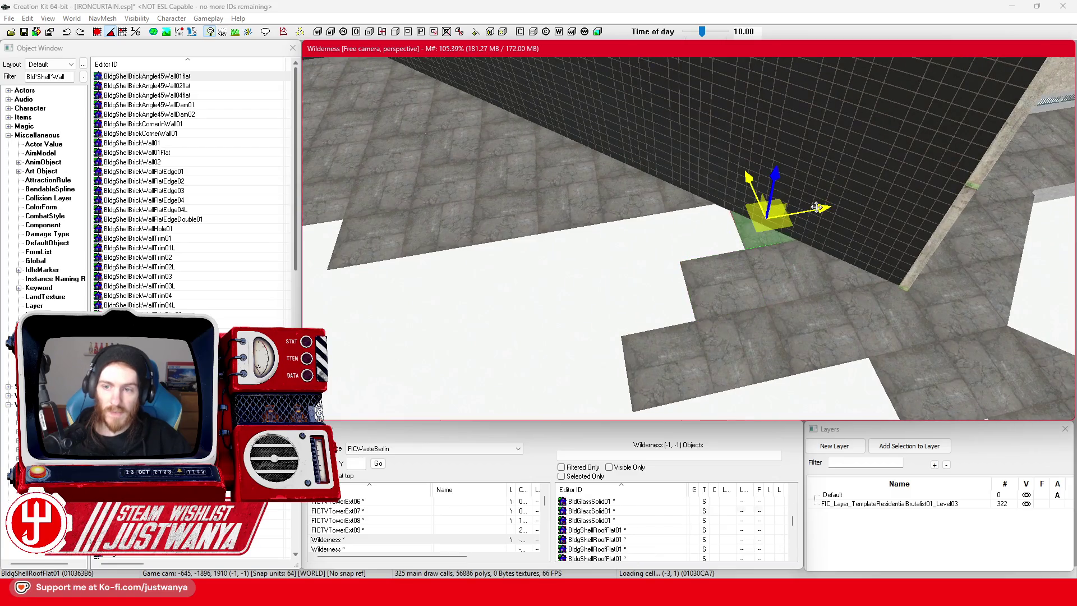
drag(817, 207, 750, 220)
click(99, 31)
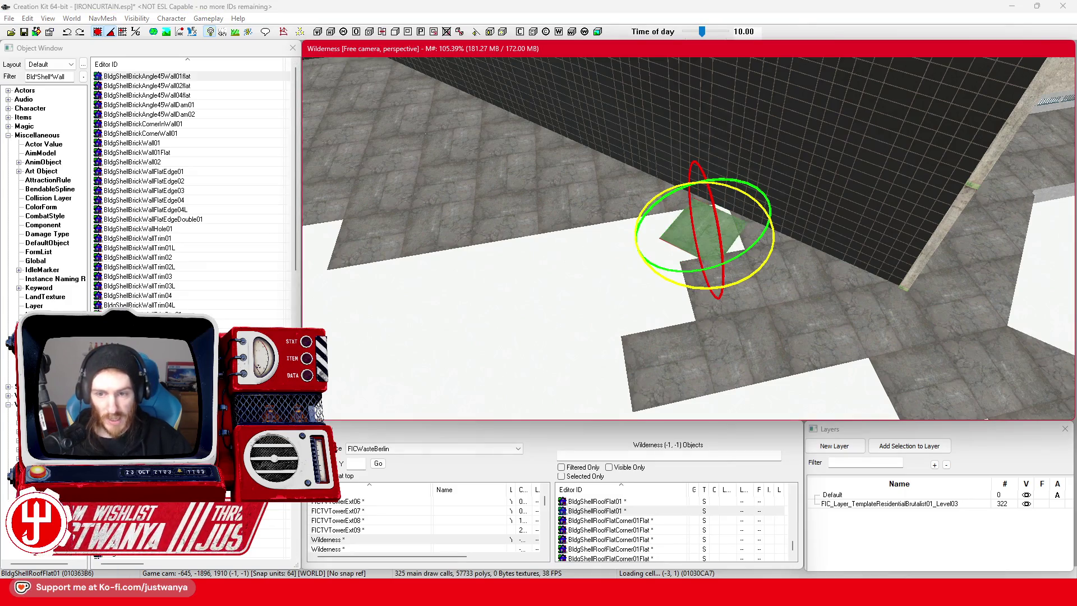
key(1)
mouse_move(681, 312)
mouse_down()
mouse_move(729, 281)
mouse_move(903, 275)
mouse_up()
Duplicate the roof tile and move the copy along the edge next to the original.
key(ctrl+d)
scroll(729, 286, up, 1)
drag(729, 286, 709, 348)
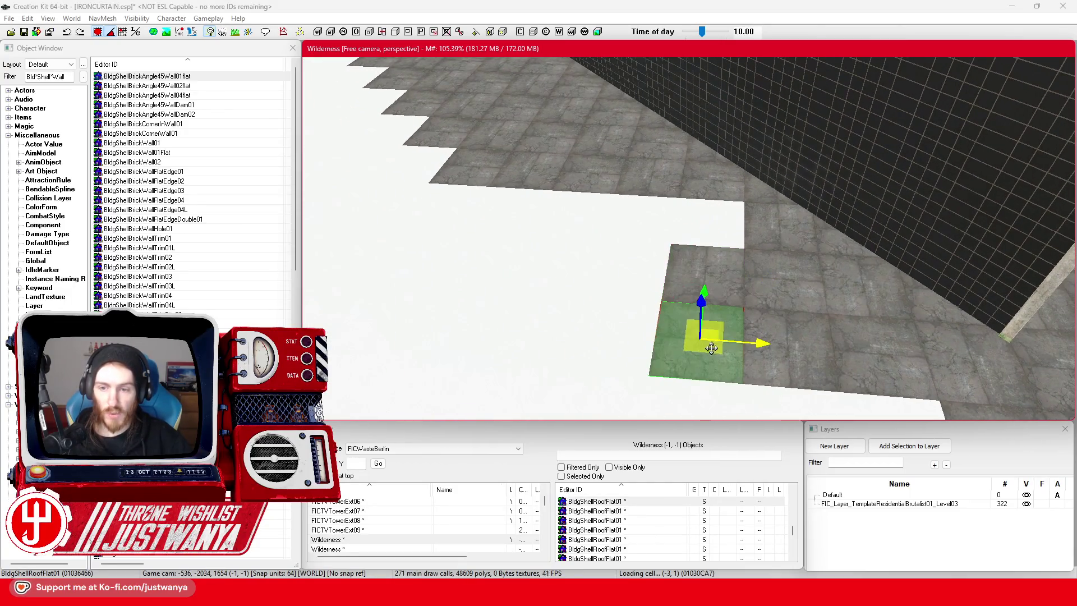
drag(706, 288, 713, 185)
Duplicate another roof tile and fit it into the stepped corner of the edge.
key(ctrl+d)
mouse_move(735, 231)
mouse_down()
mouse_move(734, 285)
mouse_move(628, 269)
mouse_up()
mouse_move(640, 226)
mouse_down()
mouse_move(649, 158)
mouse_move(709, 215)
mouse_move(679, 230)
mouse_up()
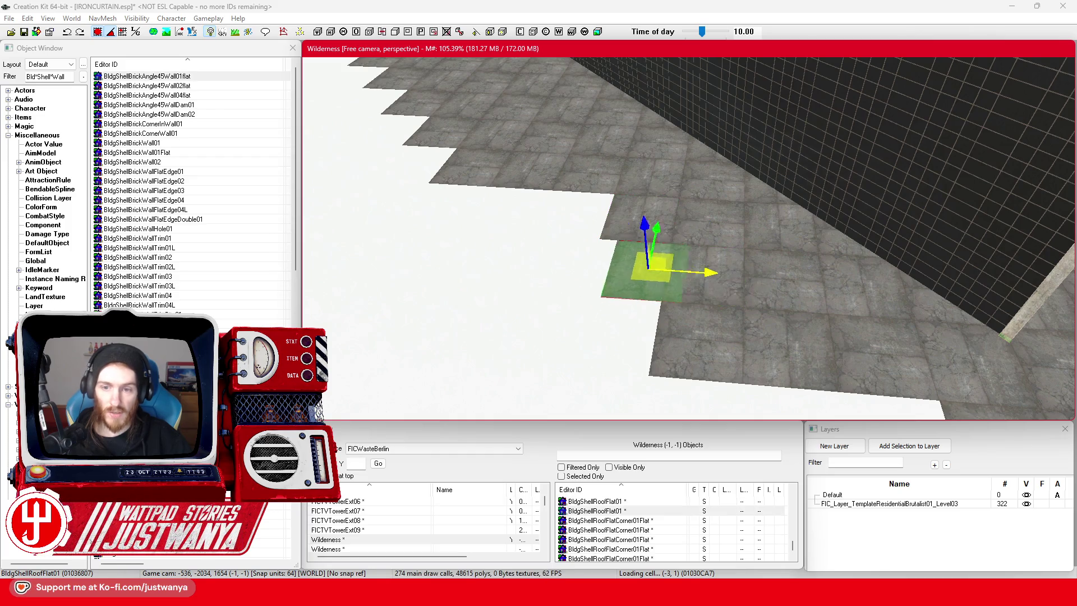
drag(668, 270, 556, 262)
drag(580, 226, 600, 176)
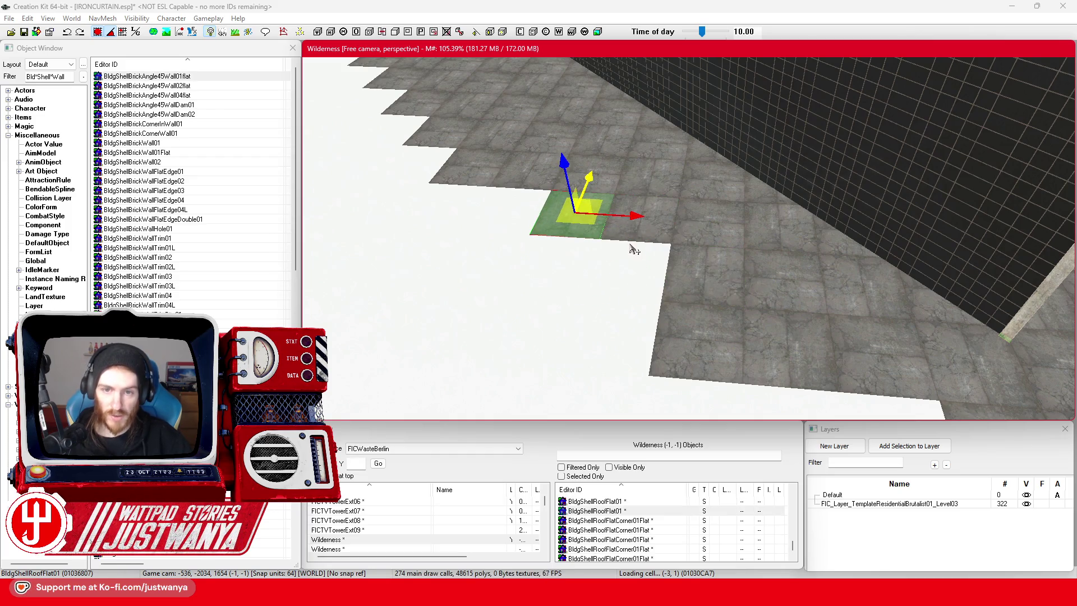
key(shift)
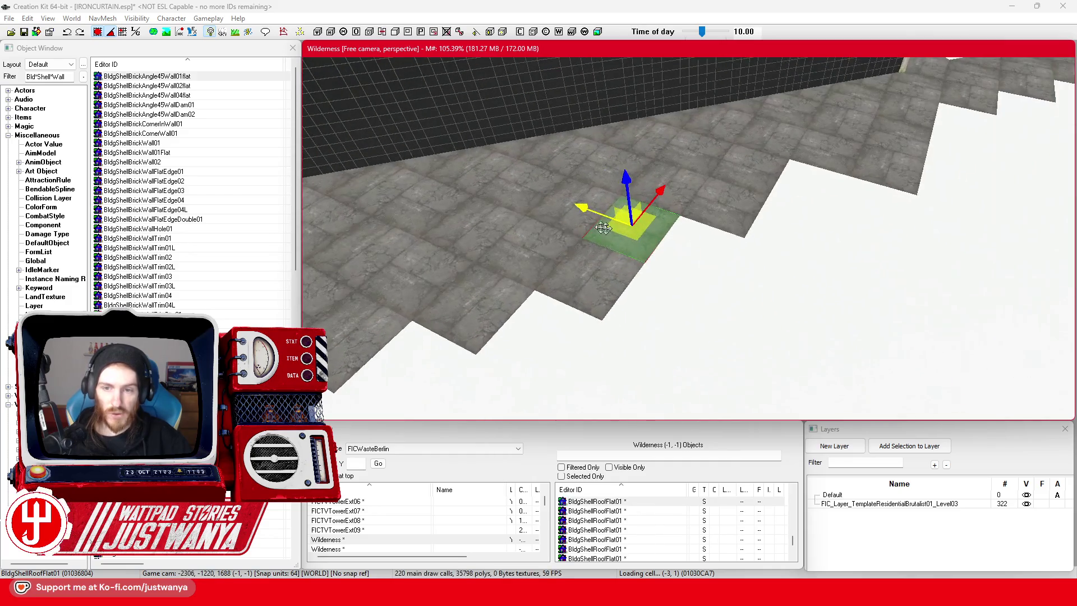
drag(588, 205, 653, 222)
Duplicate again, select the corner tiles and shift them up and right along the edge.
key(ctrl+d)
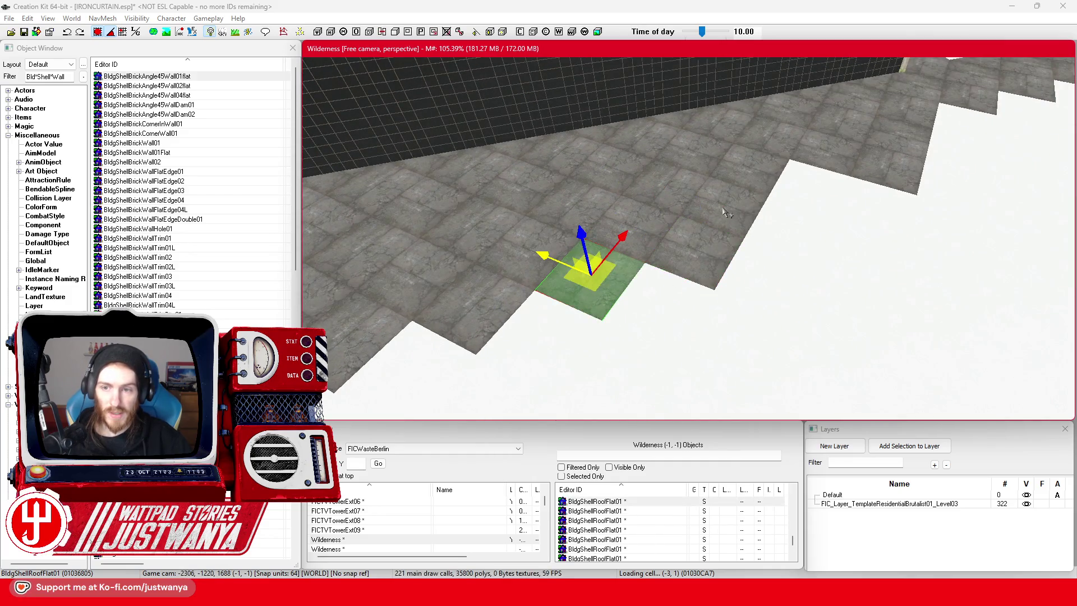
click(724, 211)
click(754, 196)
key(e)
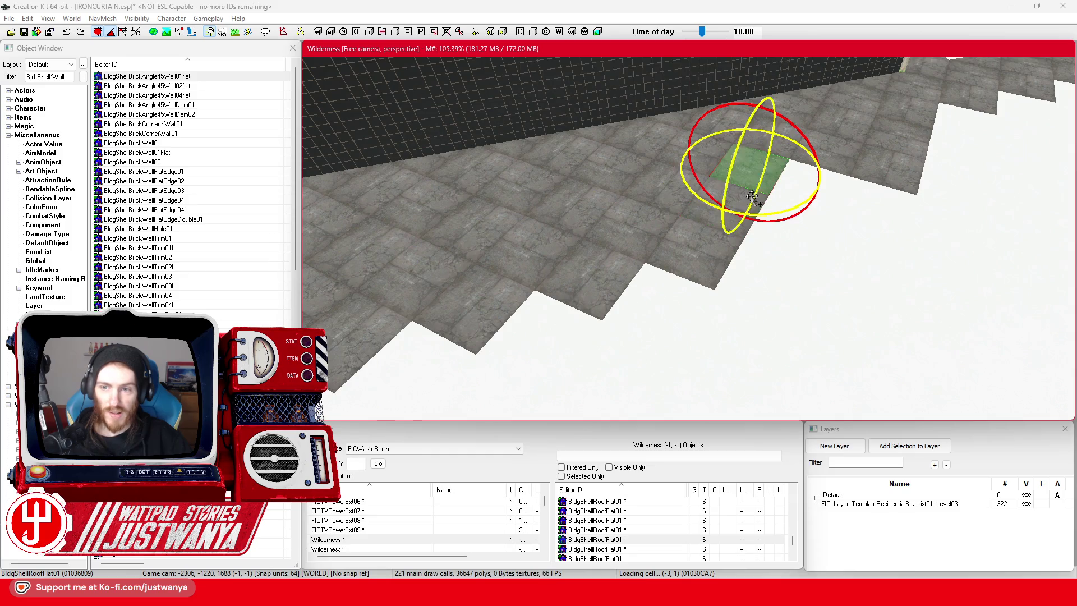
key(w)
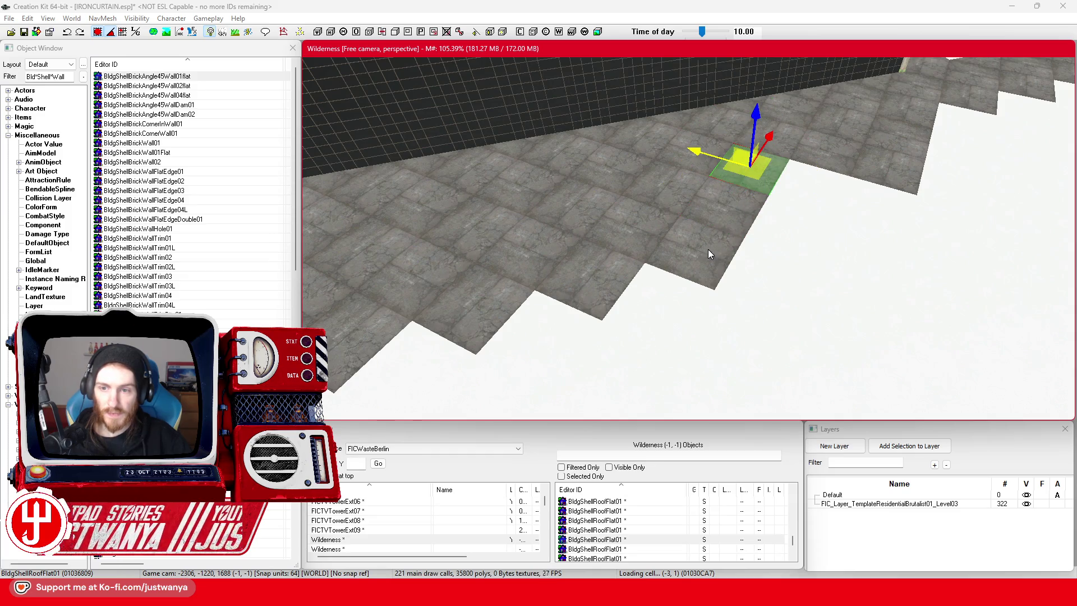
click(708, 249)
key(e)
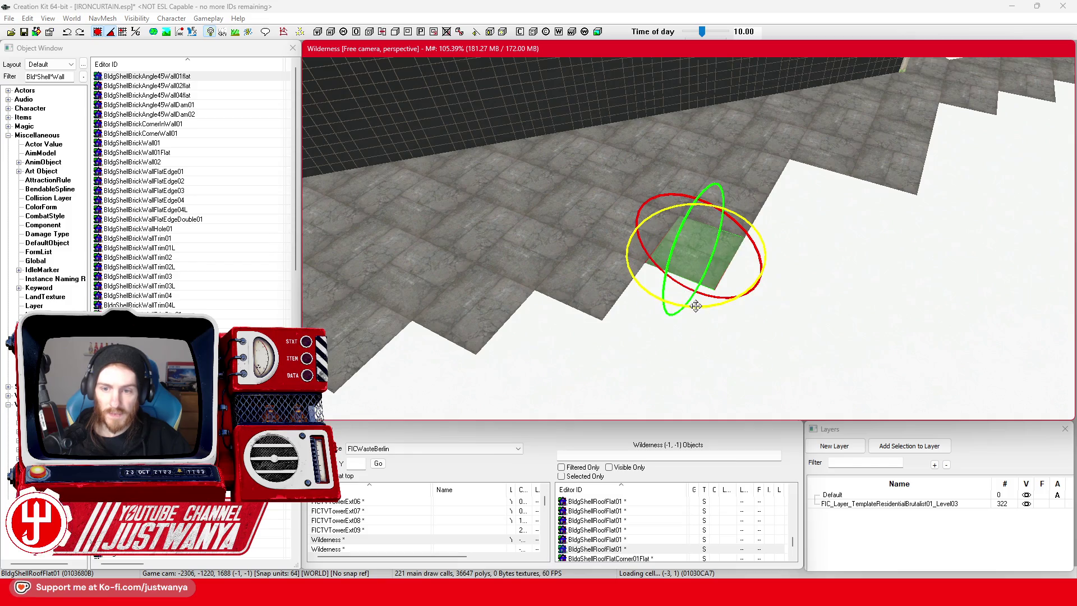
key(w)
drag(739, 215, 752, 206)
Nudge the first duplicated roof tile down-left into place, then select another edge tile.
click(808, 193)
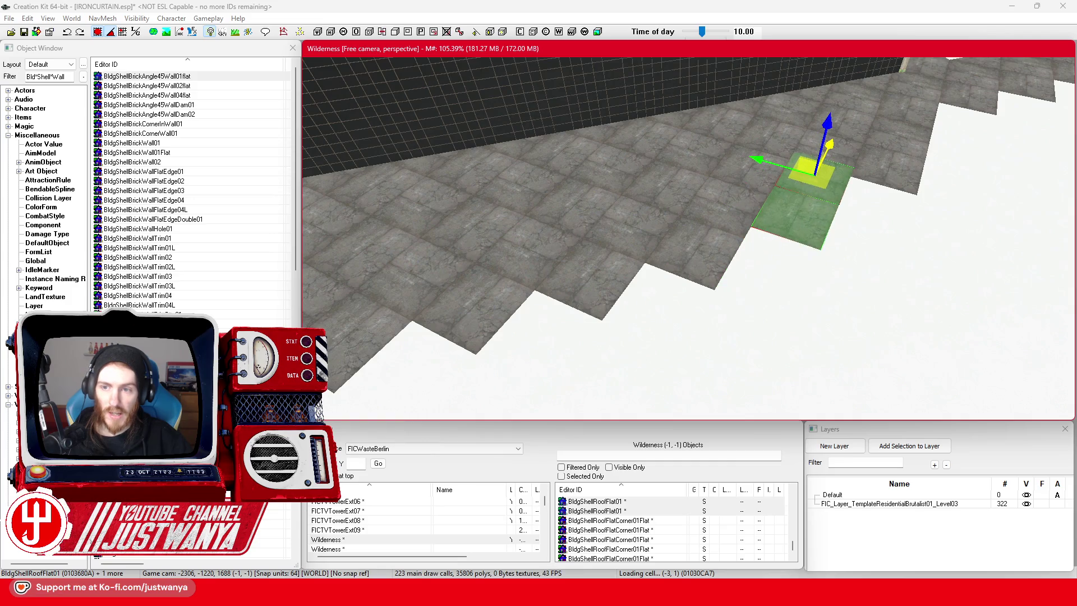
scroll(746, 280, down, 3)
scroll(729, 279, up, 3)
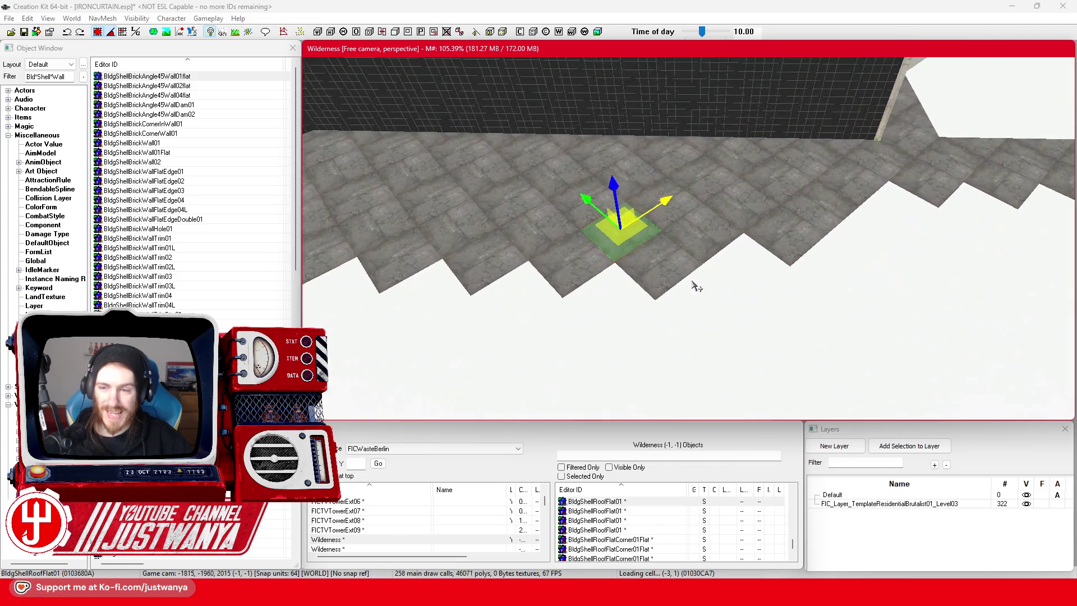
click(776, 254)
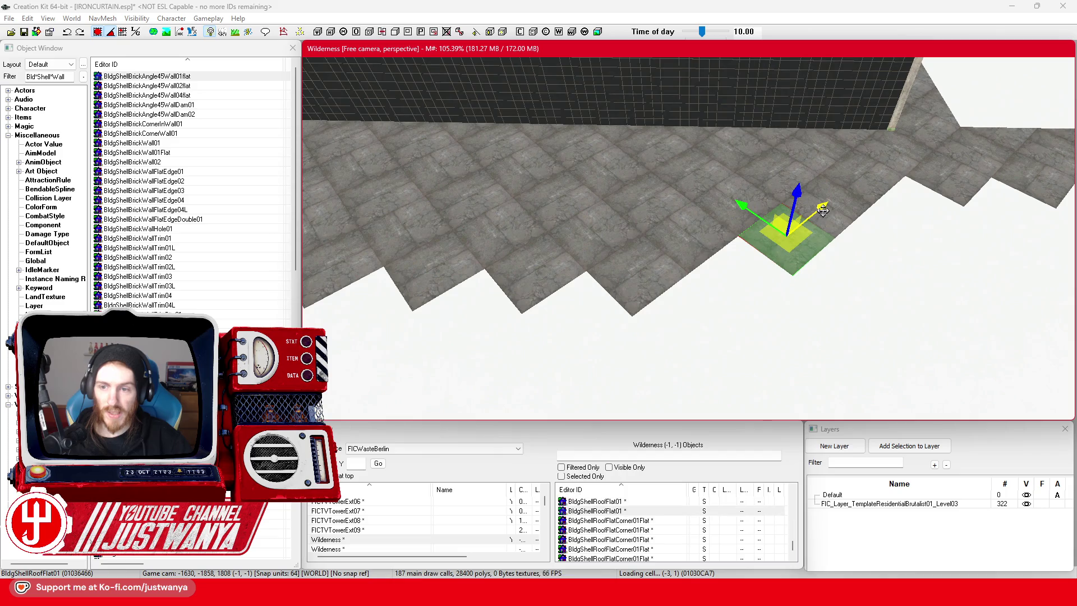
drag(822, 211, 776, 247)
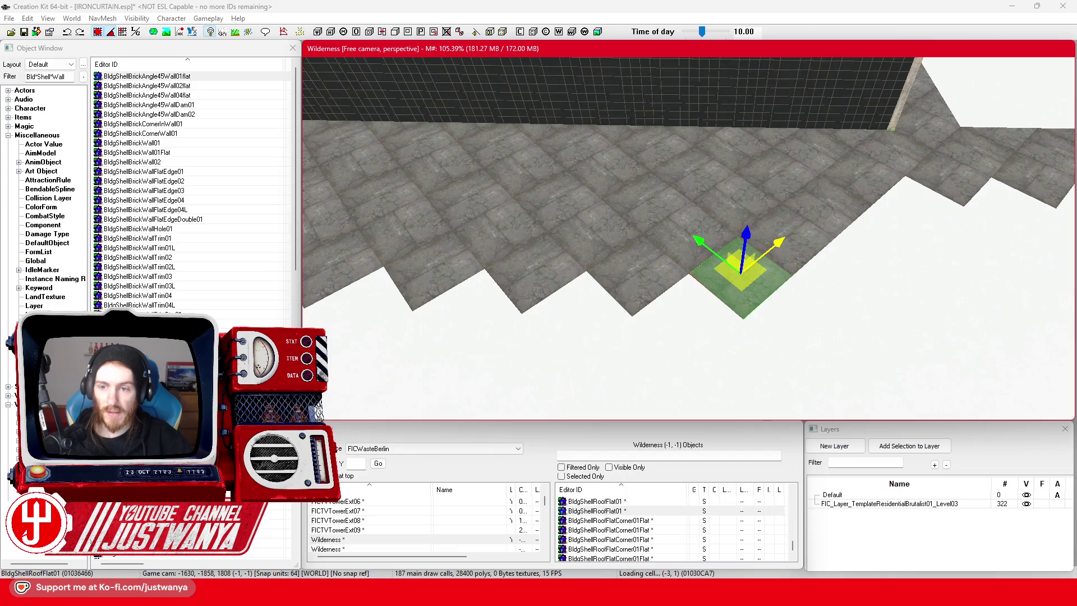
key(shift)
click(738, 241)
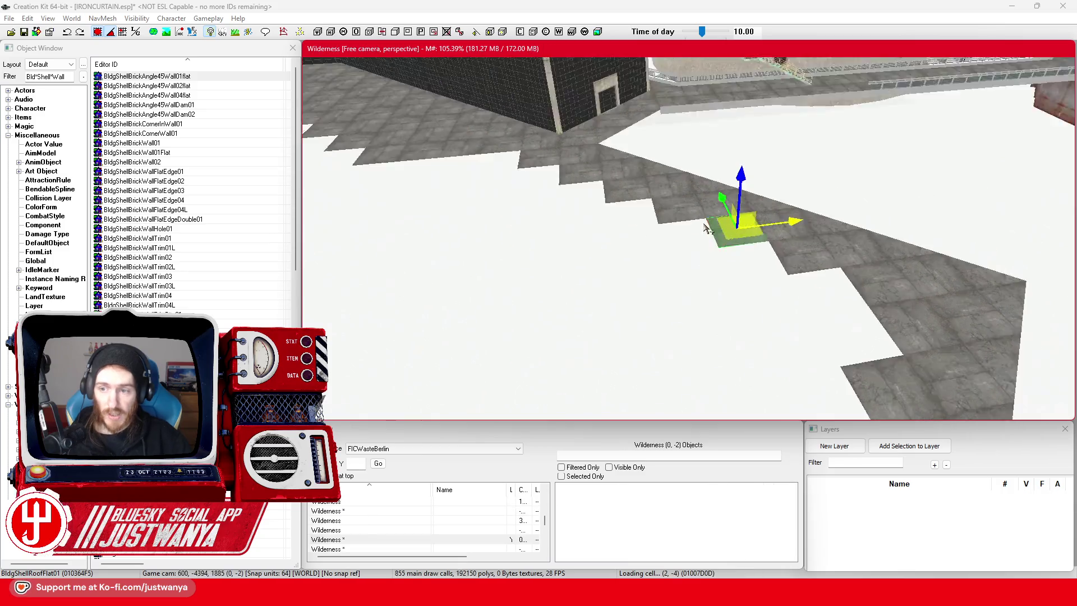
key(shift)
key(shift)
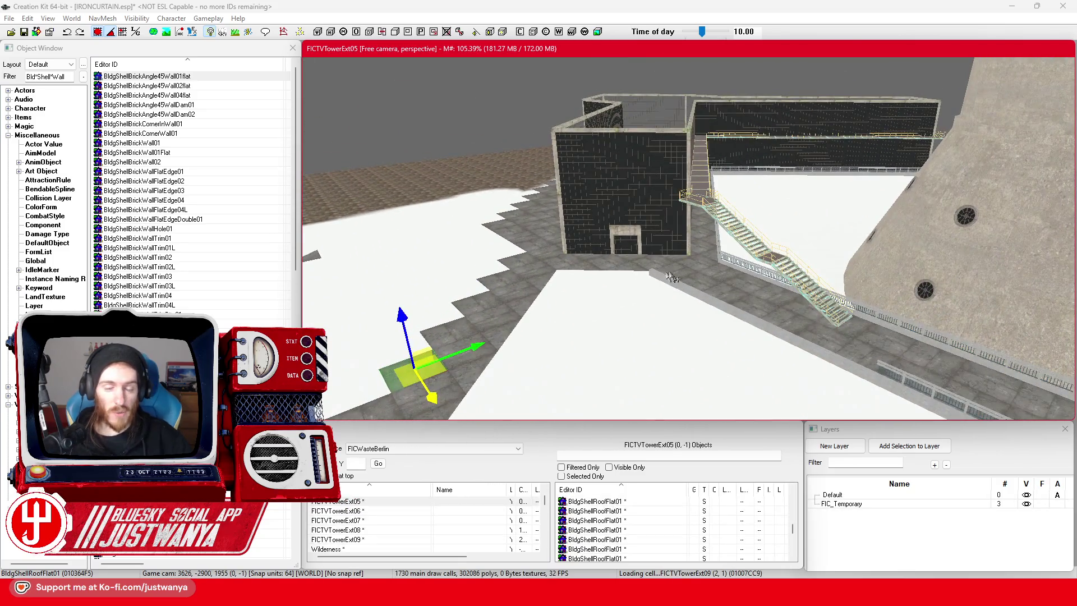
Save IRONCURTAIN.esp, inspect the annex wall pillar, and save again.
scroll(659, 279, up, 5)
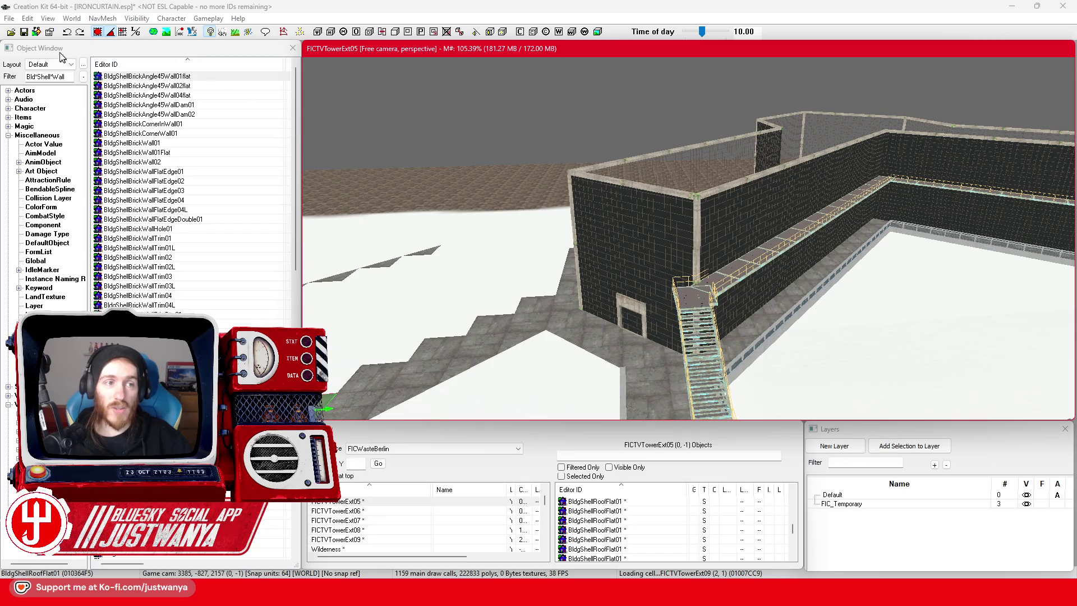
click(25, 32)
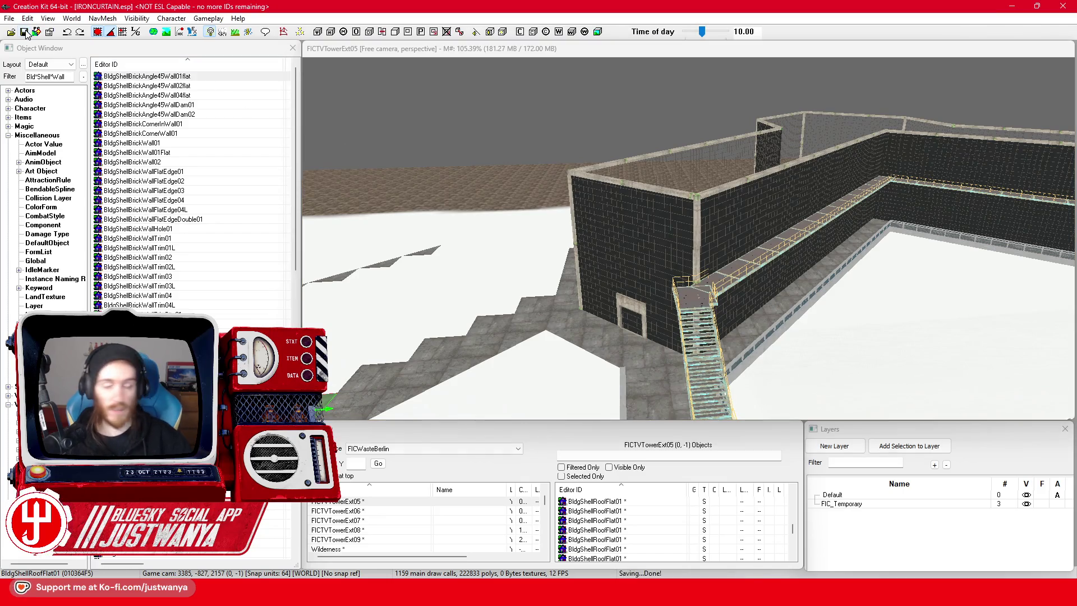
scroll(791, 226, up, 5)
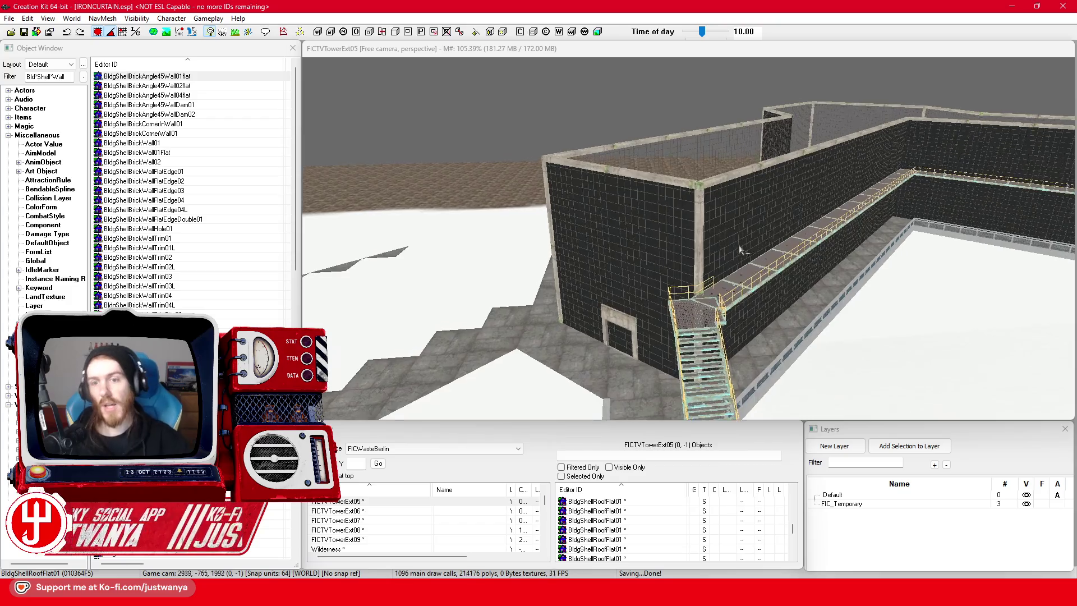
click(680, 187)
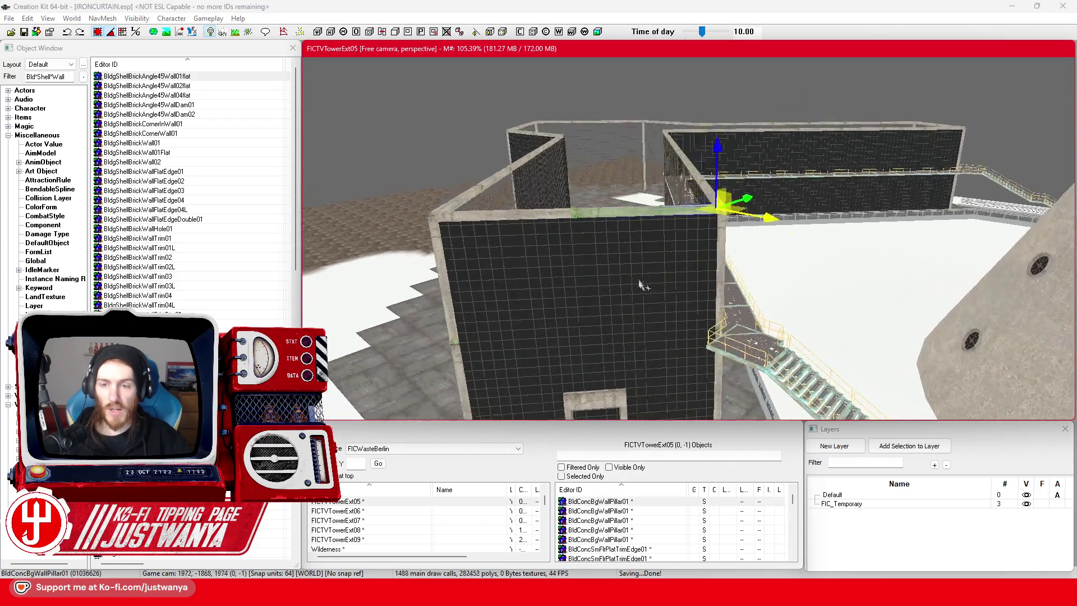
key(shift)
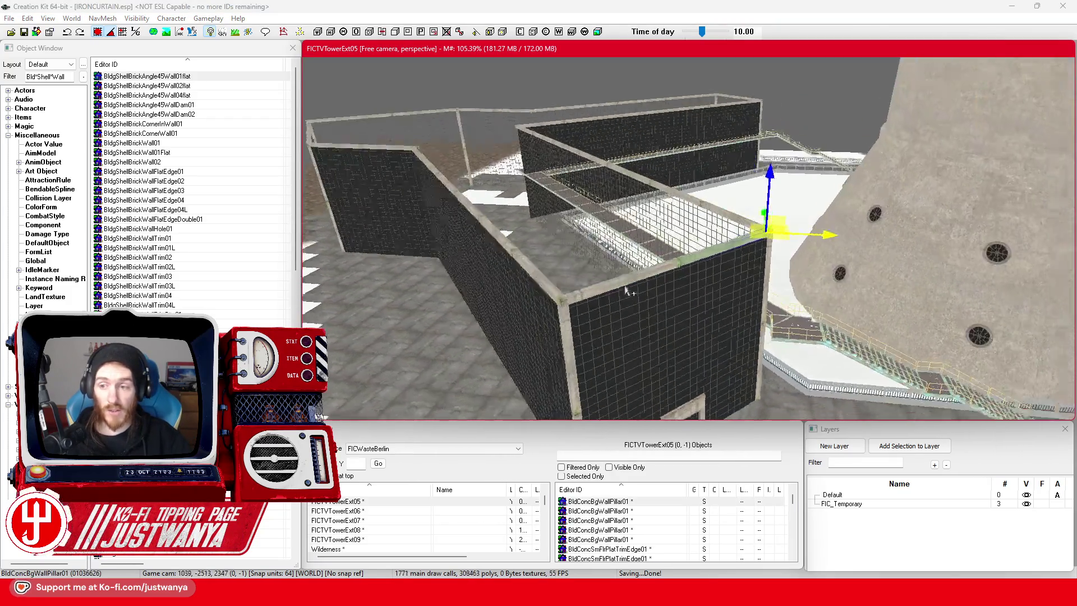
key(shift)
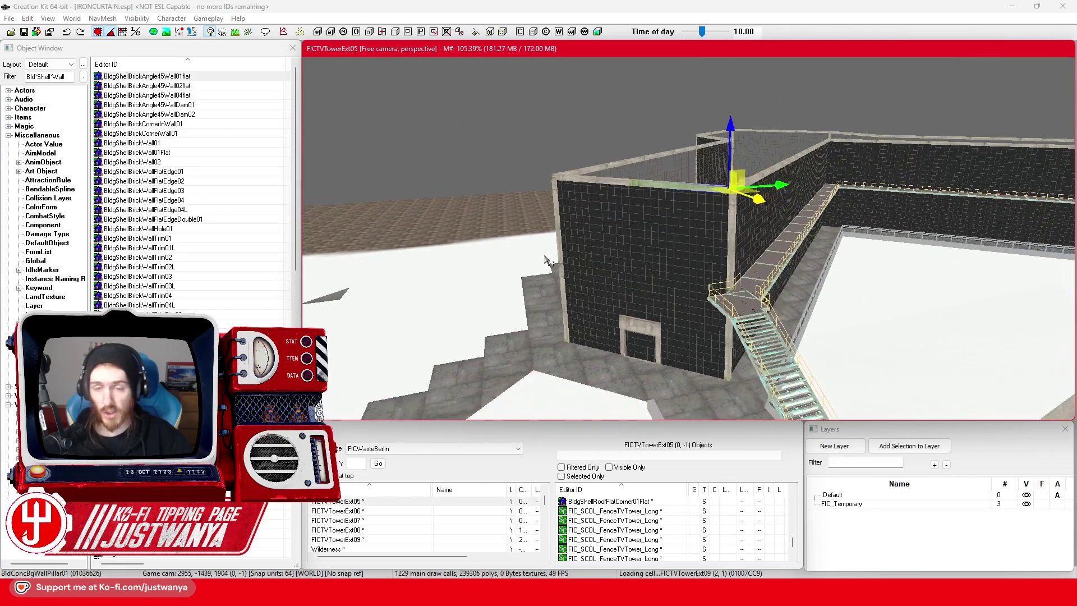
click(24, 32)
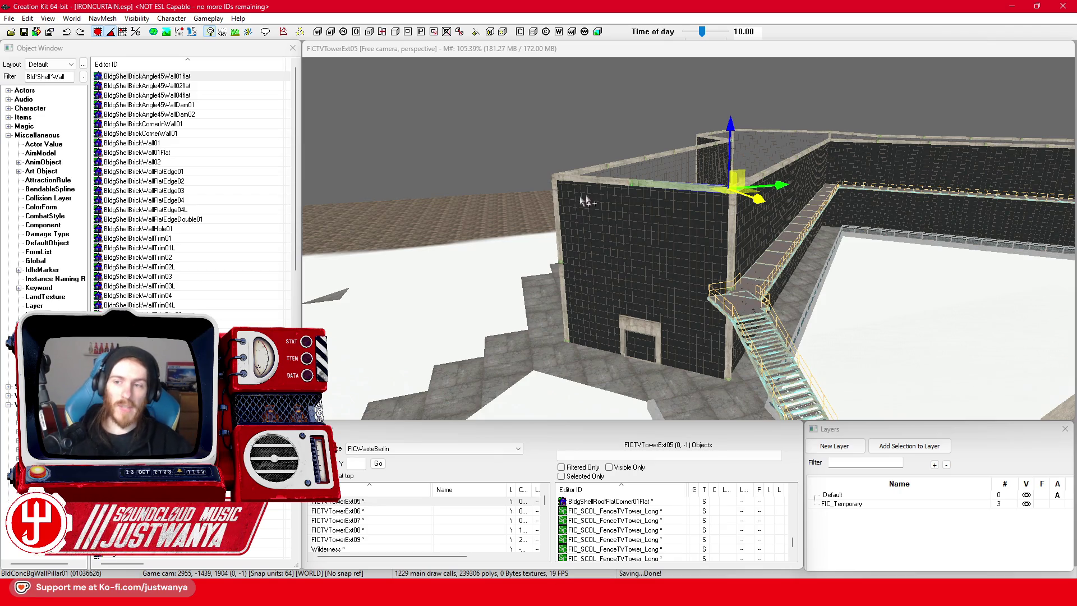
Select and inspect the glass pane on the annex wall, then bring up Google Maps.
scroll(568, 208, up, 8)
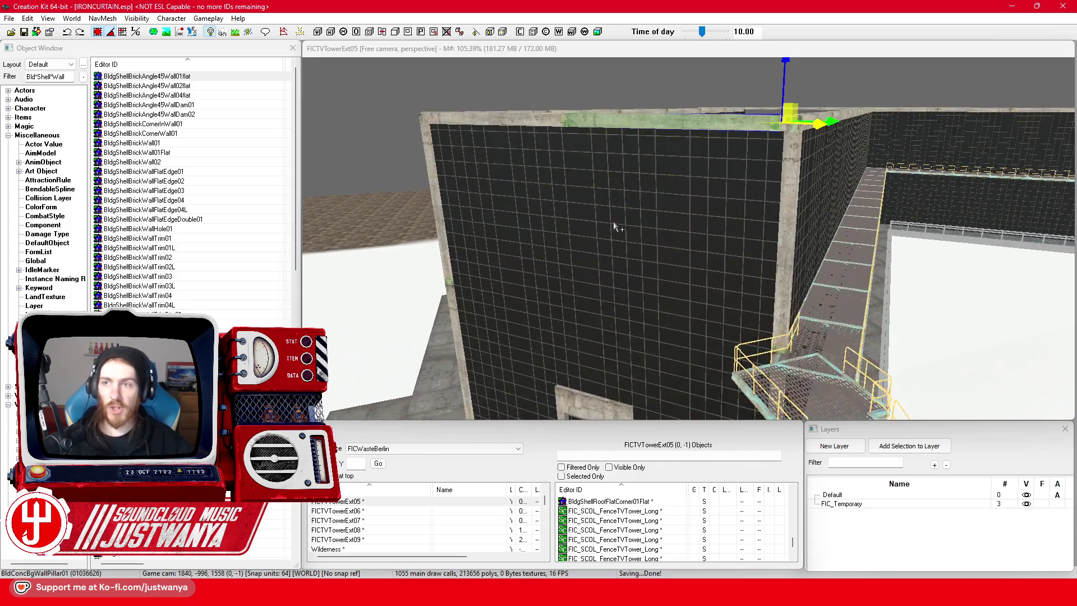
scroll(615, 226, up, 2)
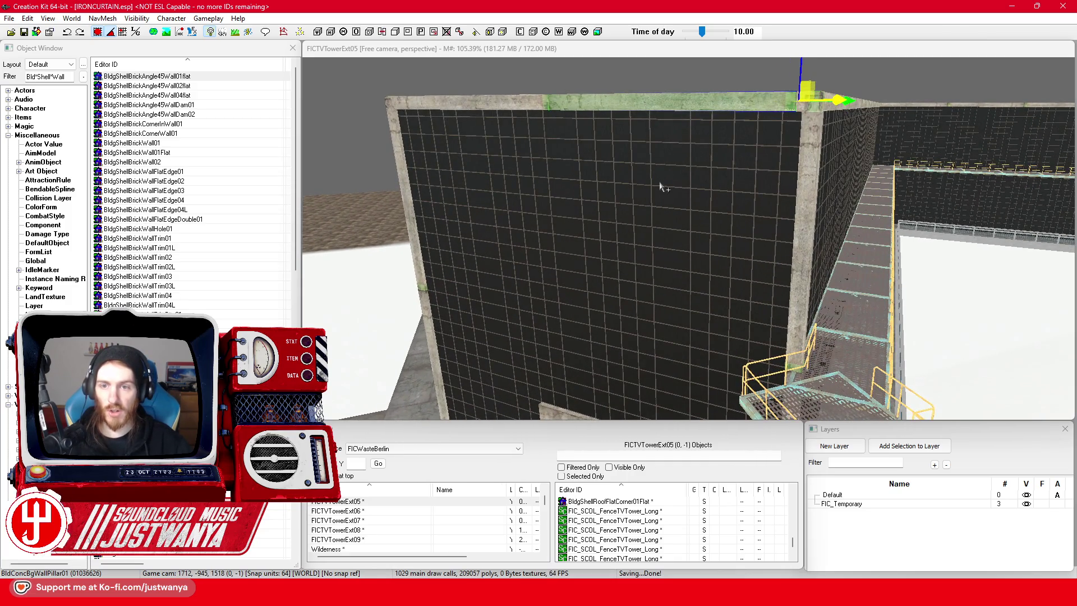
click(658, 181)
scroll(606, 213, down, 12)
mouse_move(549, 244)
mouse_down()
mouse_move(693, 284)
mouse_move(673, 271)
mouse_move(574, 271)
mouse_move(576, 190)
mouse_move(904, 282)
mouse_move(679, 291)
mouse_move(713, 307)
mouse_move(694, 301)
mouse_move(694, 242)
mouse_move(684, 323)
mouse_move(651, 387)
mouse_up()
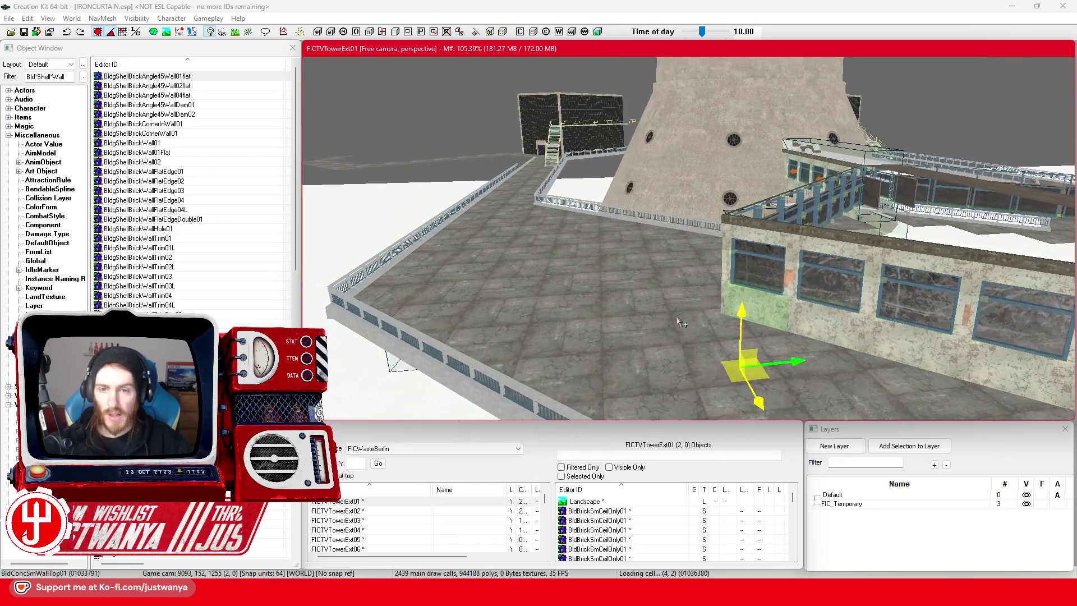
click(634, 538)
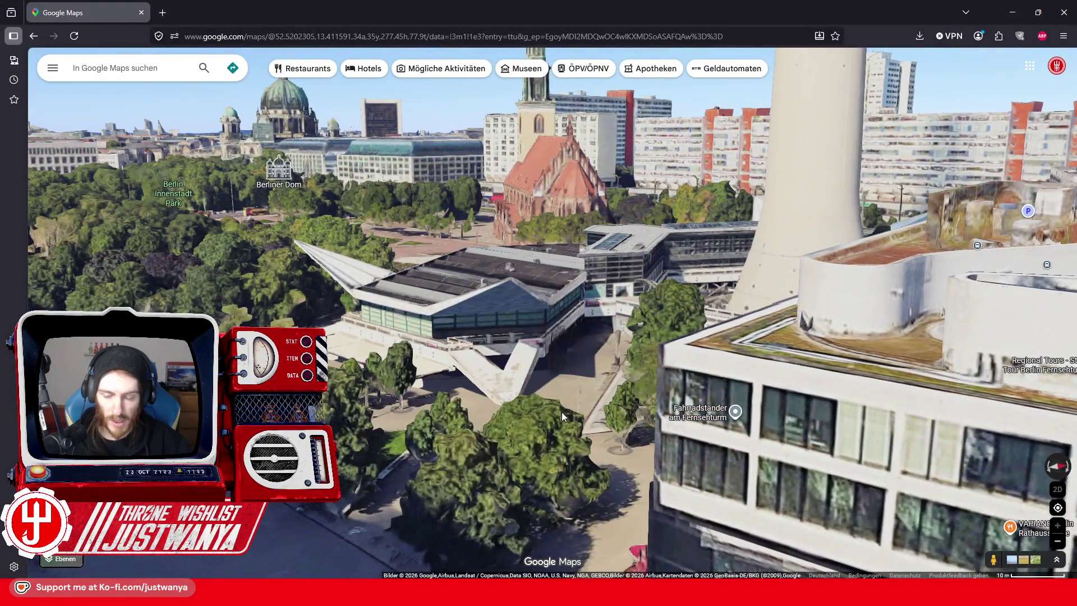
Fly in on the 3D map toward the Menschen Museum facade by the TV tower.
drag(561, 412, 661, 438)
click(631, 457)
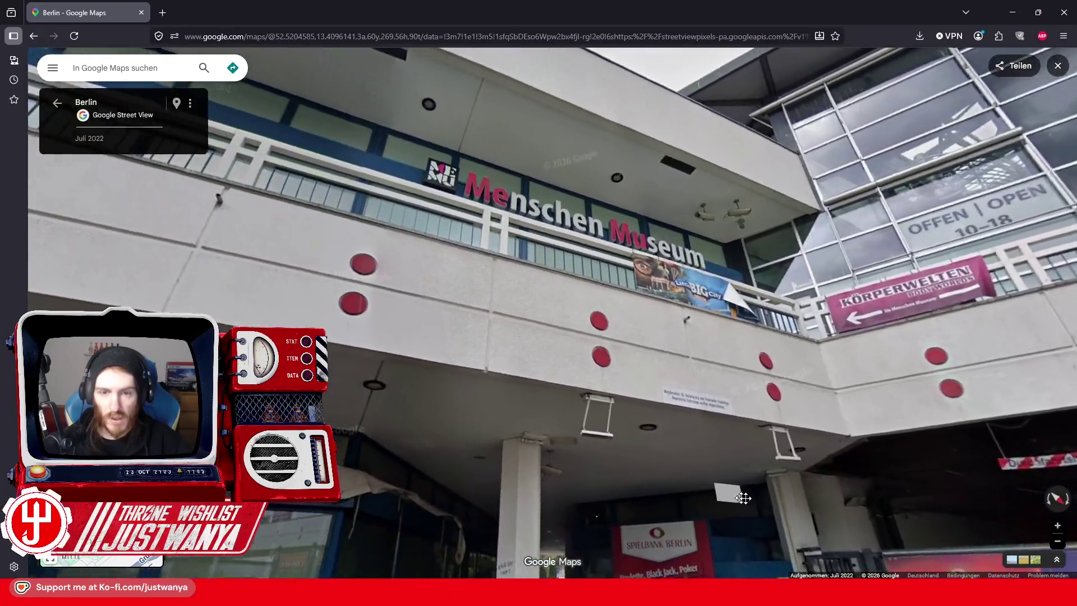
click(743, 499)
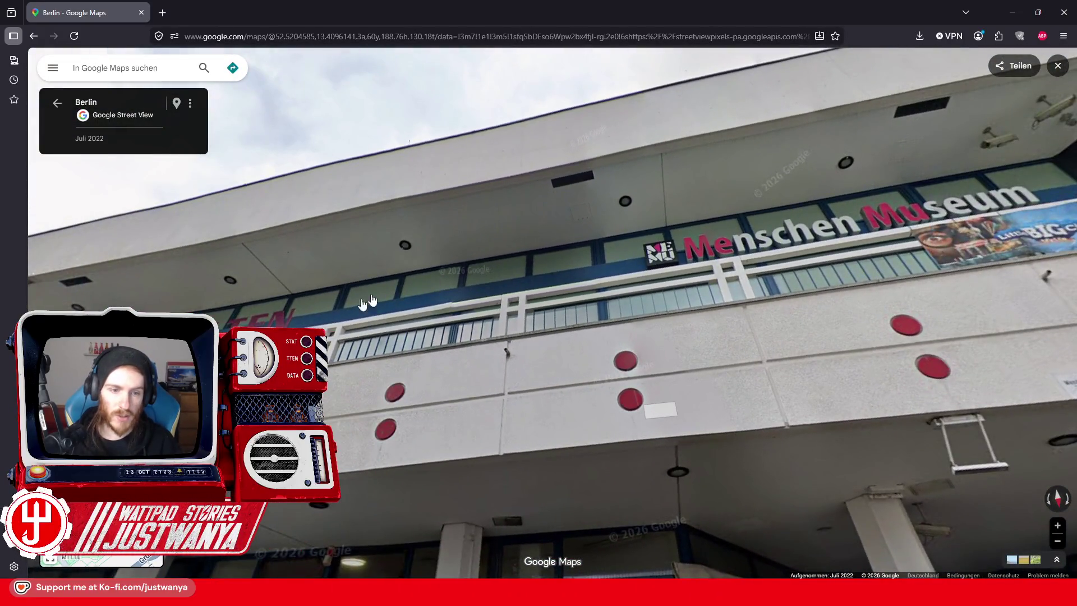
click(673, 404)
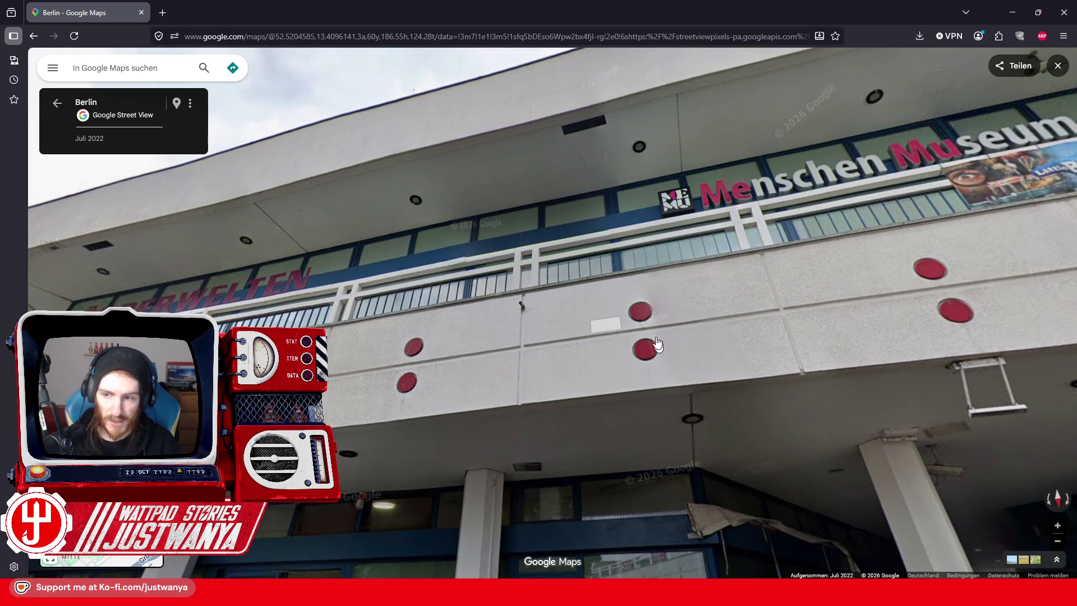
Look around the museum entrance and storefronts up to the Bar Lounge sign, then minimize the browser.
mouse_move(980, 331)
mouse_down()
mouse_move(533, 286)
mouse_move(365, 242)
mouse_up()
click(365, 242)
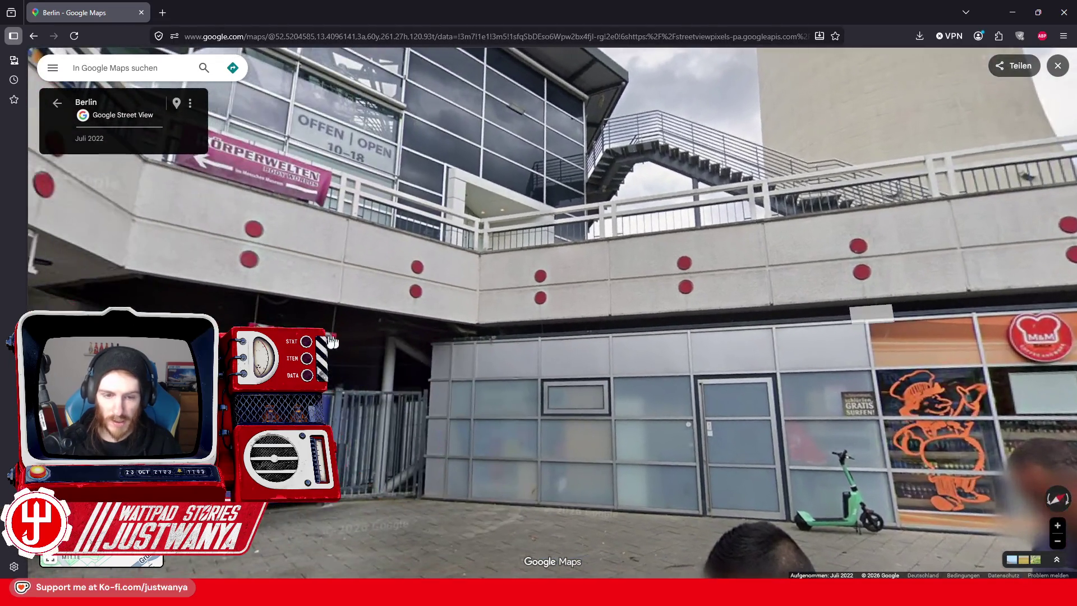
drag(332, 341, 642, 297)
drag(320, 318, 583, 315)
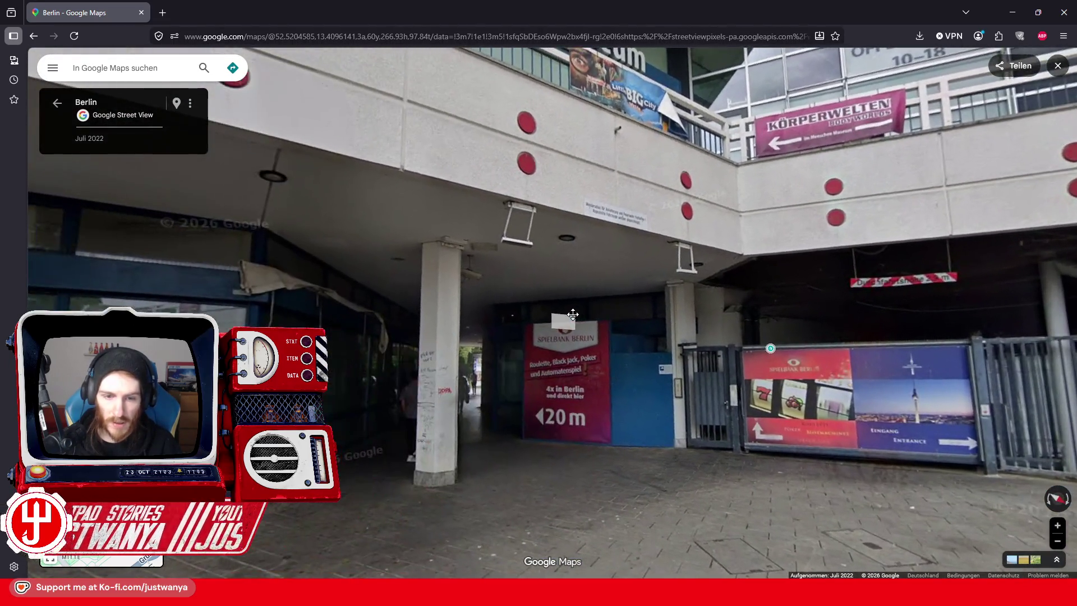
drag(112, 317, 578, 317)
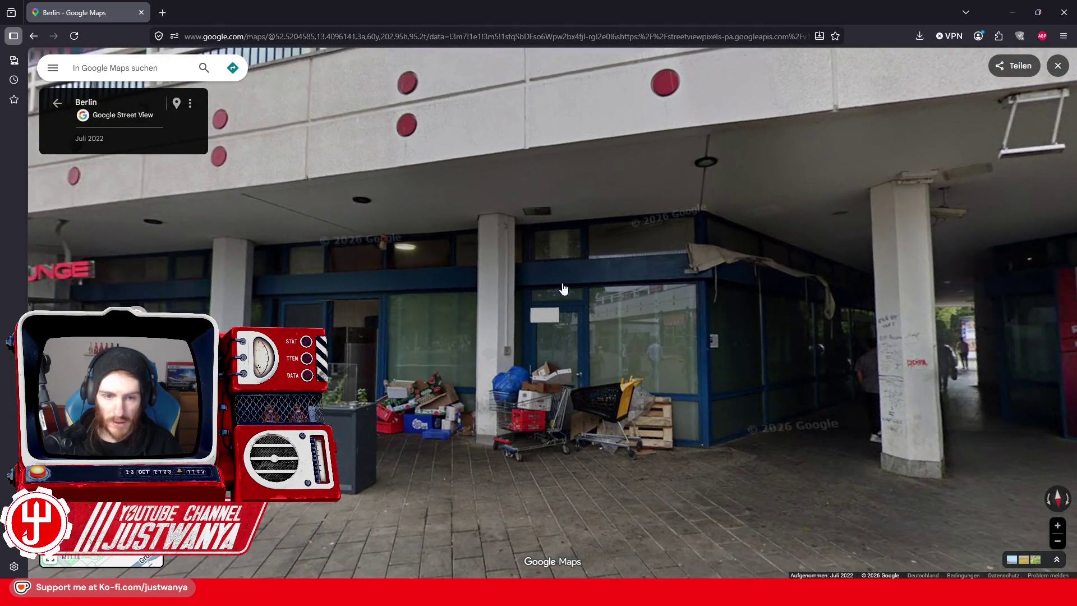
drag(375, 311, 415, 310)
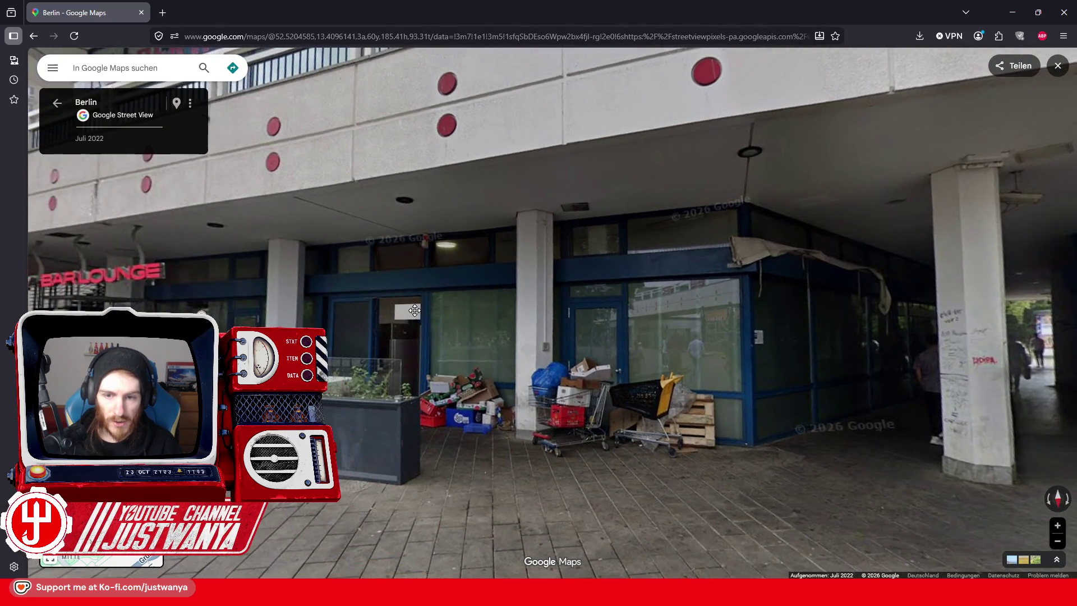
click(1012, 9)
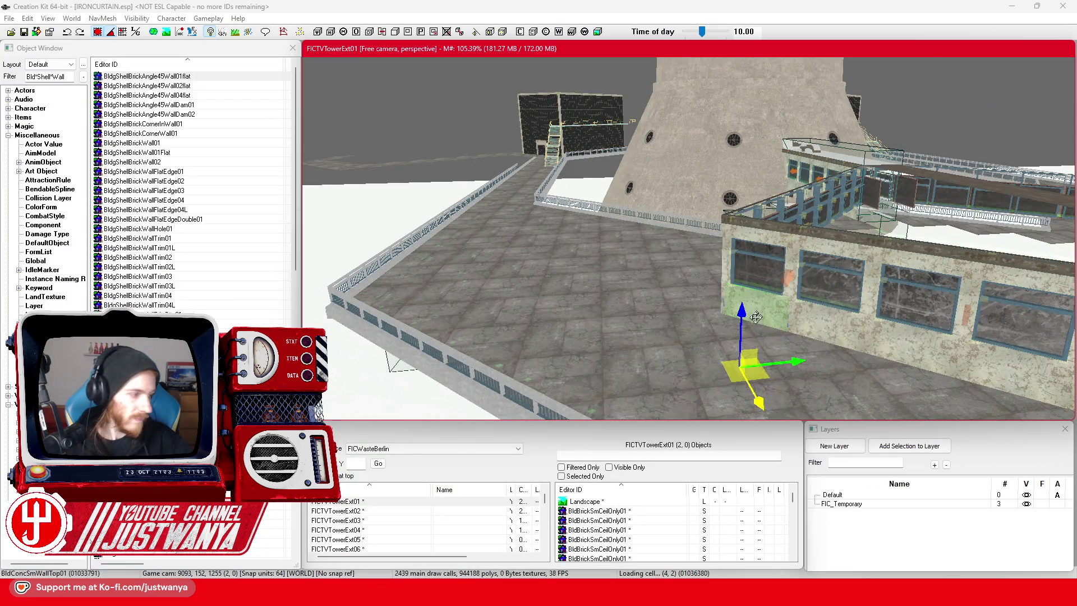
scroll(758, 314, up, 3)
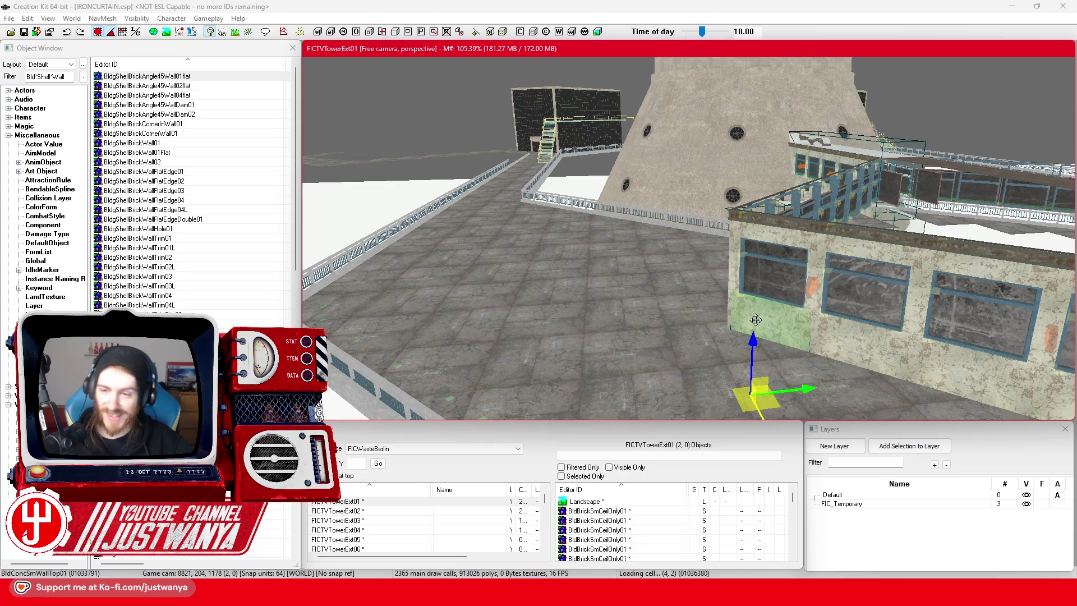
scroll(755, 320, up, 5)
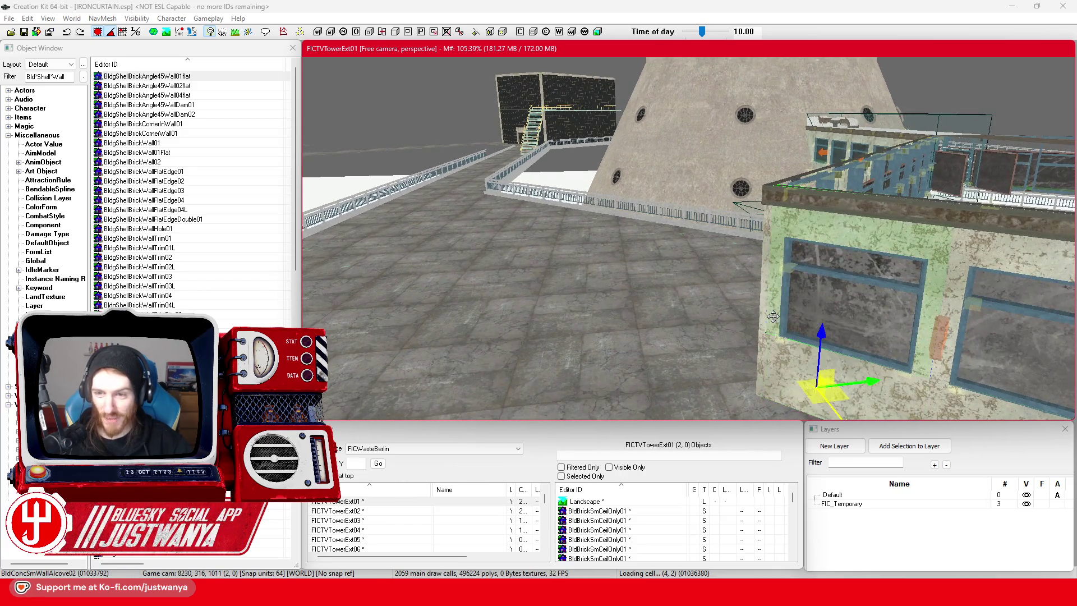
scroll(773, 317, up, 5)
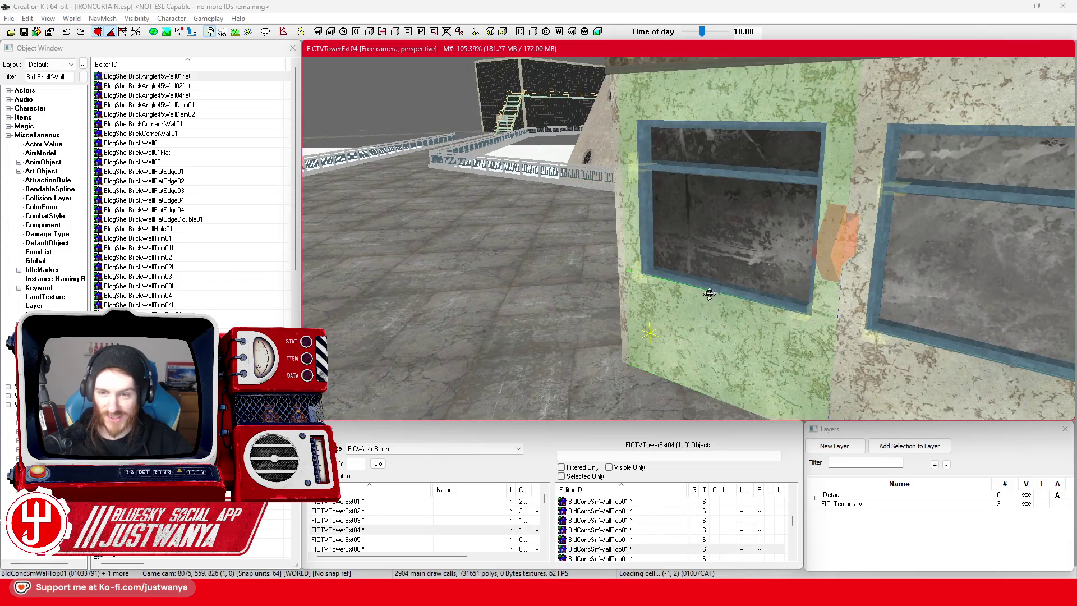
click(710, 291)
click(647, 253)
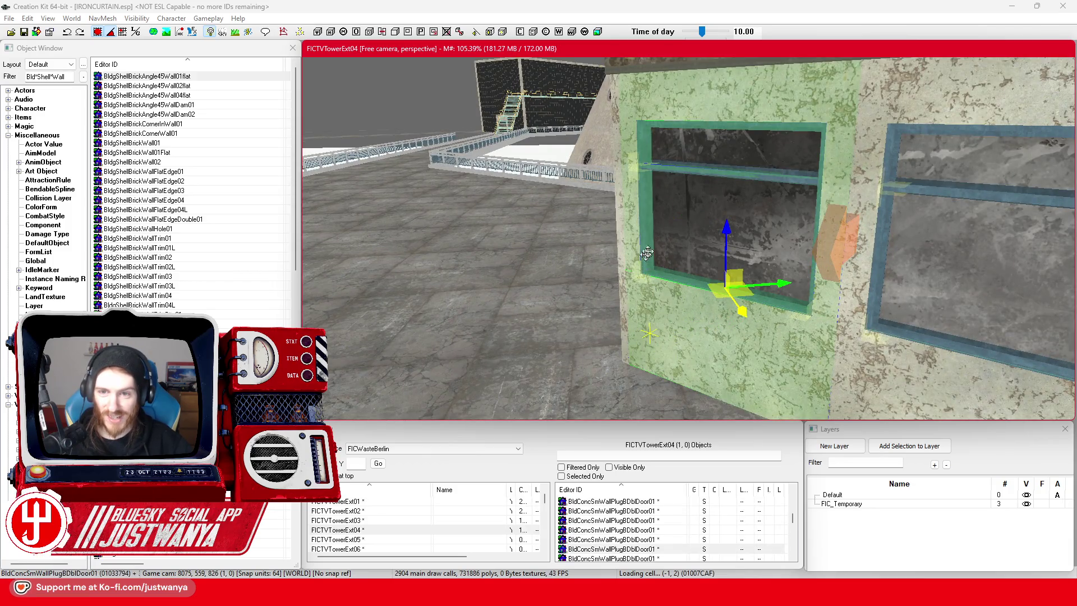
click(697, 168)
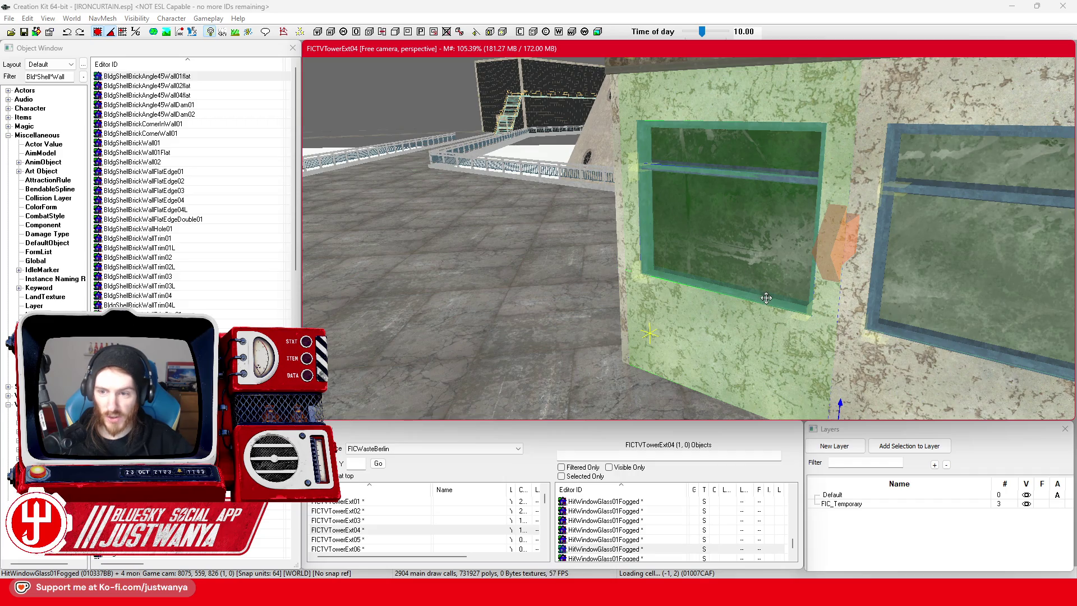
scroll(766, 298, up, 4)
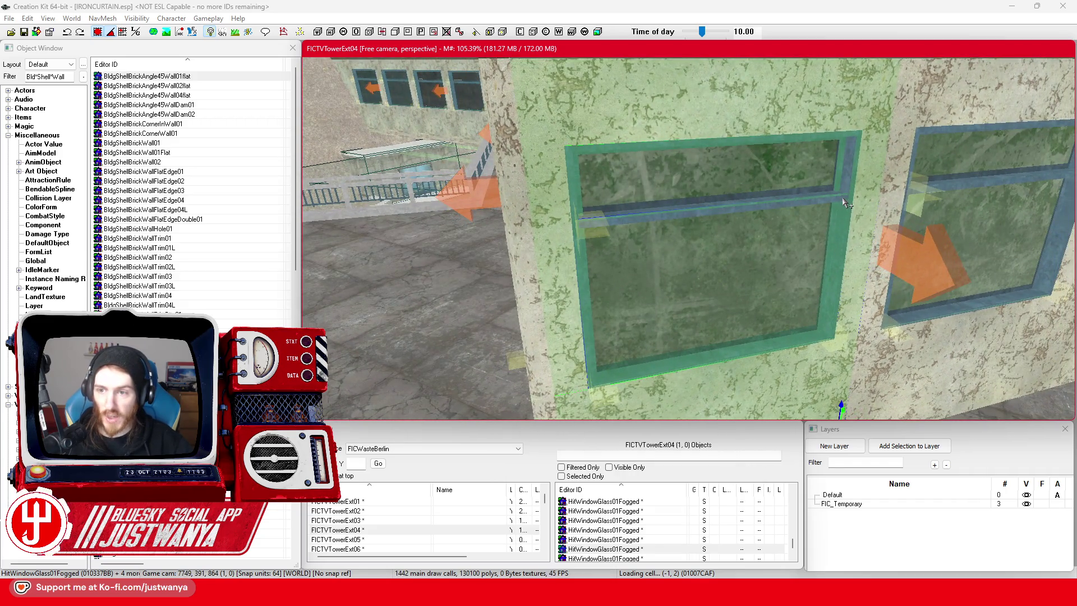
click(843, 198)
scroll(761, 321, down, 5)
scroll(754, 320, up, 8)
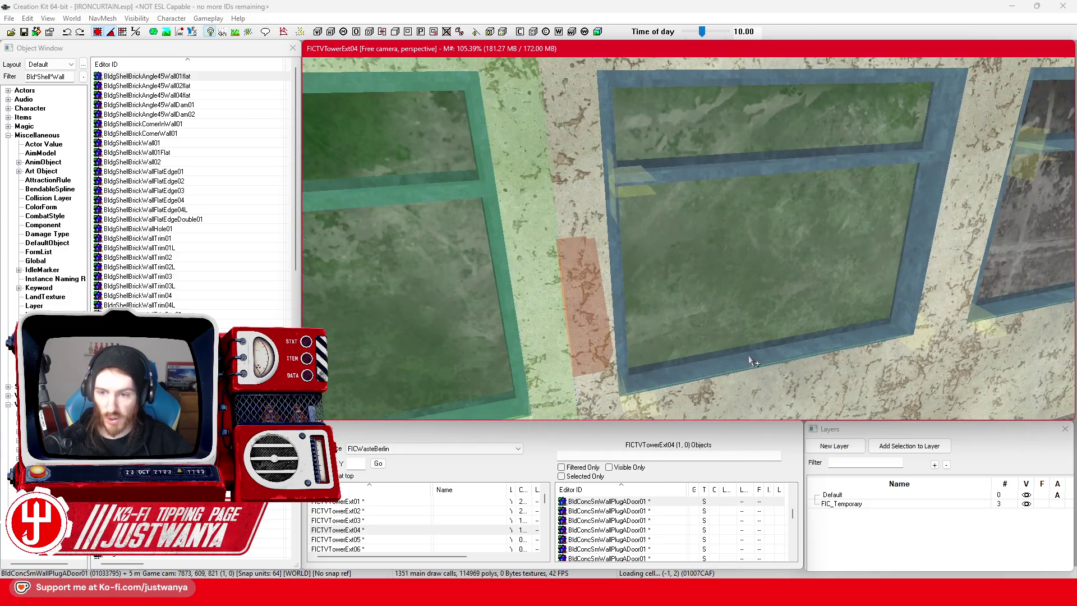
click(751, 361)
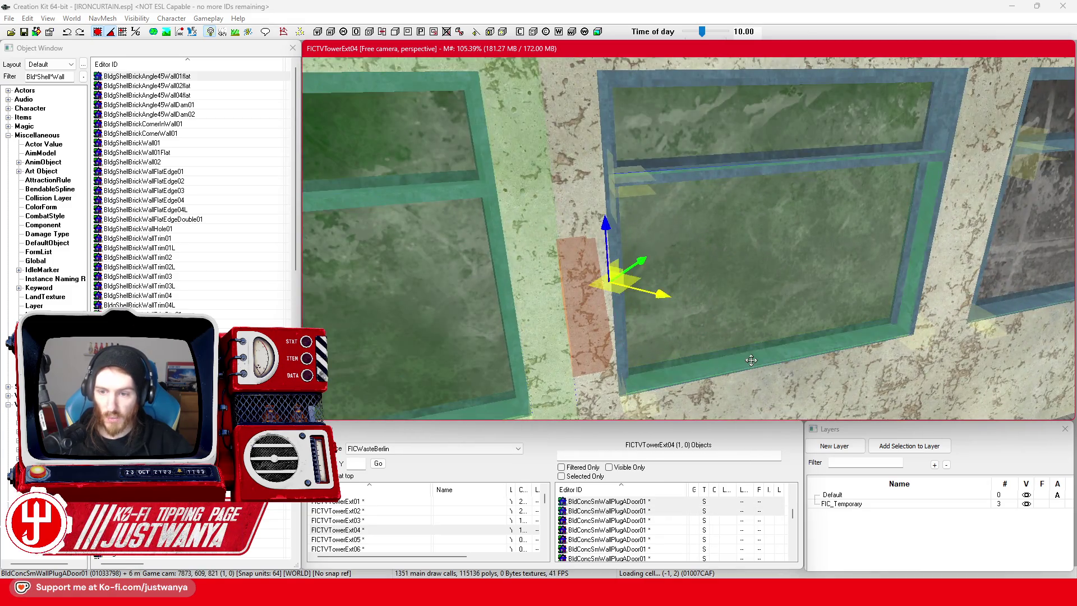
click(874, 162)
click(860, 80)
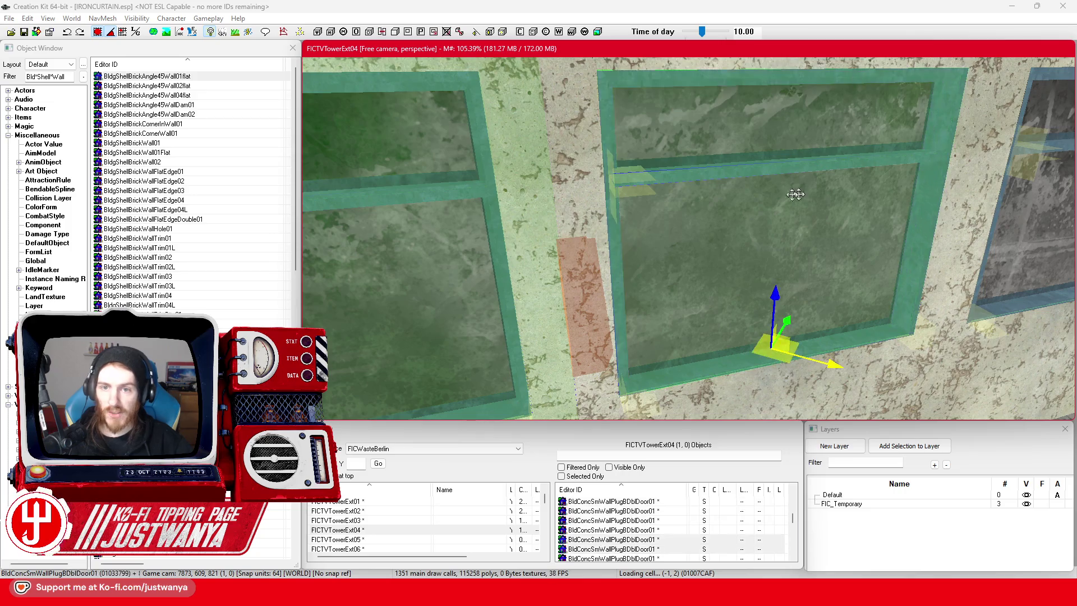
Select the green windowed wall section and switch transforms to local axes.
click(600, 251)
scroll(600, 250, down, 3)
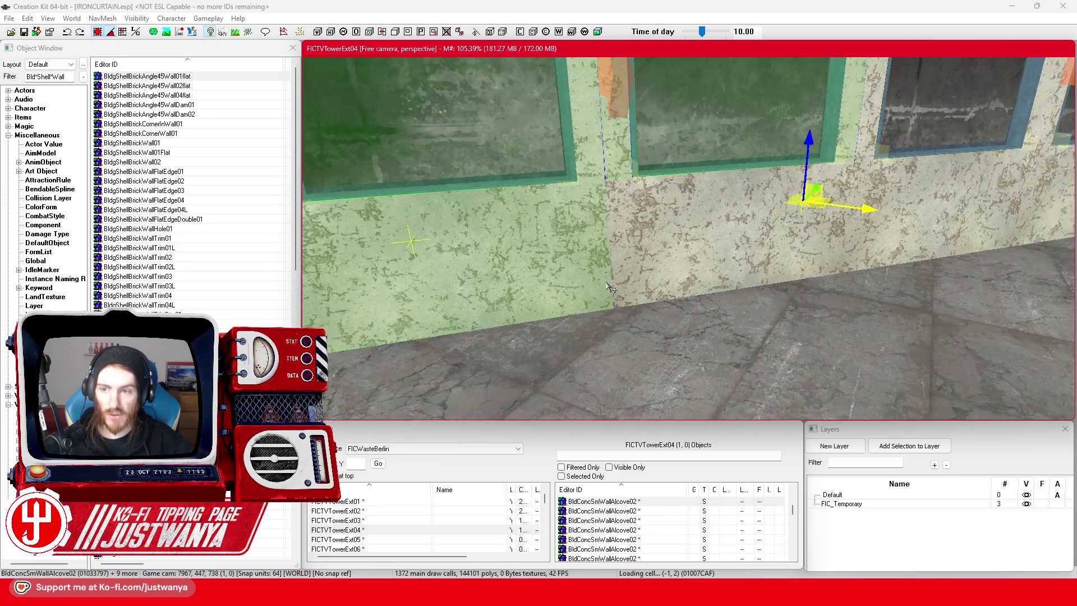
scroll(681, 295, down, 5)
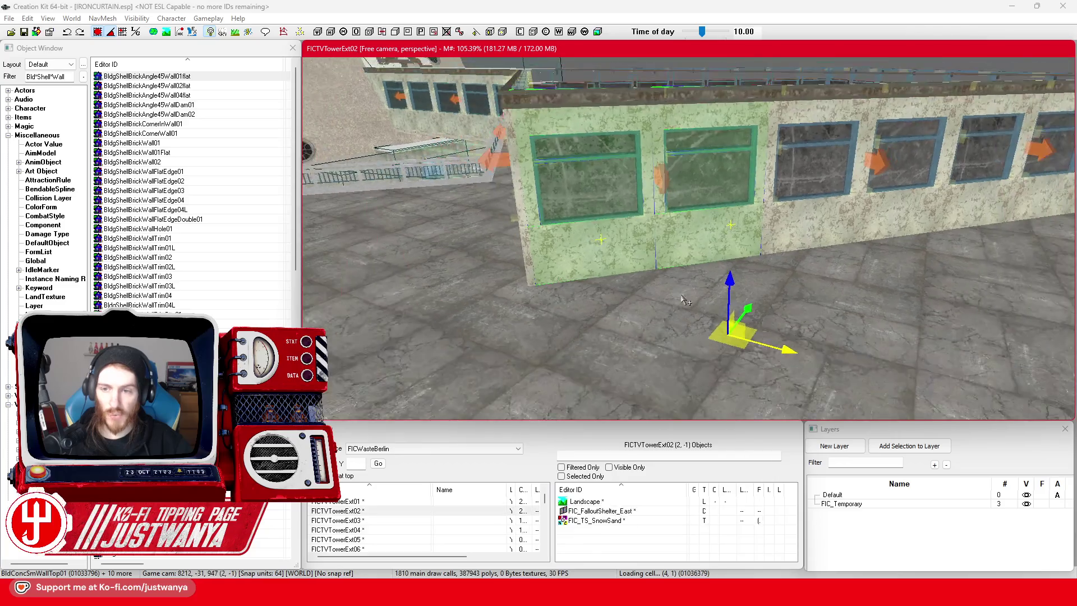
drag(685, 300, 616, 340)
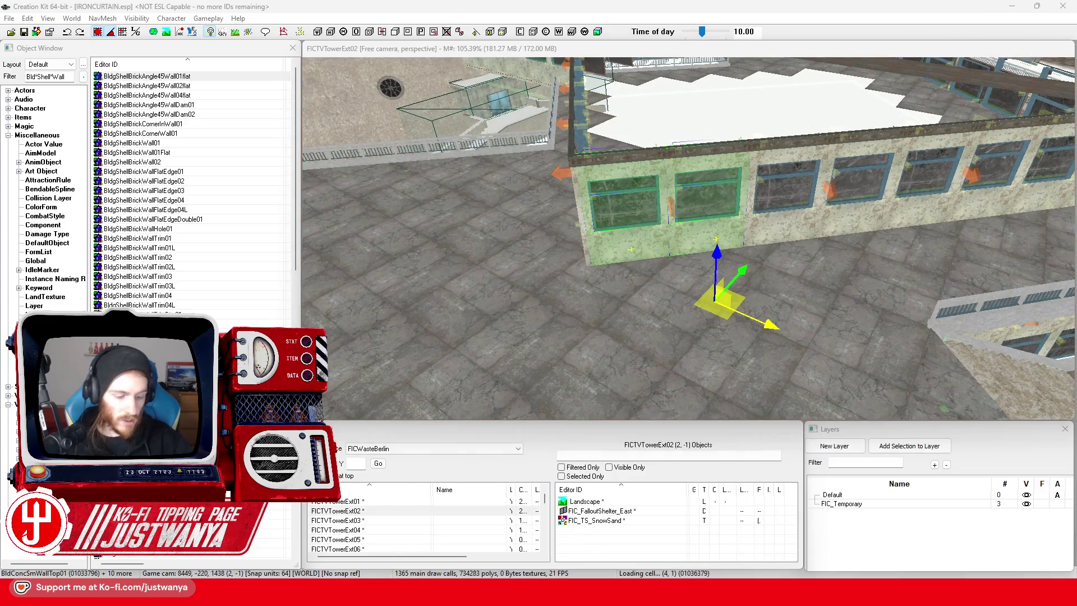
click(599, 51)
click(136, 33)
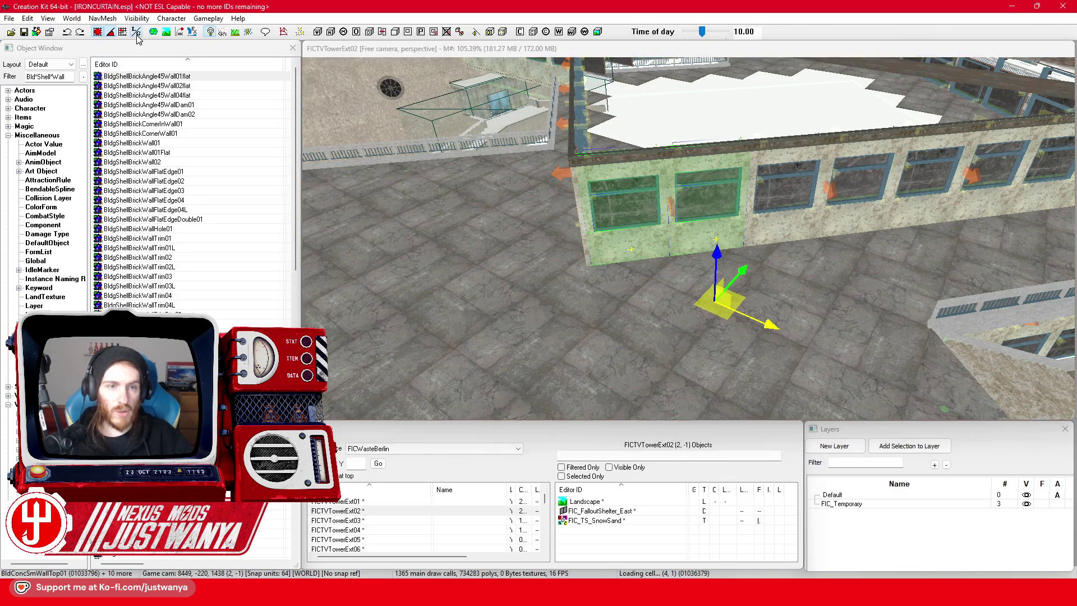
Carry the window wall across the roof to its far left edge near the dark annex.
click(749, 187)
scroll(407, 365, down, 5)
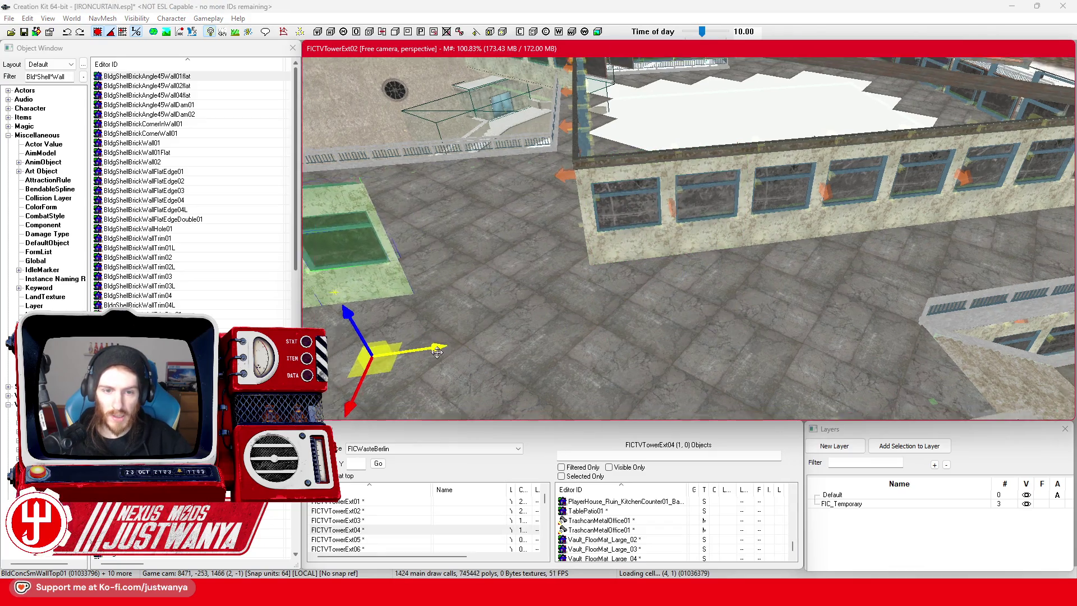
drag(406, 364, 603, 347)
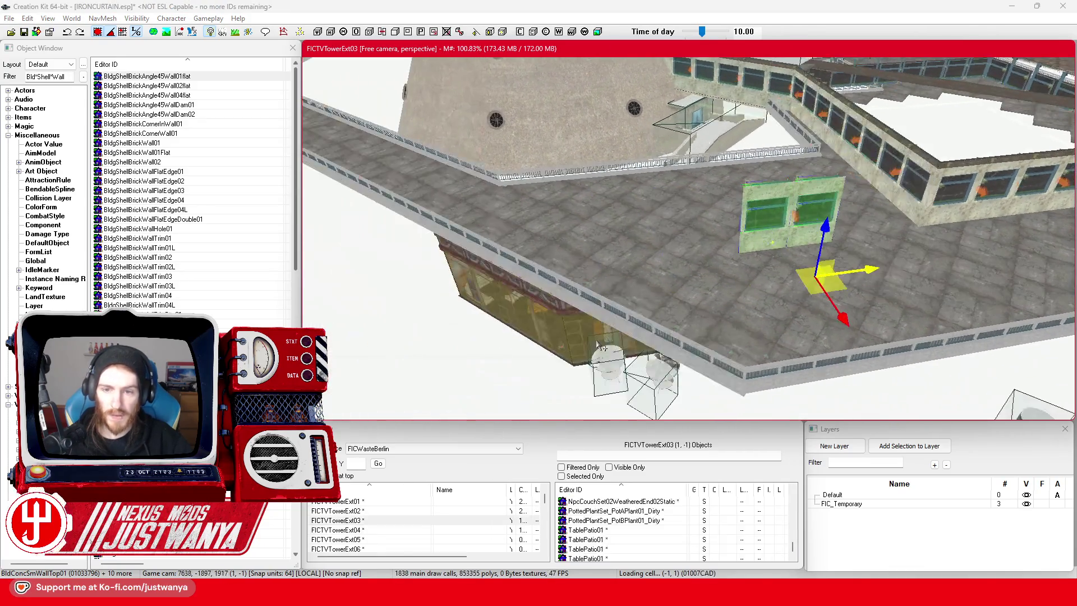
mouse_move(892, 268)
mouse_down()
mouse_move(617, 306)
mouse_move(437, 300)
mouse_move(491, 186)
mouse_up()
key(c)
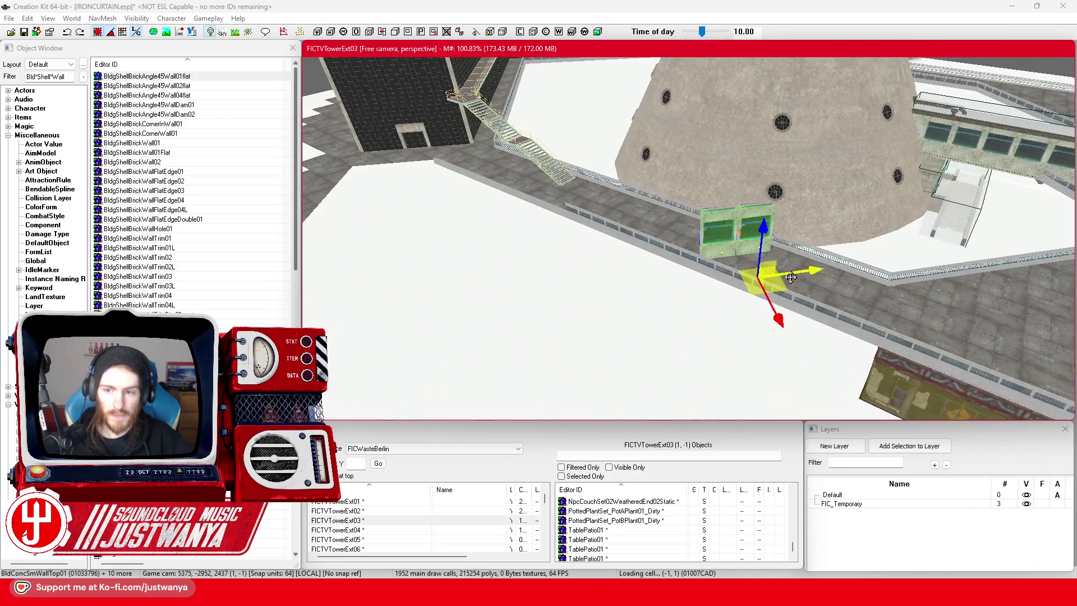
mouse_move(735, 230)
mouse_down()
mouse_move(449, 264)
mouse_move(308, 191)
mouse_up()
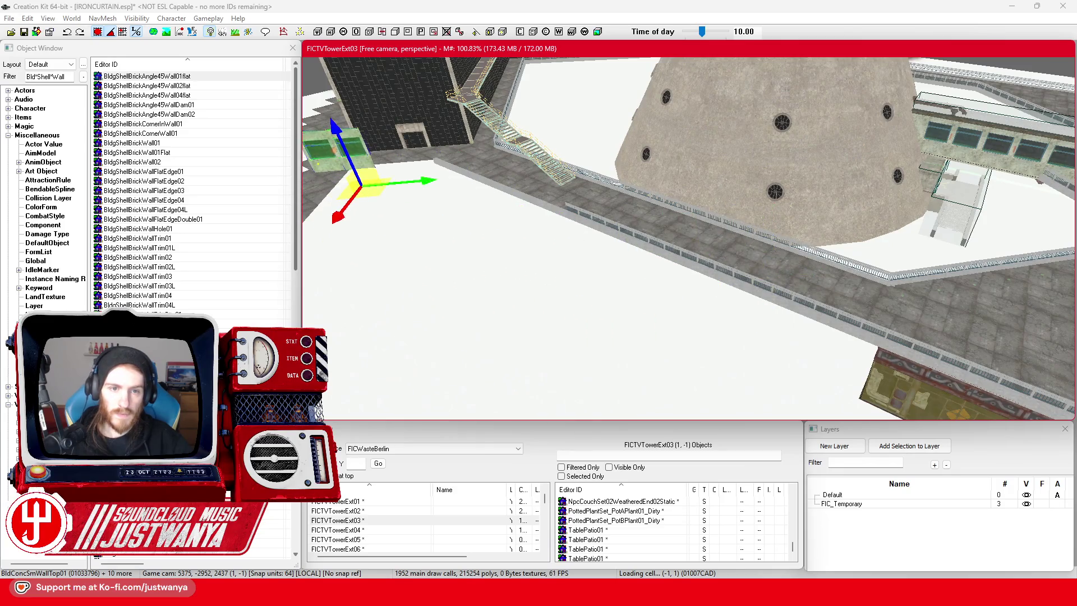
key(c)
key(e)
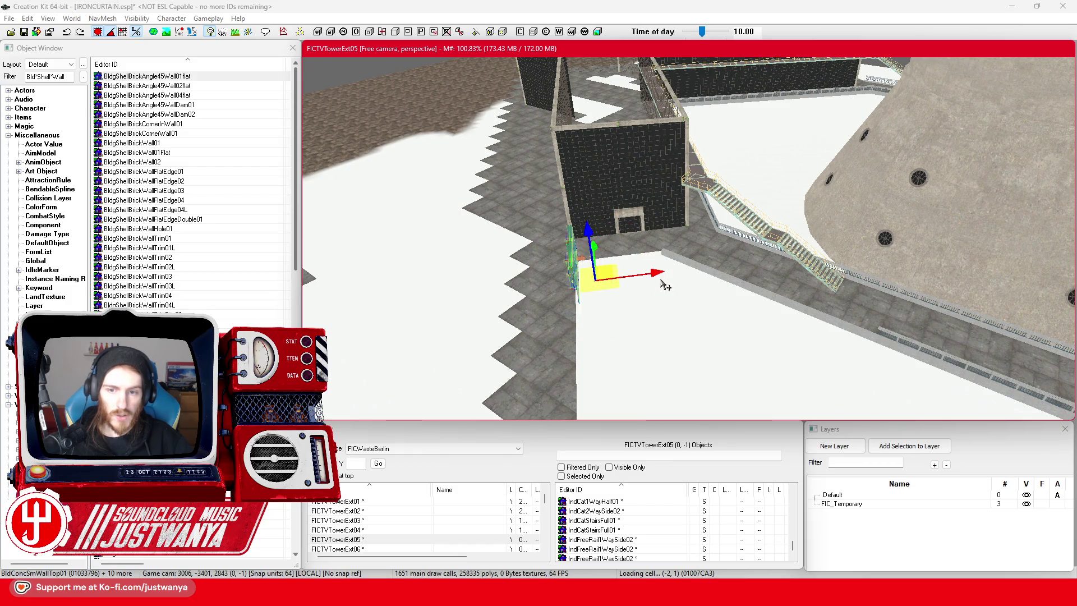
Move the window wall up toward the dark annex.
scroll(635, 300, down, 5)
scroll(617, 319, up, 3)
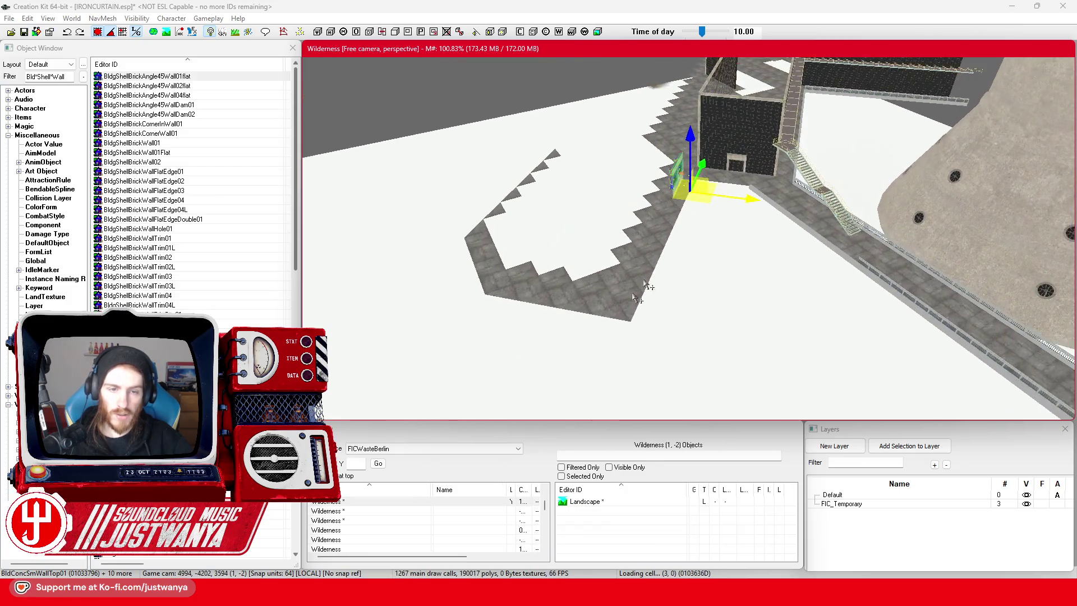
scroll(650, 324, up, 4)
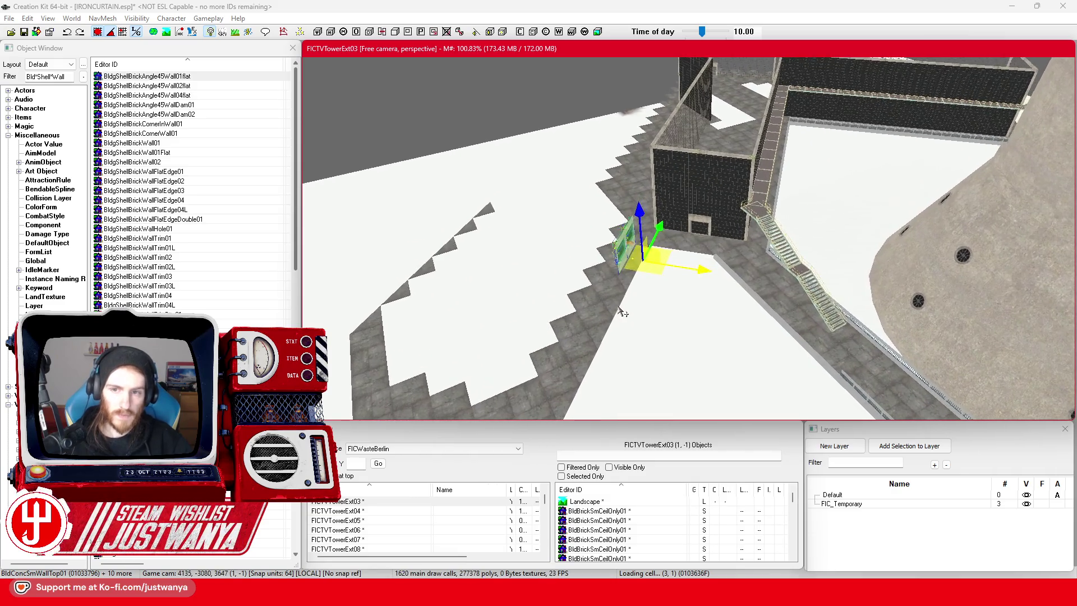
scroll(622, 311, up, 4)
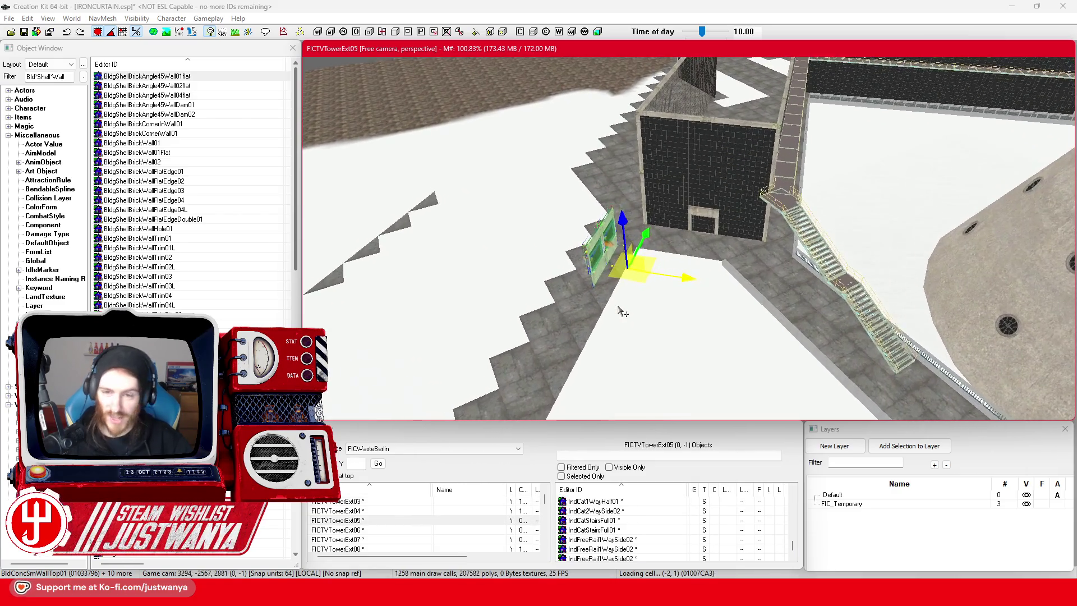
scroll(623, 311, up, 4)
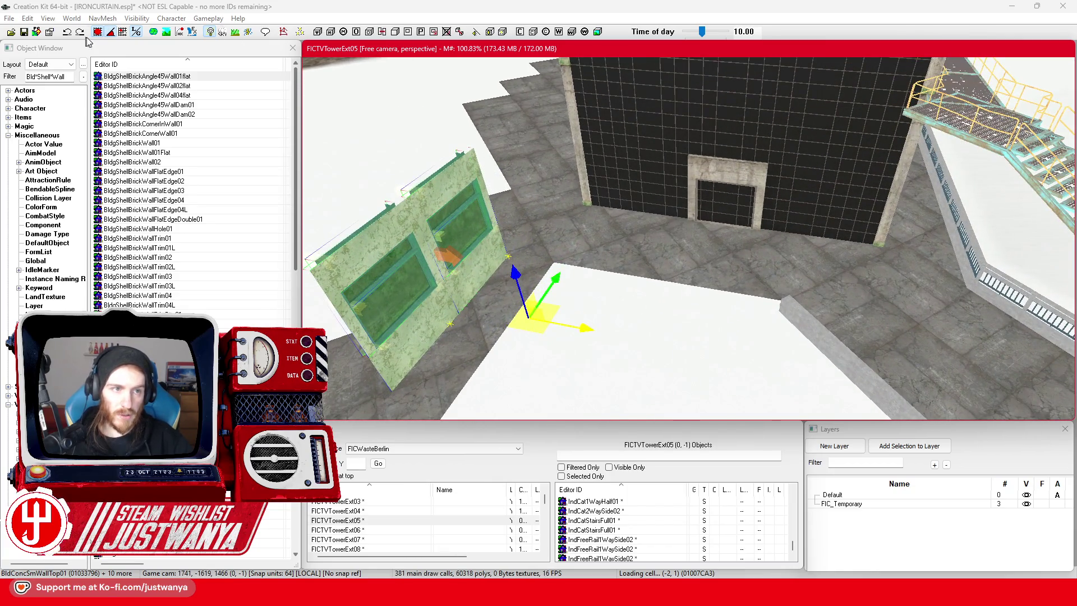
scroll(552, 235, up, 4)
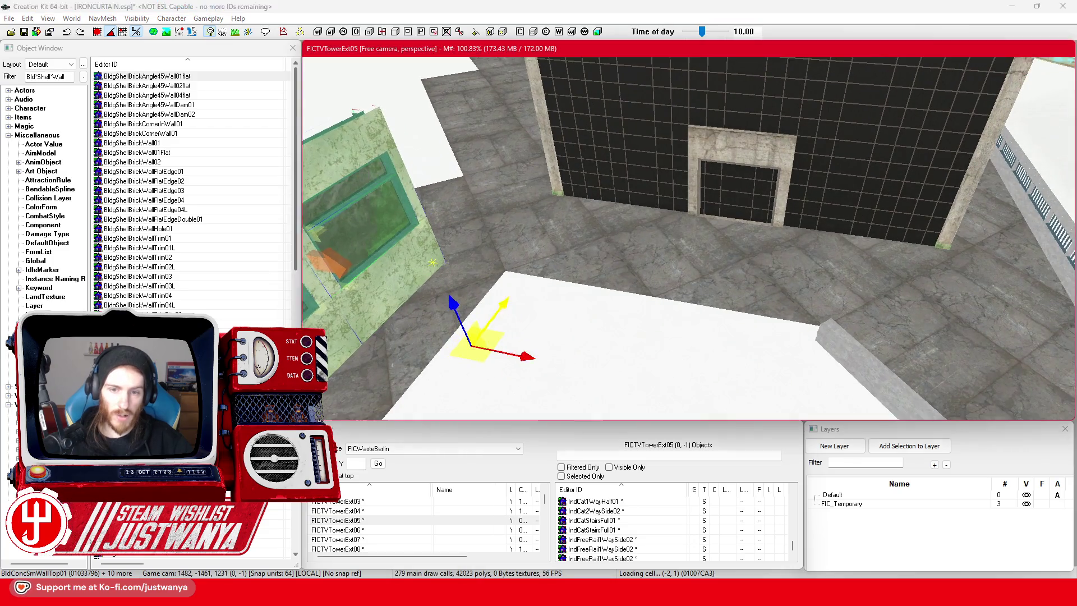
drag(407, 305, 475, 215)
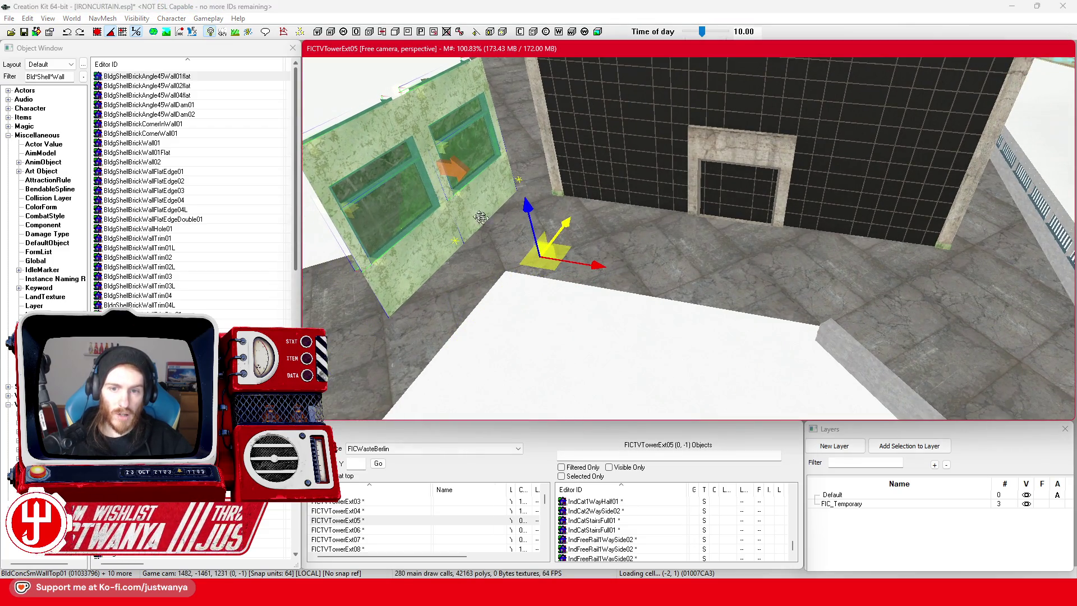
scroll(474, 215, up, 5)
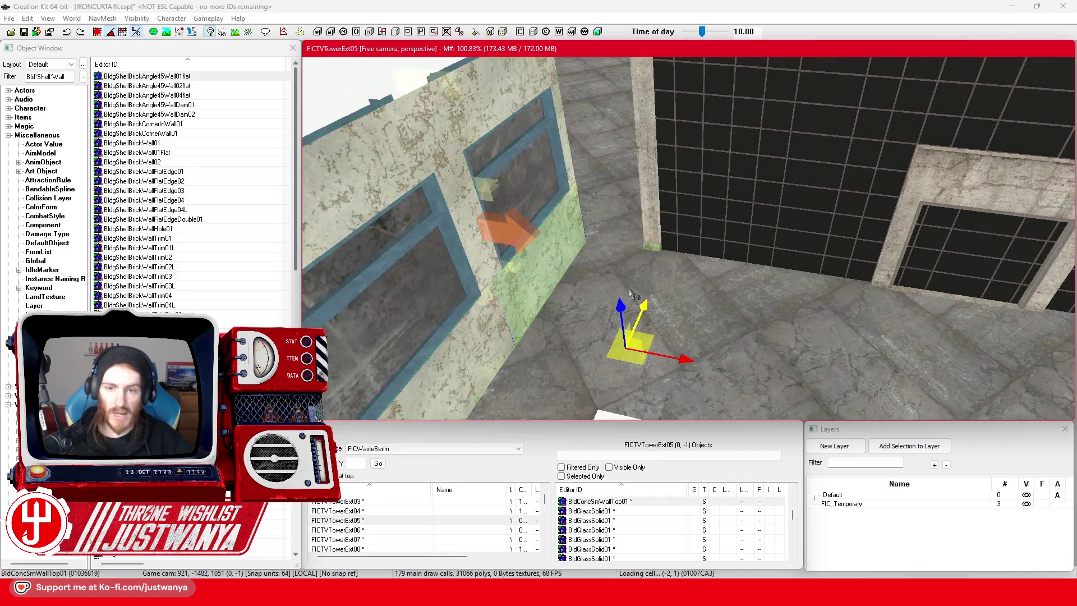
Rotate the small wall panel 90° so it stands perpendicular to the window wall.
key(shift)
key(shift)
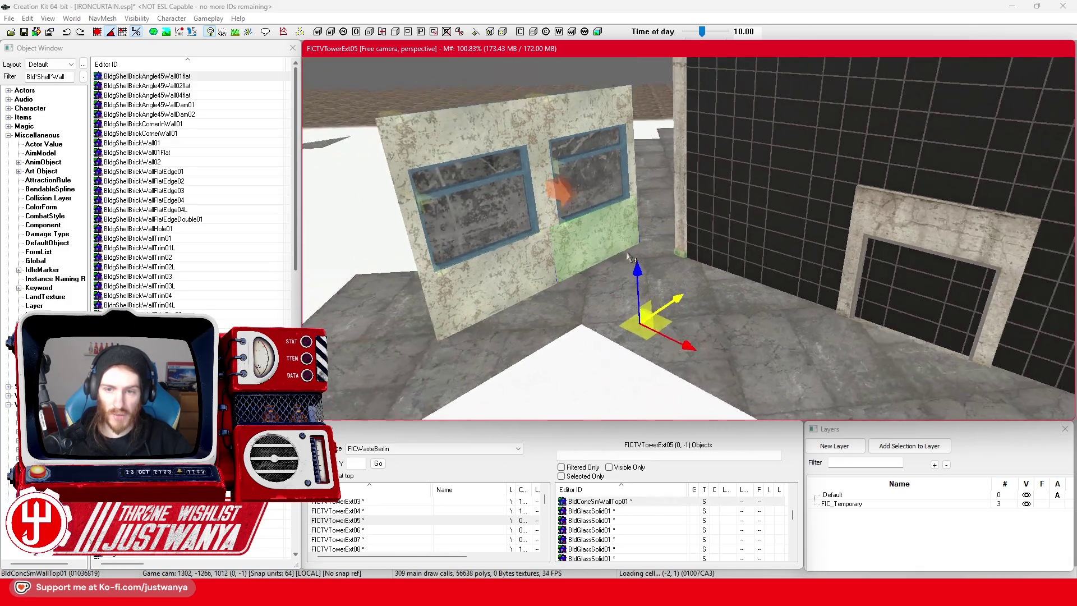
key(3)
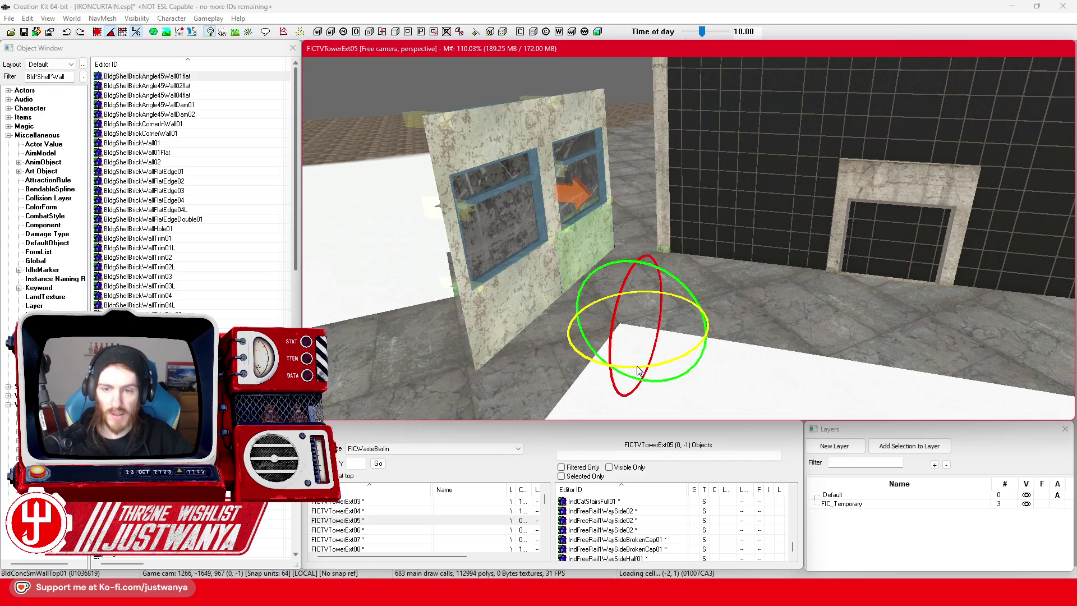
drag(638, 370, 664, 371)
key(shift)
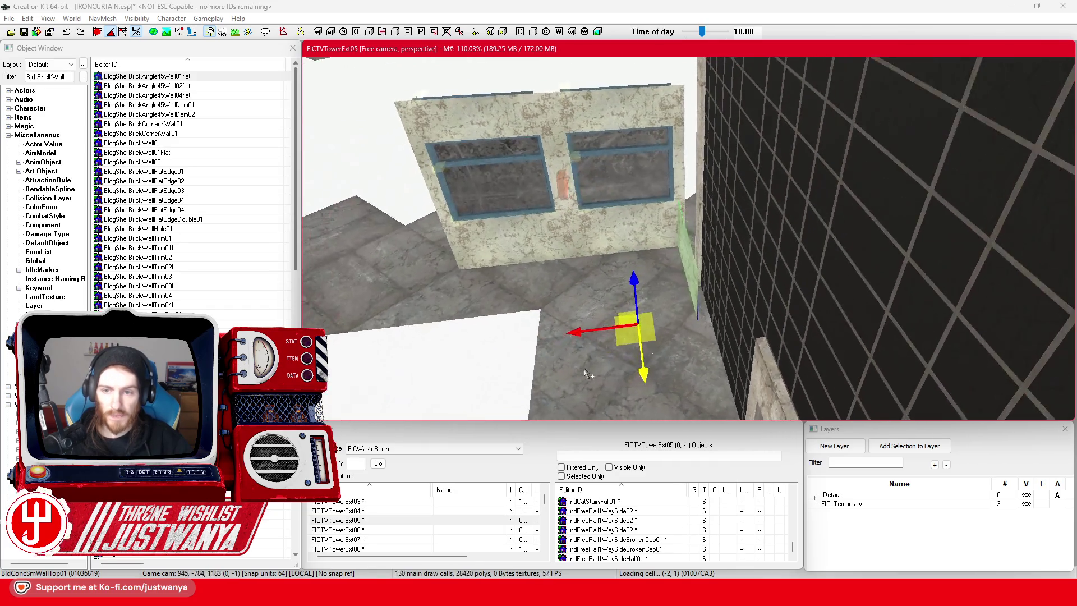
scroll(590, 375, up, 3)
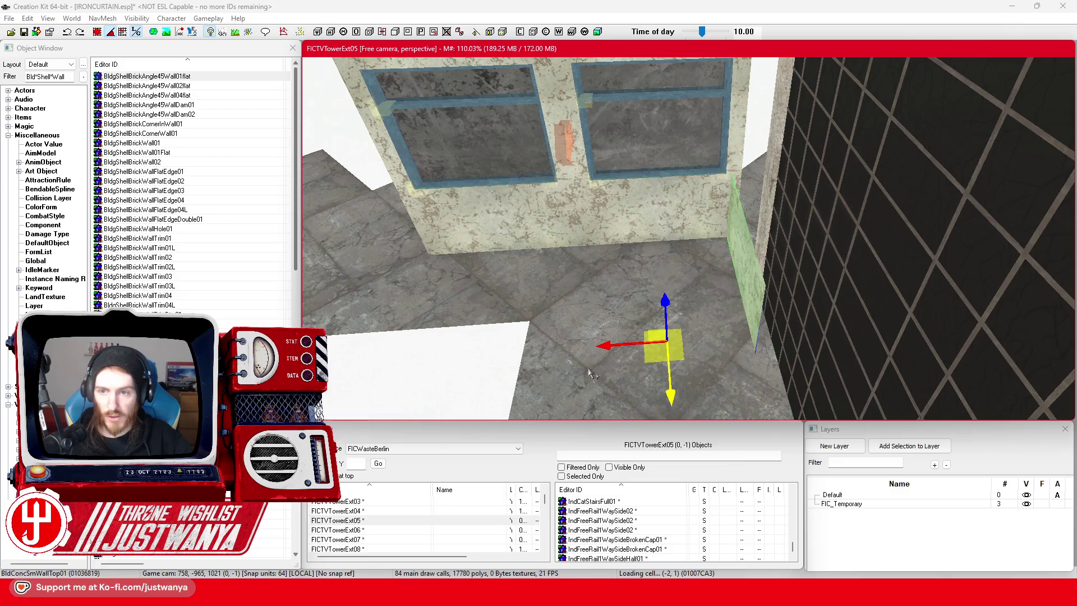
Multi-select the cafe wall's lower panels, window glass, and both windows' frames and bars.
ctrl+click(691, 223)
ctrl+click(525, 197)
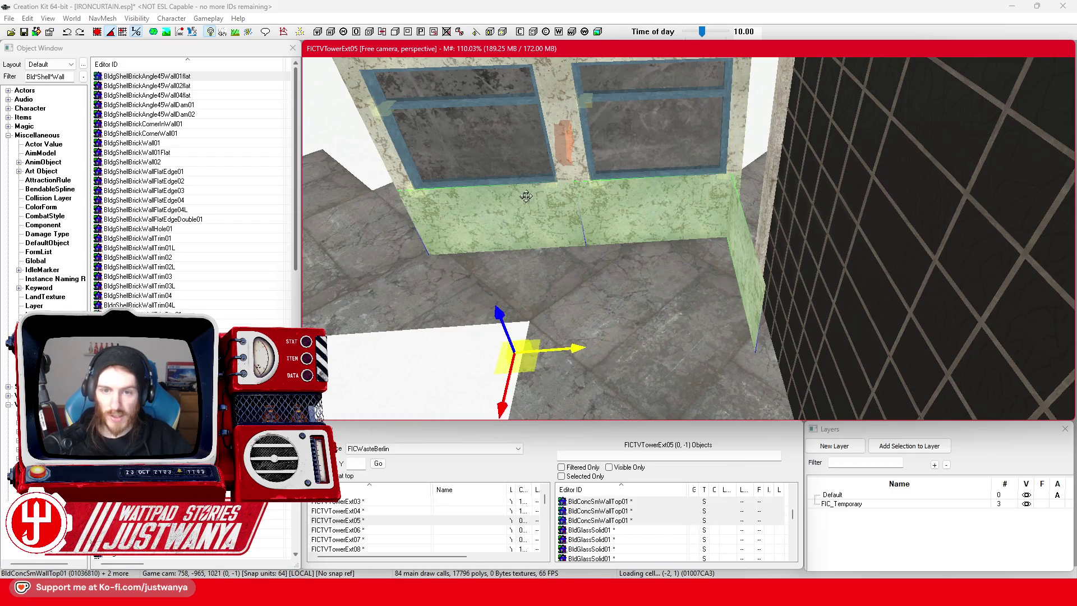
ctrl+click(562, 182)
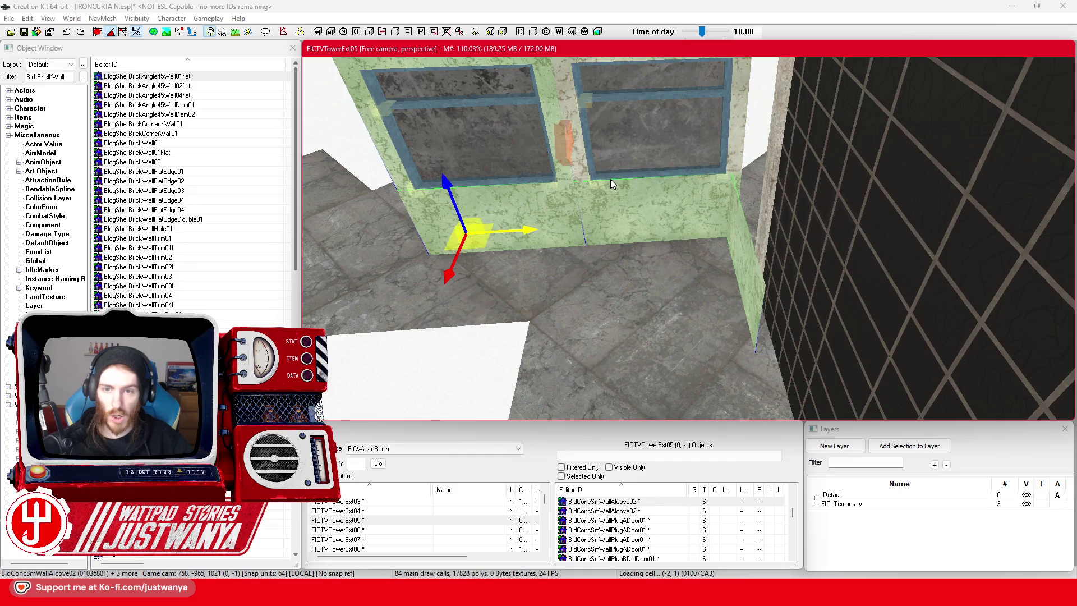
ctrl+click(589, 178)
ctrl+click(651, 145)
scroll(707, 169, up, 3)
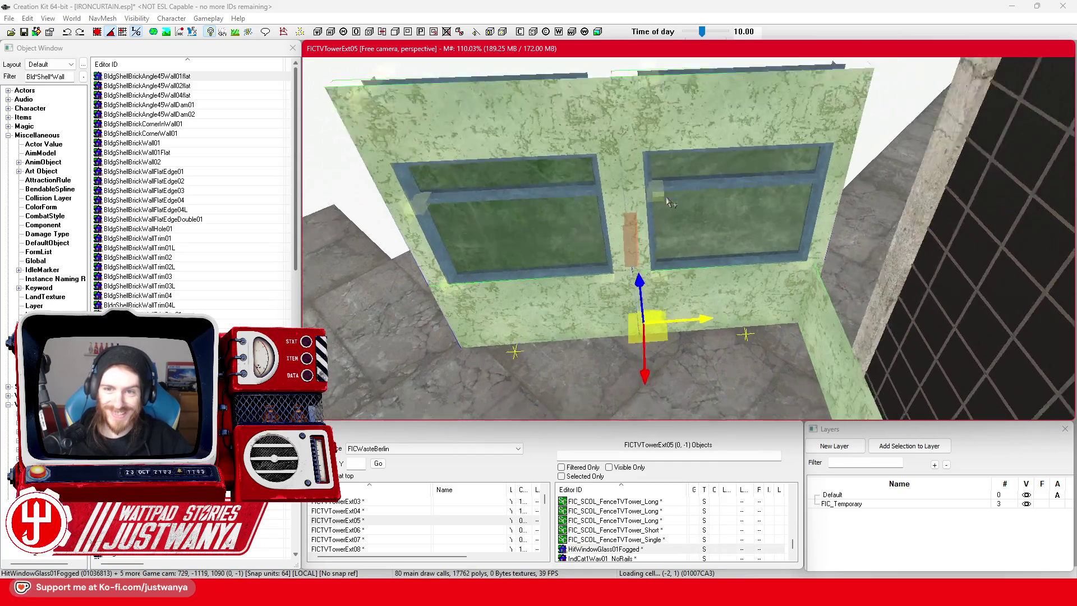
ctrl+click(707, 164)
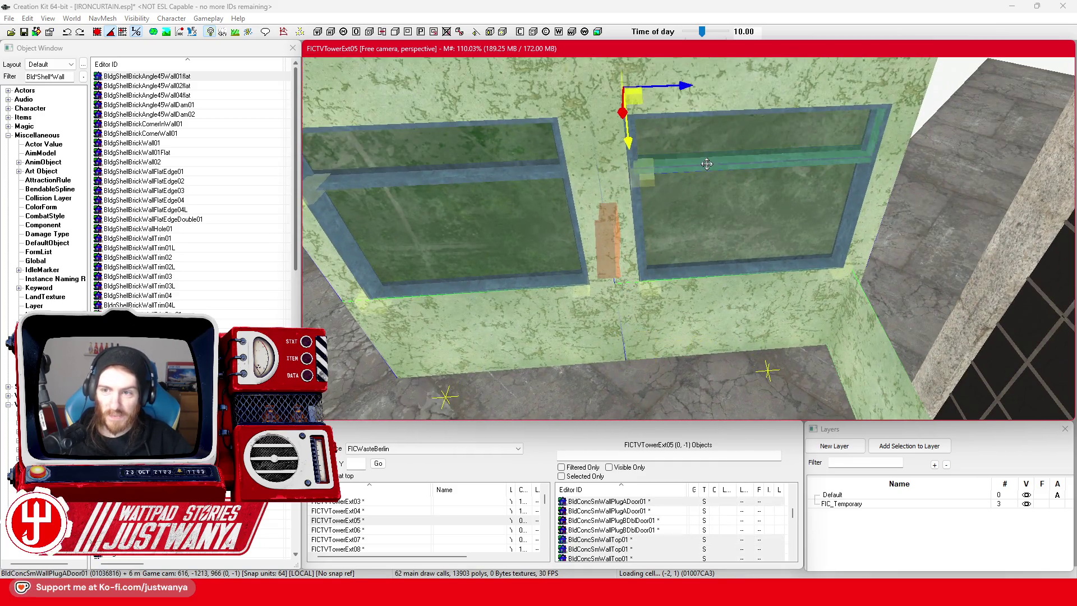
ctrl+click(756, 164)
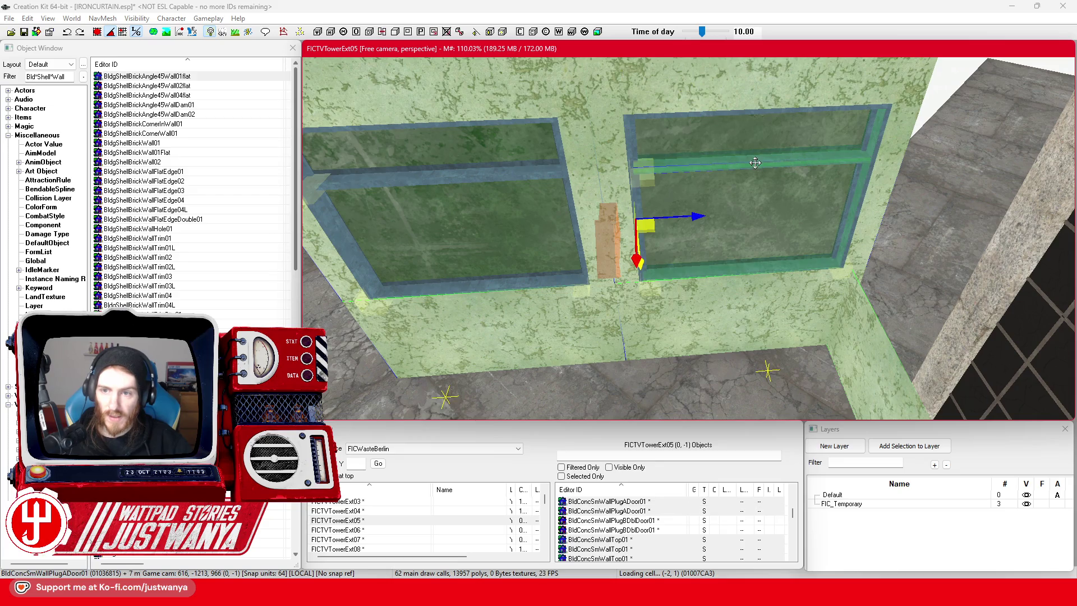
ctrl+click(851, 241)
ctrl+click(527, 171)
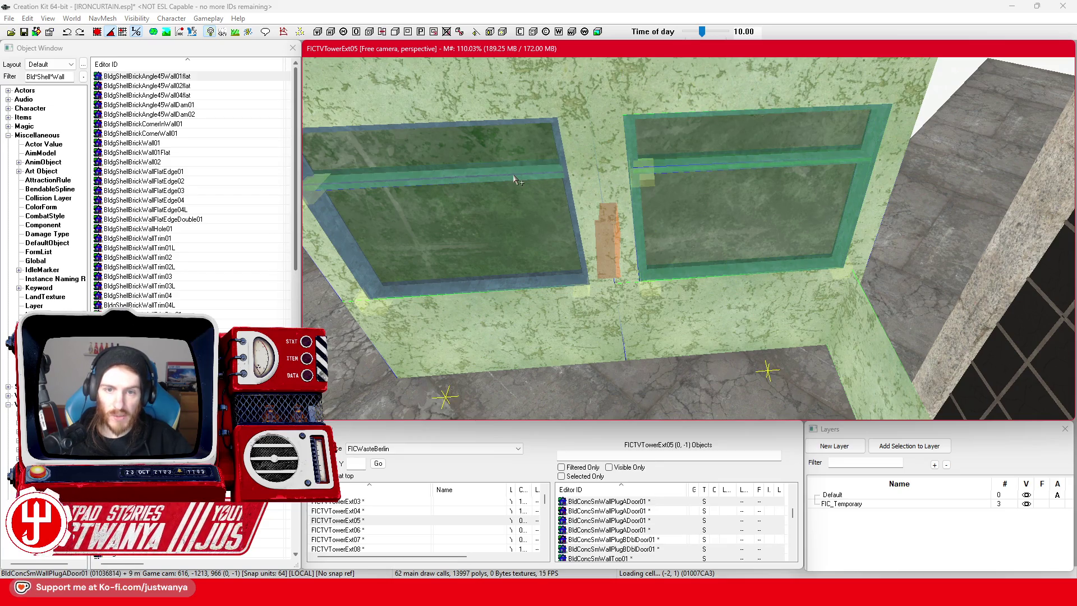
ctrl+click(336, 273)
ctrl+click(327, 228)
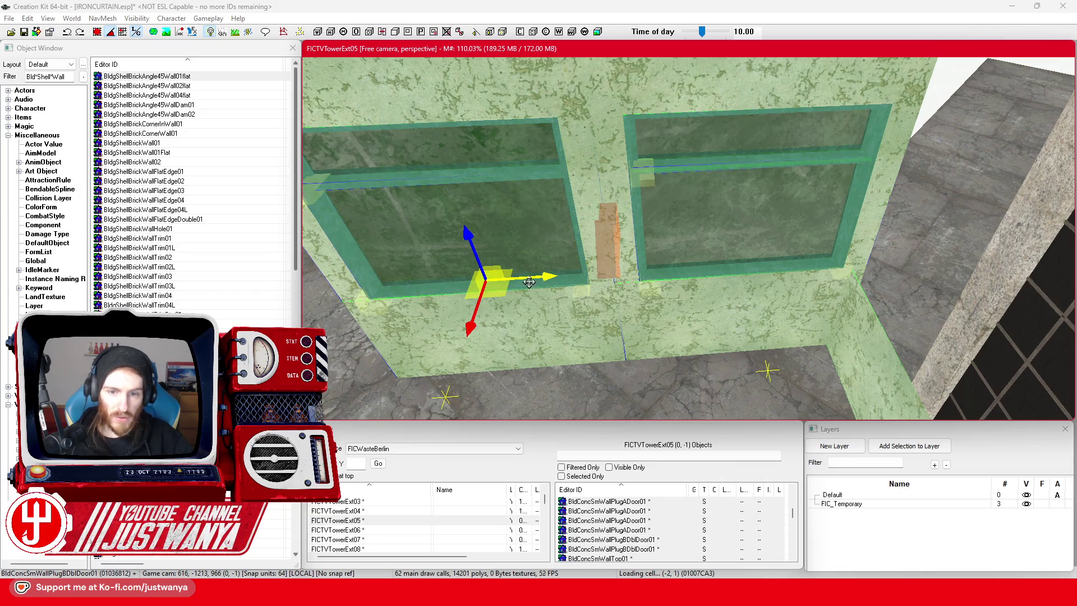
scroll(540, 281, down, 3)
Slide the selected wall pieces slightly along X so the cafe wall meets the dark annex.
mouse_move(529, 185)
mouse_down()
mouse_move(598, 202)
mouse_move(681, 193)
mouse_move(584, 192)
mouse_up()
scroll(515, 293, up, 3)
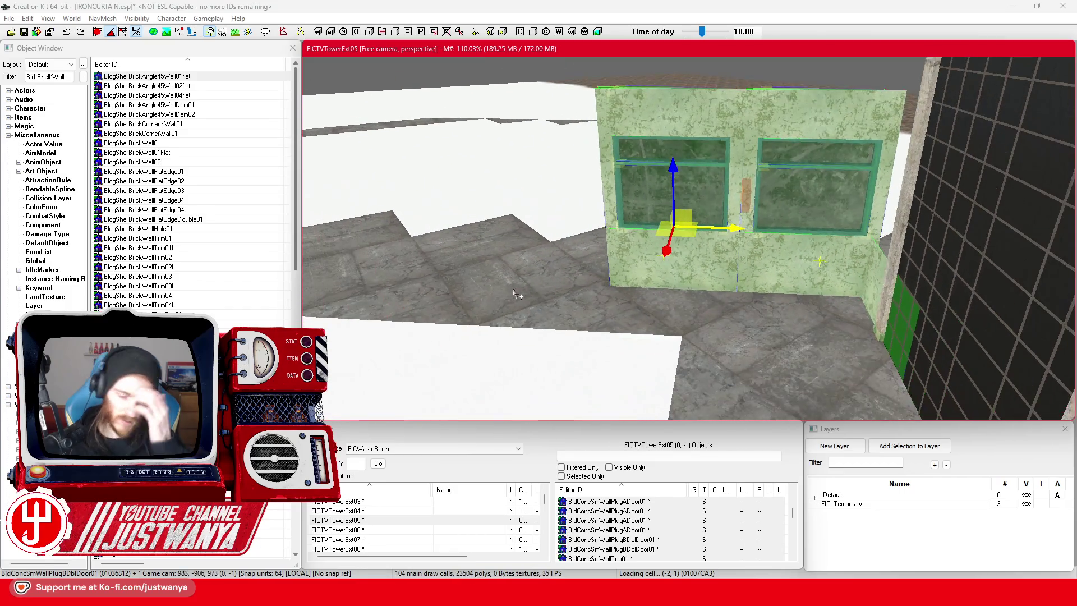
drag(519, 268, 611, 273)
drag(726, 218, 704, 219)
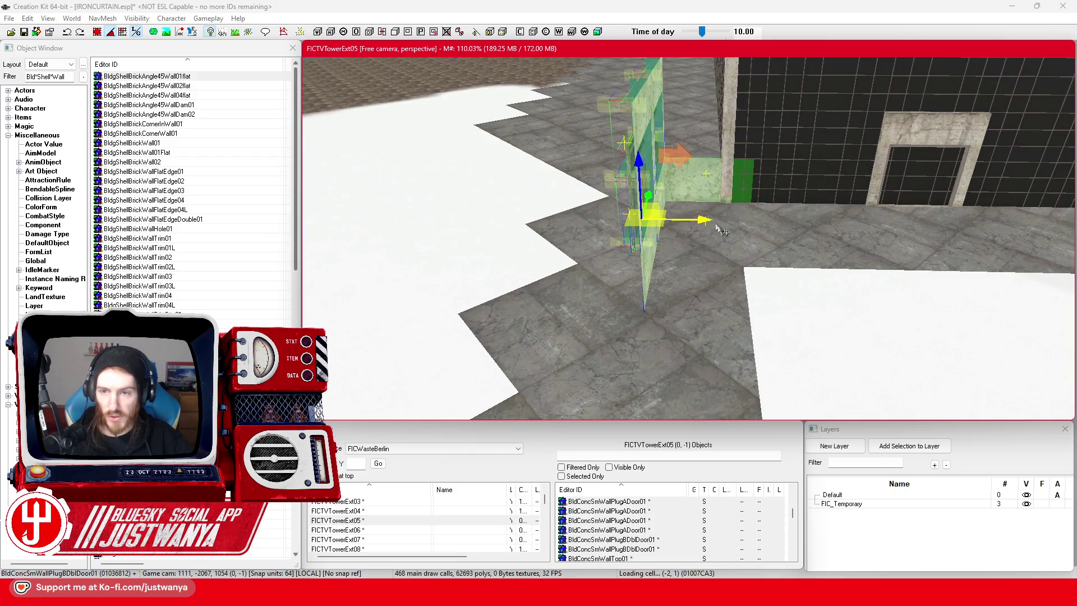
drag(698, 183, 617, 164)
key(e)
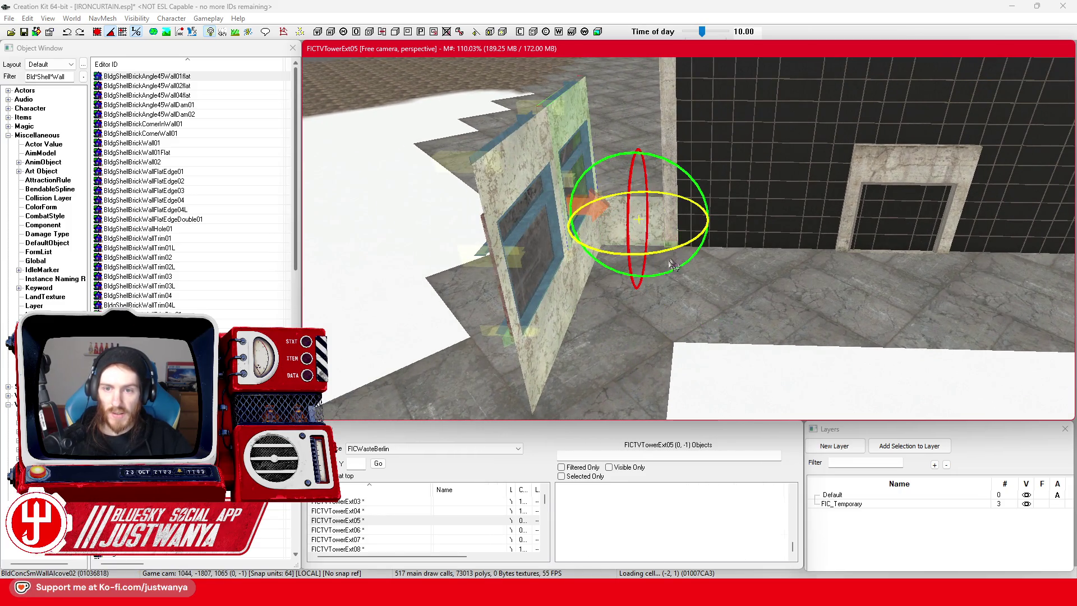
drag(653, 255, 601, 265)
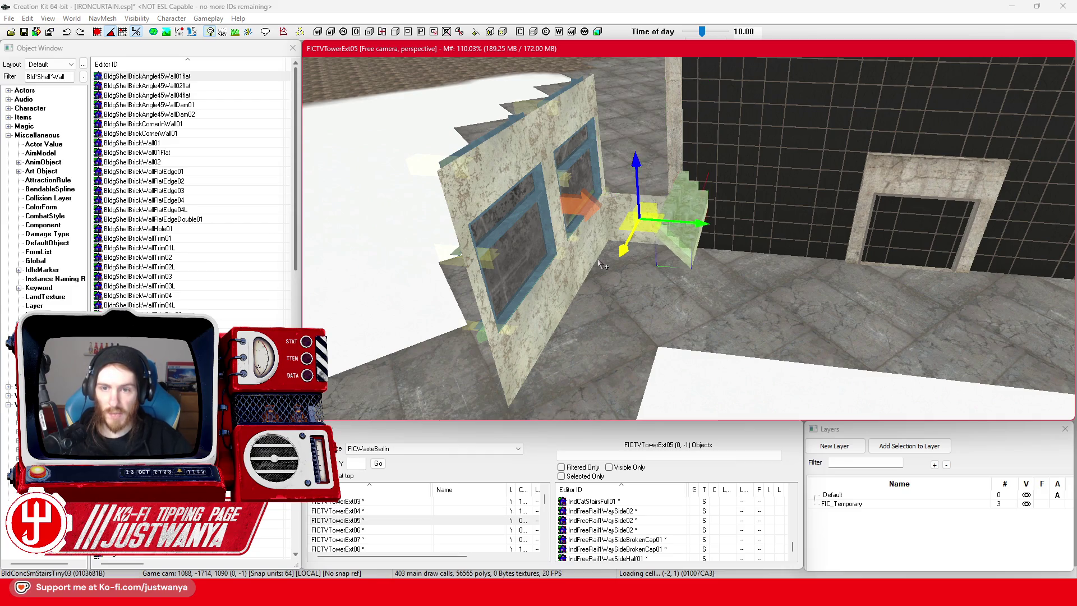
scroll(603, 266, up, 5)
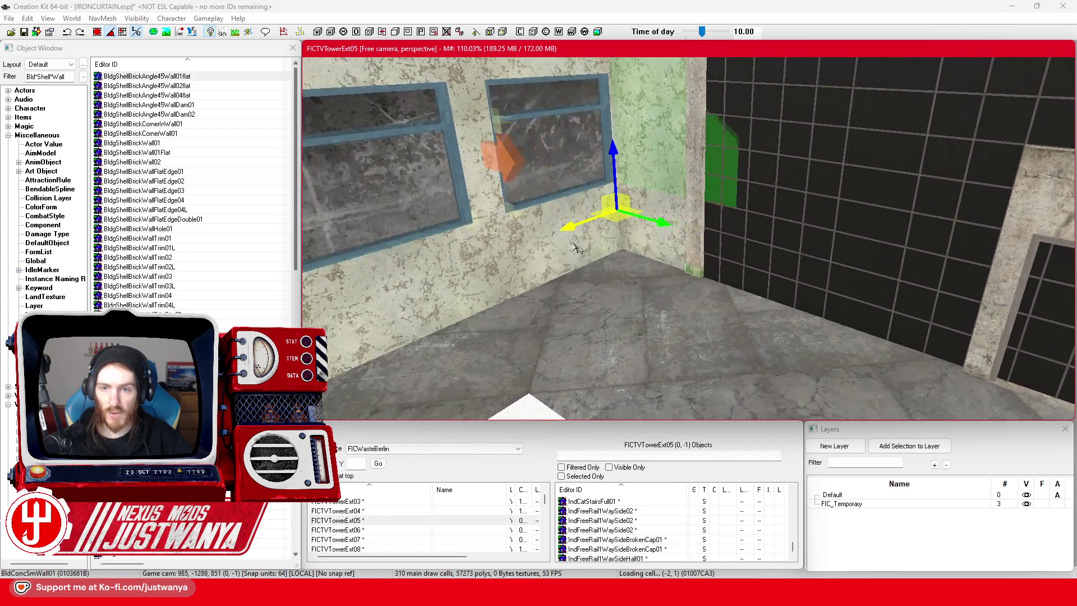
Add the window glass, frames and upper rail of both windows to the wall selection.
scroll(545, 256, down, 5)
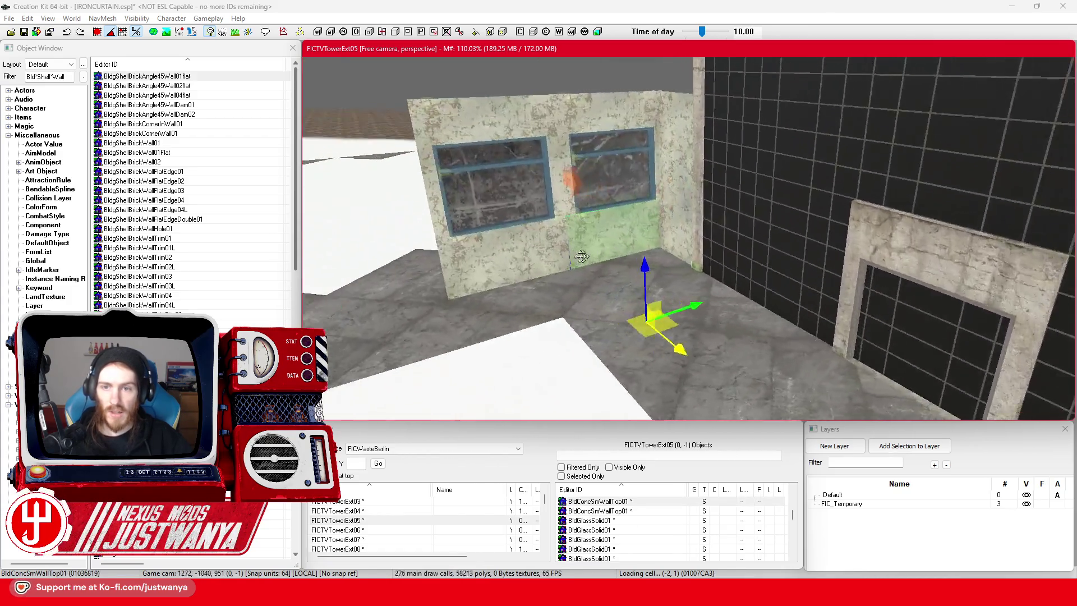
drag(581, 256, 611, 264)
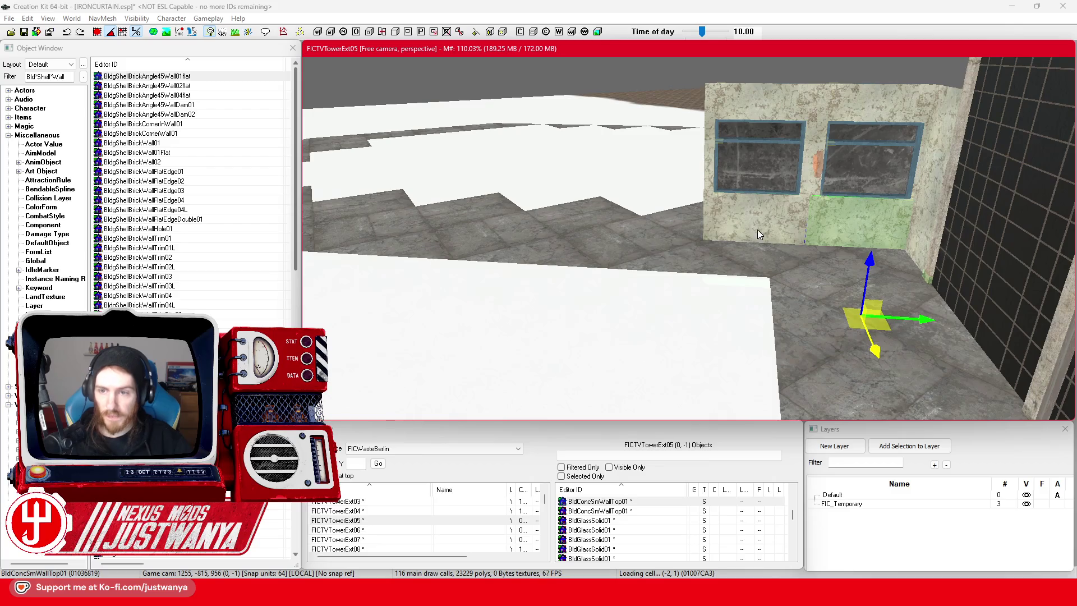
scroll(758, 234, up, 5)
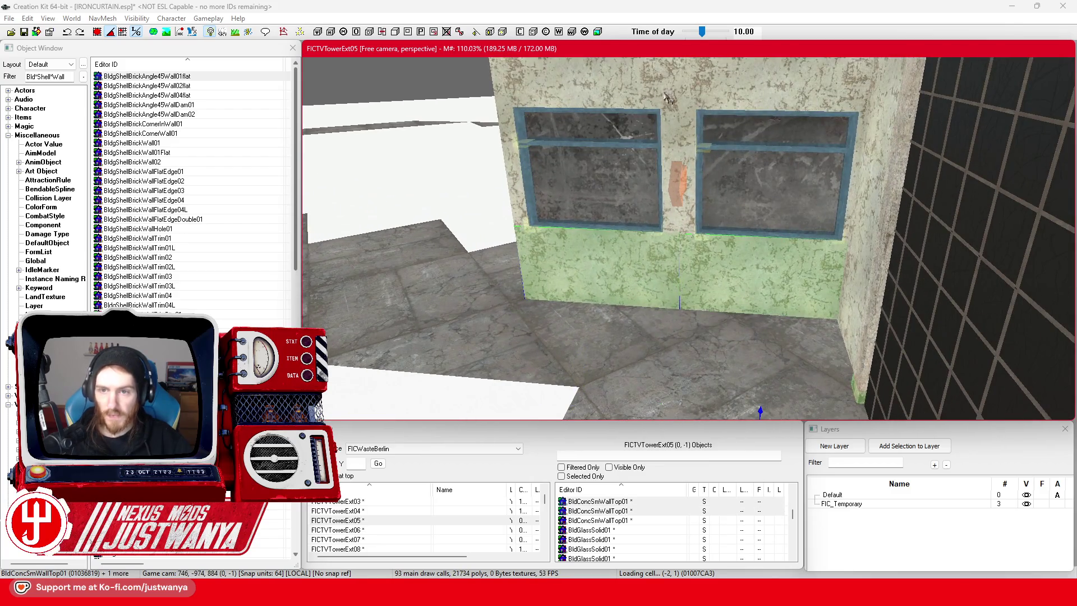
ctrl+click(763, 185)
scroll(763, 186, up, 3)
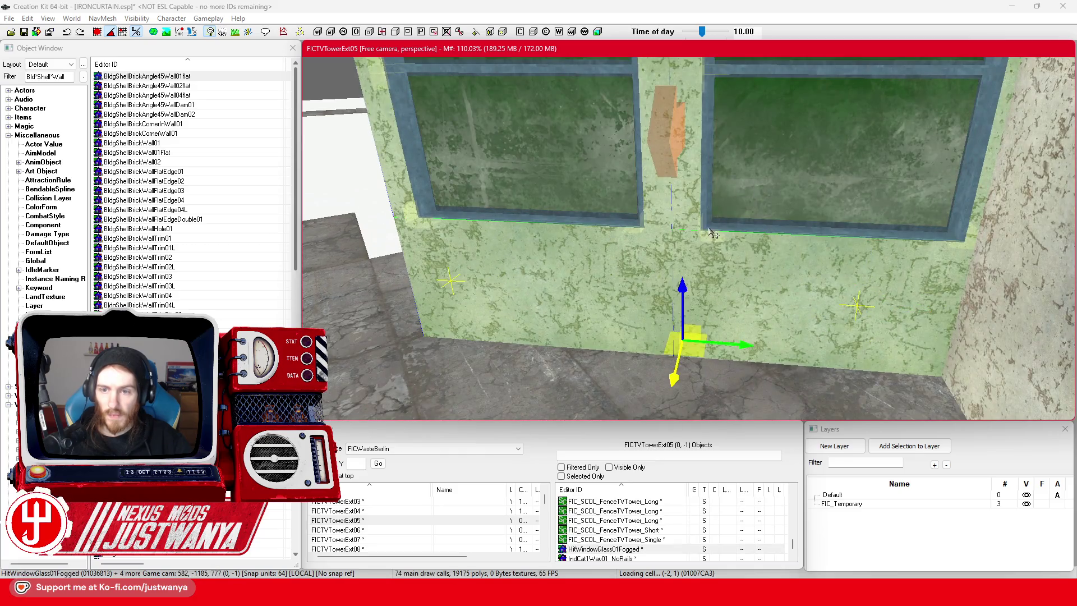
ctrl+click(712, 233)
ctrl+click(651, 228)
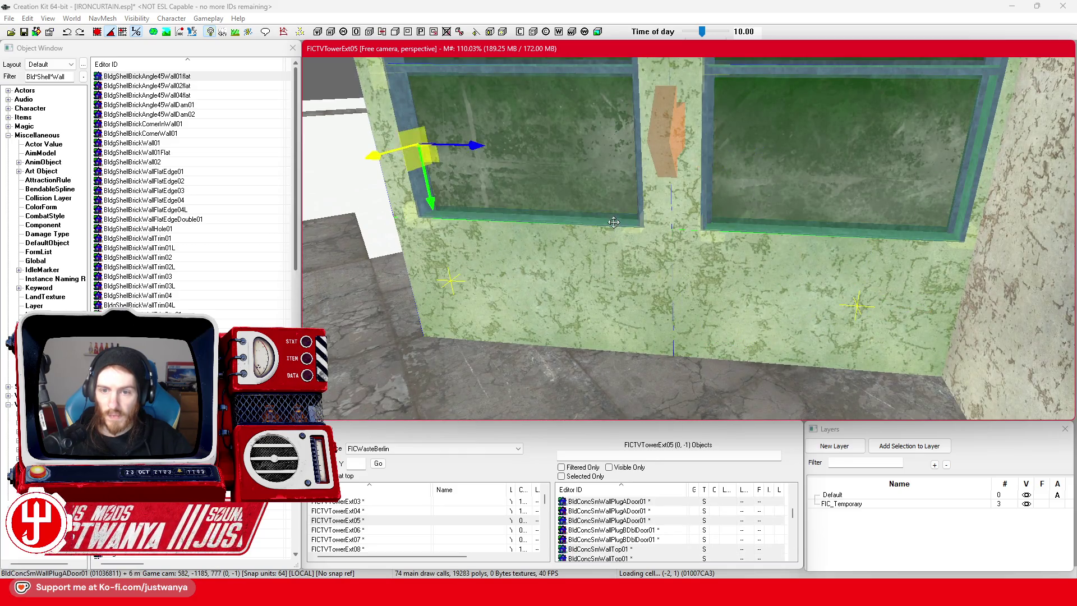
scroll(603, 220, down, 3)
ctrl+click(601, 214)
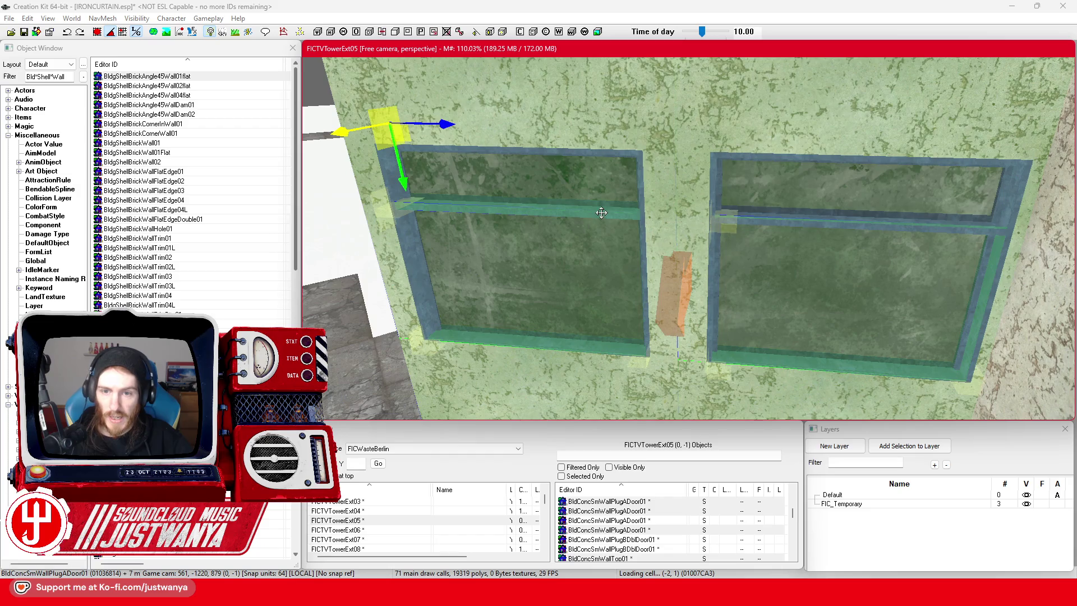
ctrl+click(644, 233)
ctrl+click(793, 217)
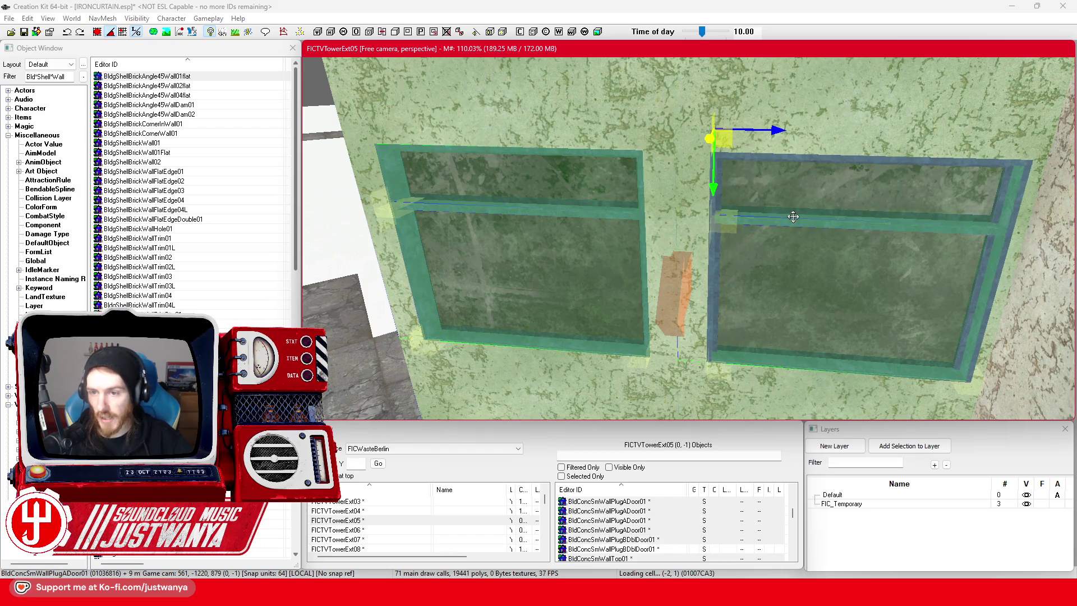
ctrl+click(1004, 275)
scroll(881, 303, down, 5)
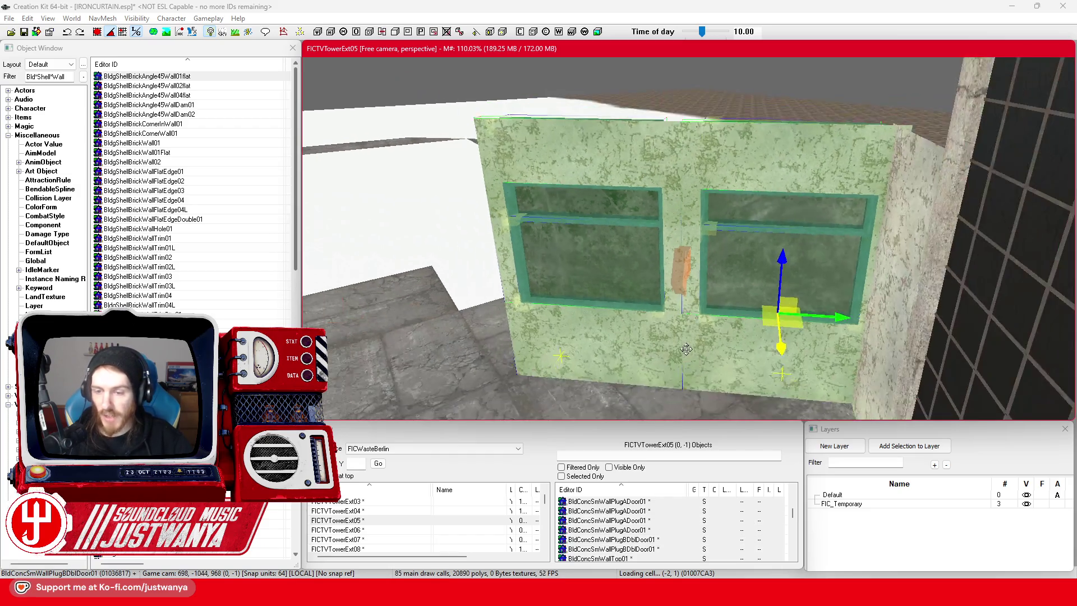
scroll(705, 352, up, 2)
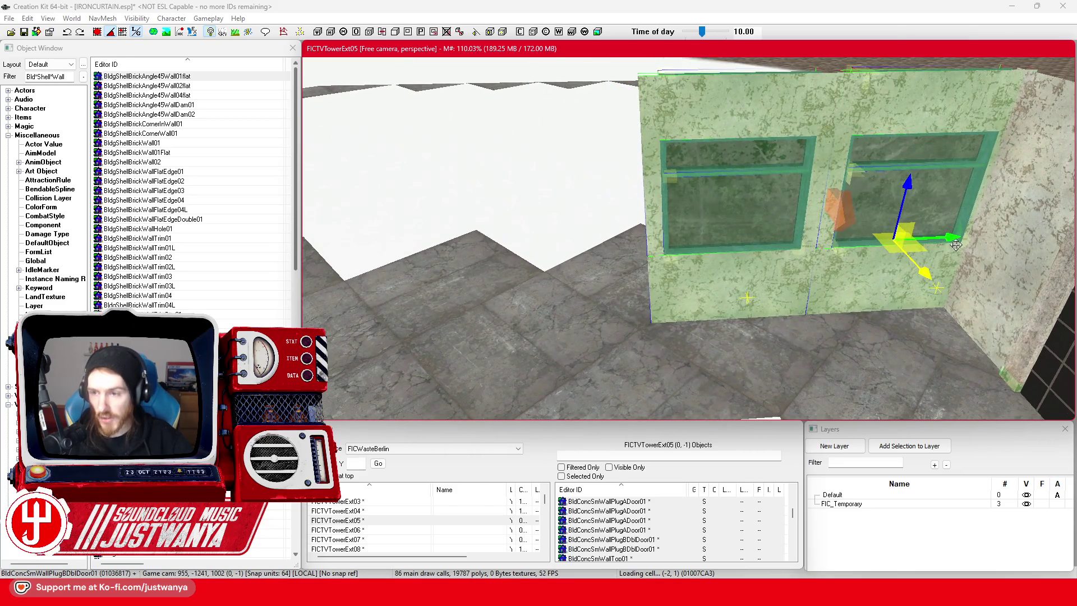
Duplicate the wall-and-window section and move the copy left along the stepped edge.
key(ctrl+d)
mouse_move(955, 246)
mouse_down()
mouse_move(608, 253)
mouse_move(622, 259)
mouse_up()
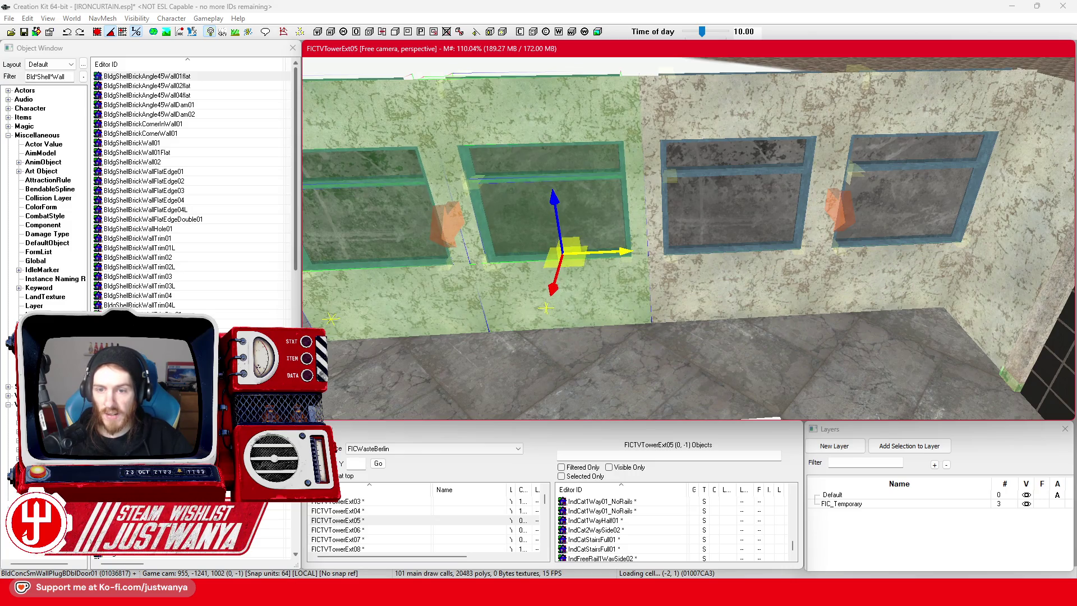
scroll(612, 245, down, 5)
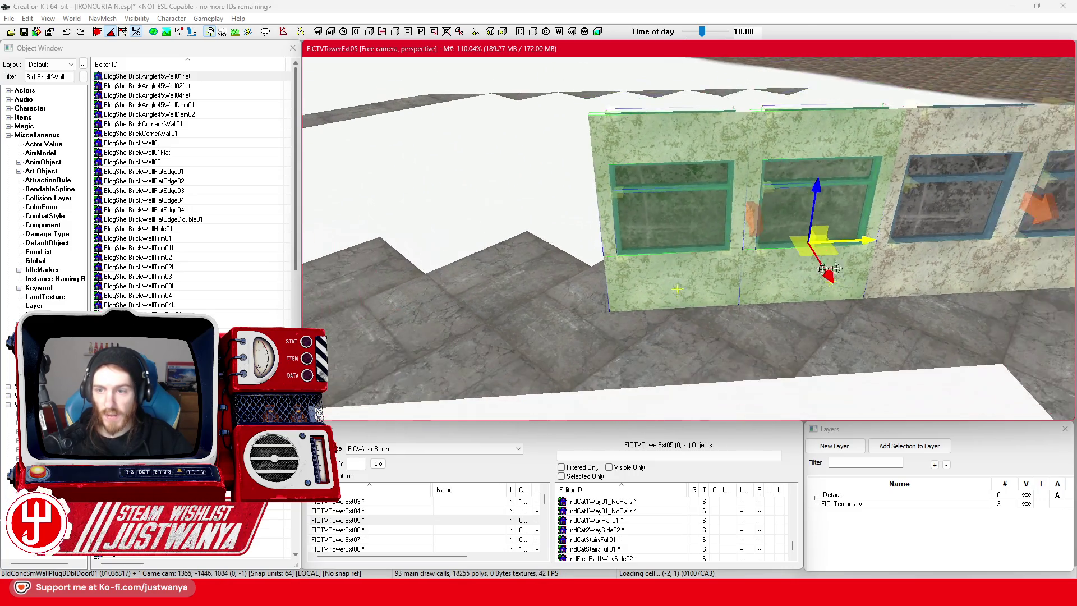
mouse_move(611, 249)
mouse_down()
mouse_move(601, 249)
mouse_move(698, 238)
mouse_move(532, 245)
mouse_up()
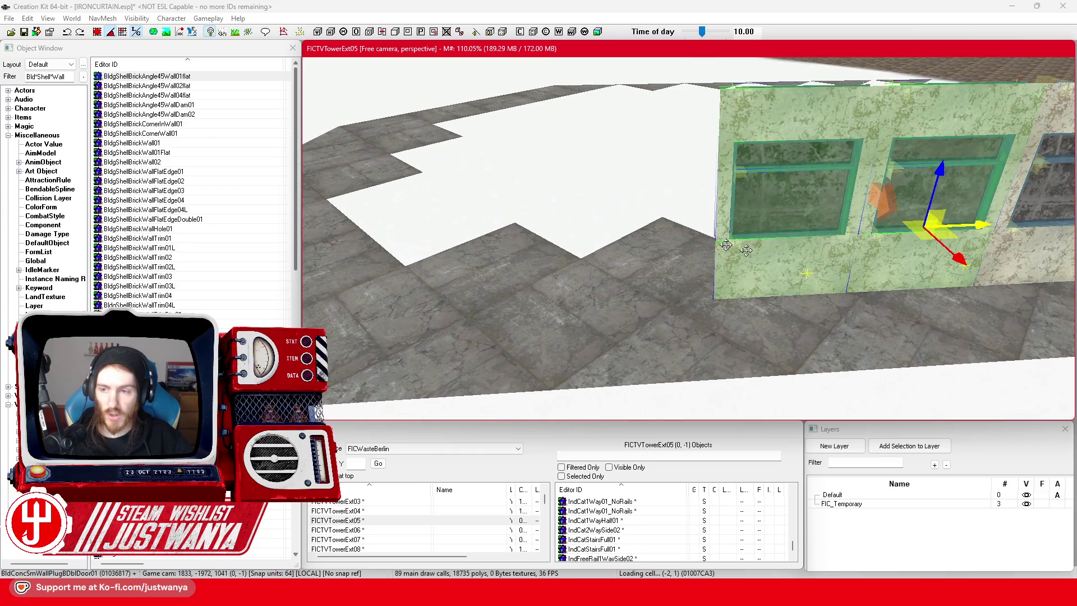
scroll(726, 244, down, 3)
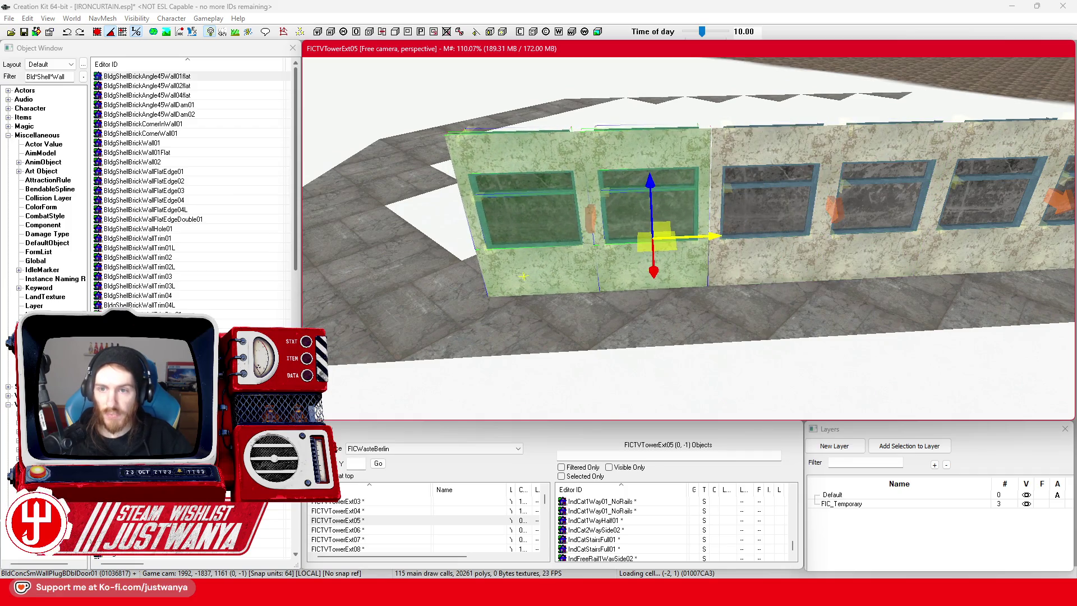
drag(702, 235, 703, 259)
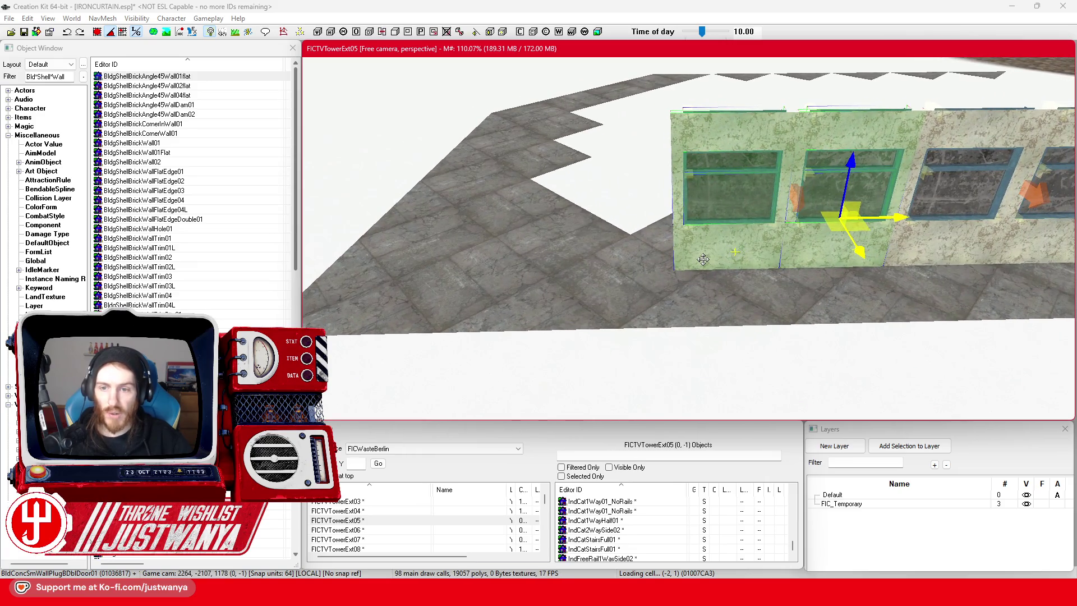
drag(843, 235, 618, 238)
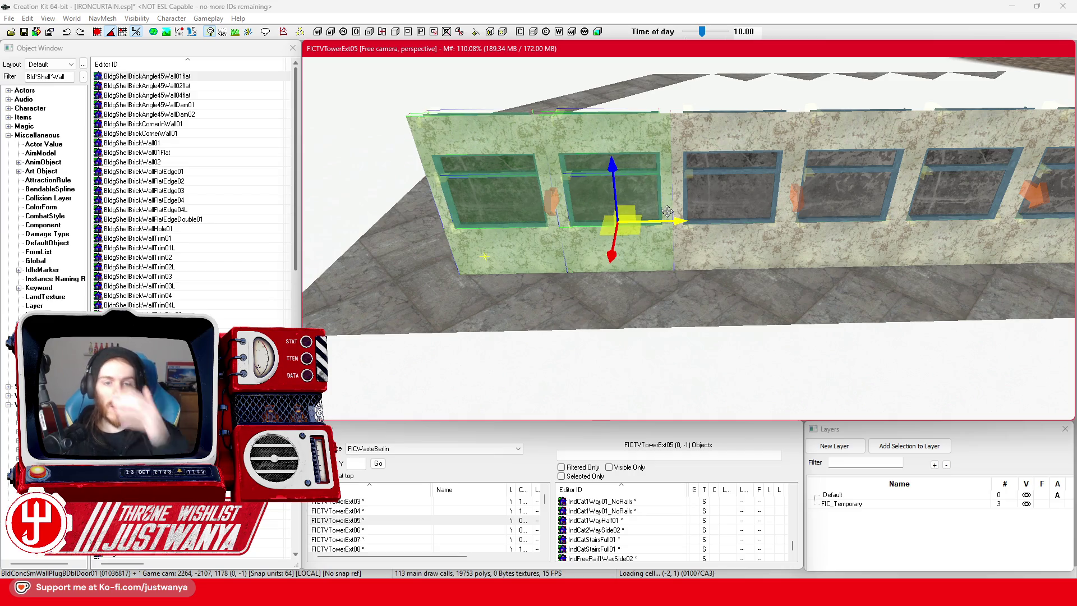
Select the wall's top trim piece and save the plugin.
click(515, 261)
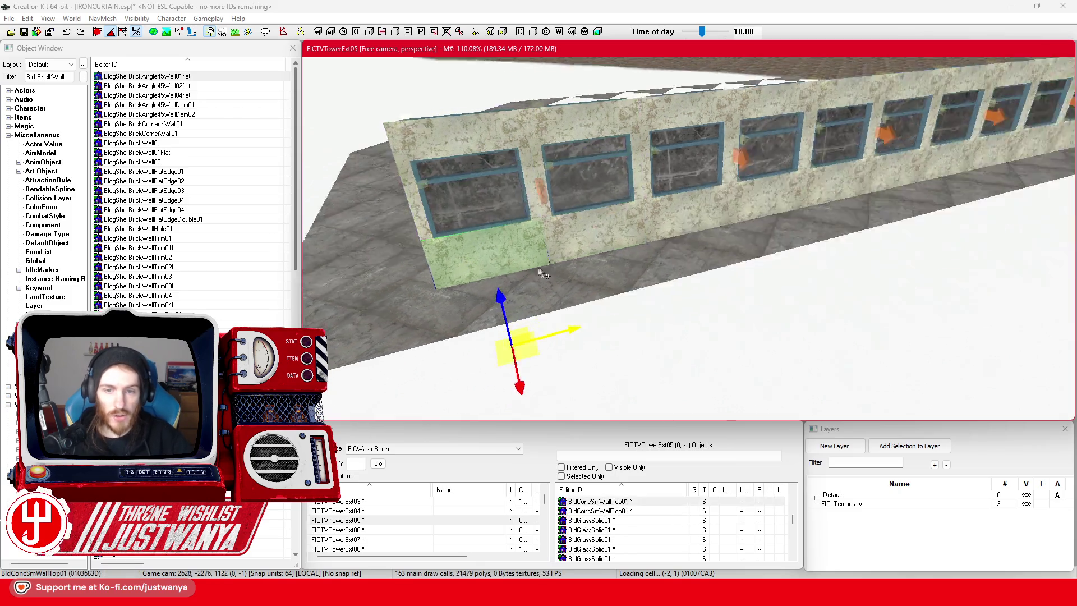
scroll(478, 261, down, 3)
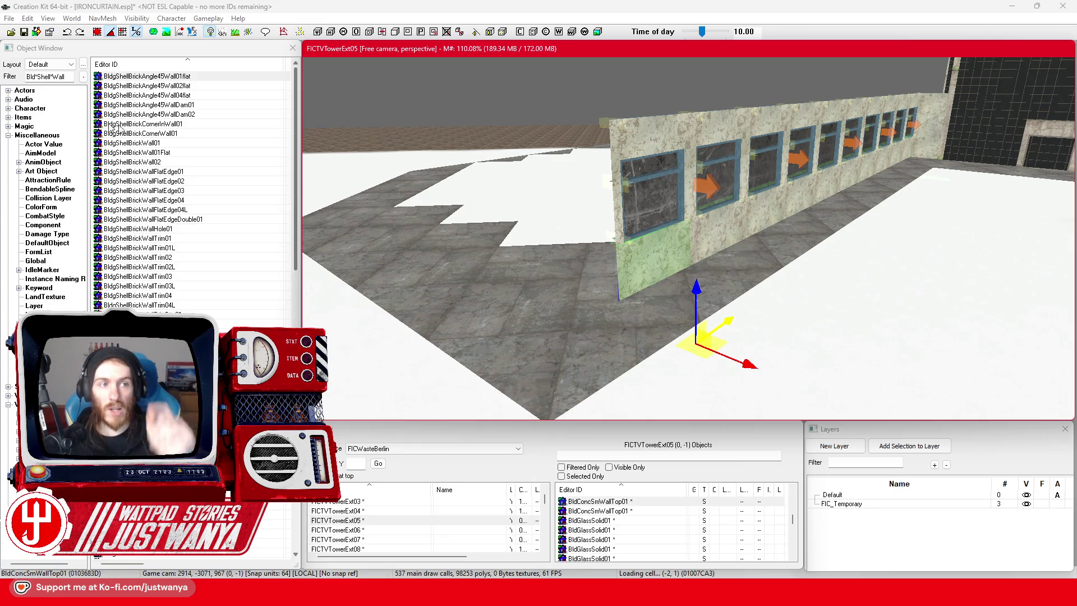
click(23, 32)
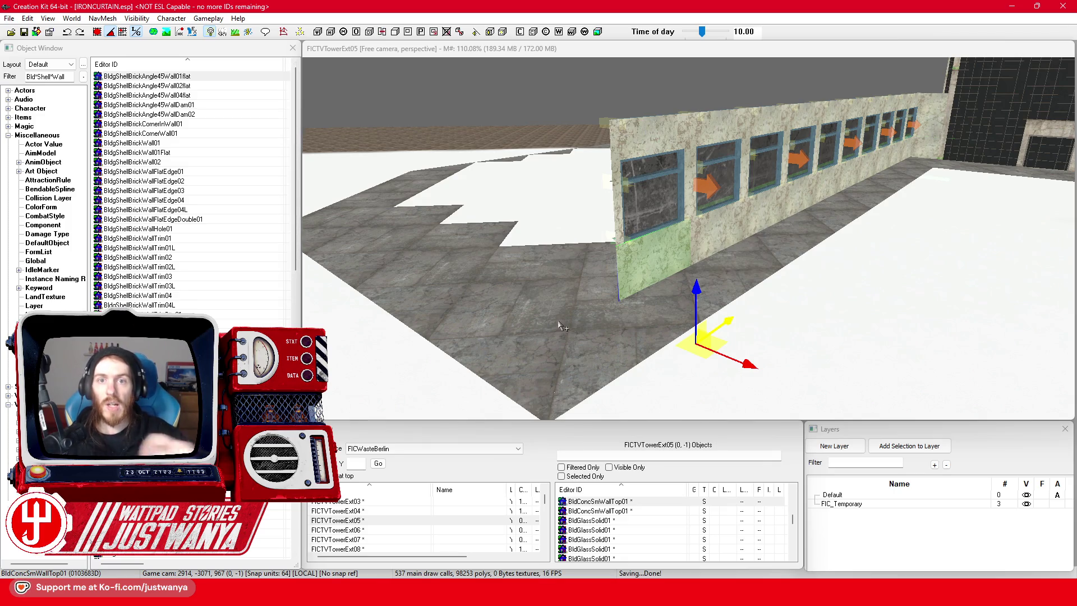
Frame the upper wall piece above the window and look along the wall.
click(645, 275)
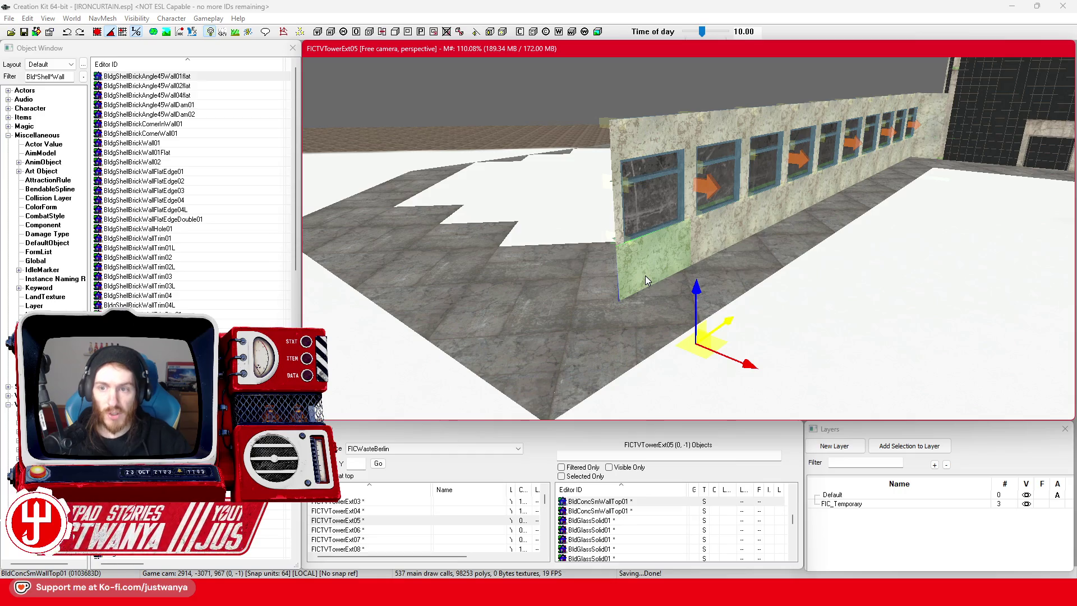
click(650, 166)
key(f)
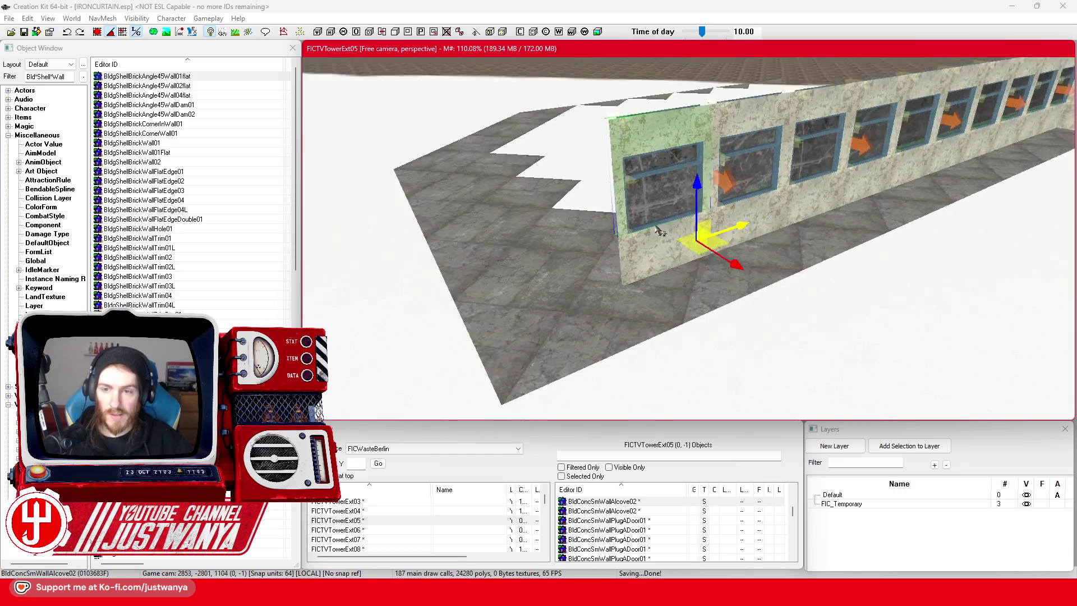
mouse_move(651, 232)
mouse_down()
mouse_move(661, 298)
mouse_move(707, 303)
mouse_move(690, 297)
mouse_move(592, 340)
mouse_up()
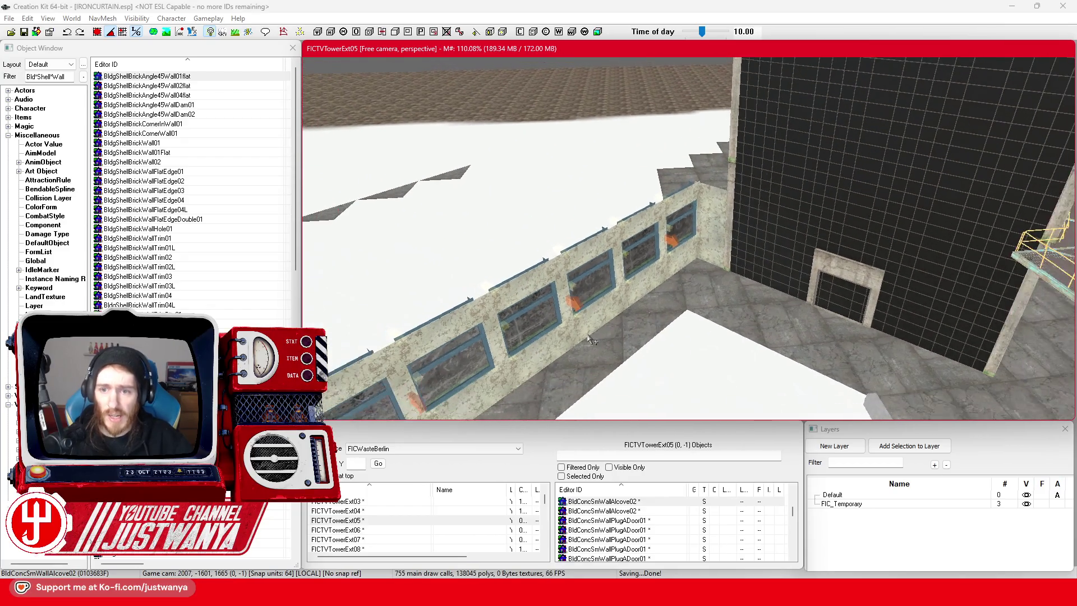
Inspect the flat roof tile and the flat roof corner tile near the stepped edge.
click(592, 339)
scroll(610, 266, down, 5)
click(608, 264)
scroll(609, 263, up, 5)
mouse_move(609, 264)
mouse_down()
mouse_move(627, 280)
mouse_move(770, 282)
mouse_move(543, 308)
mouse_move(795, 236)
mouse_move(598, 327)
mouse_up()
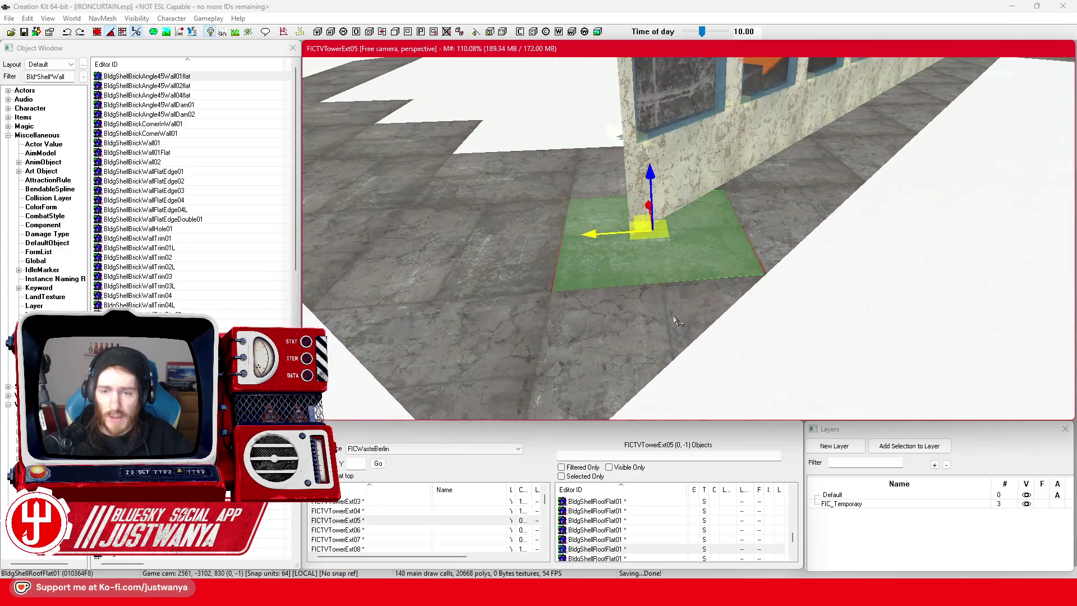
Select the BldConcSmWallCorner02 wall corner piece and frame it in the render view with F.
scroll(598, 327, down, 4)
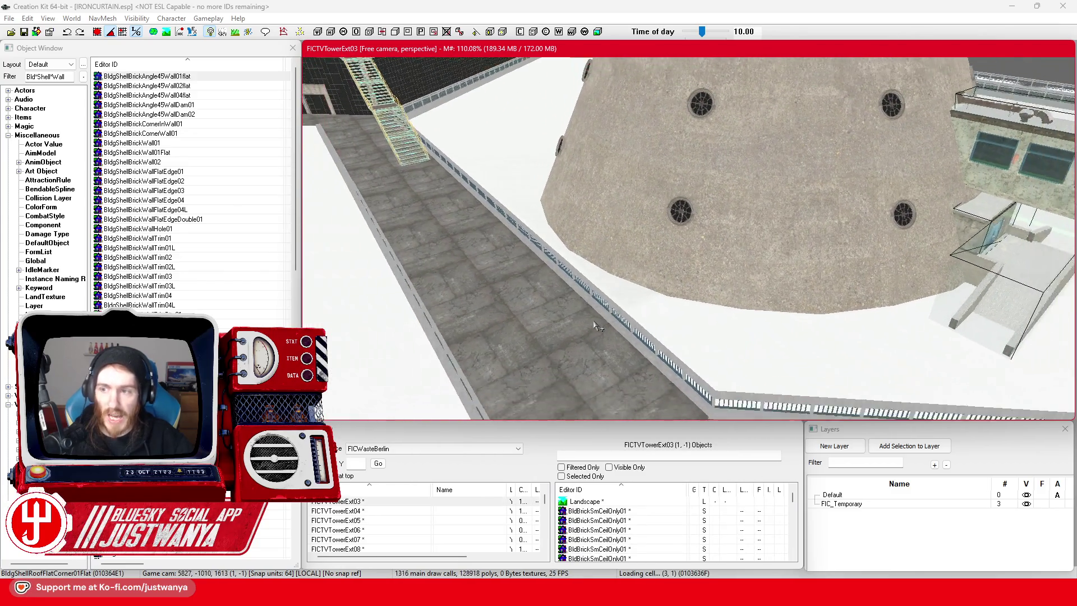
scroll(605, 312, down, 2)
scroll(608, 314, up, 8)
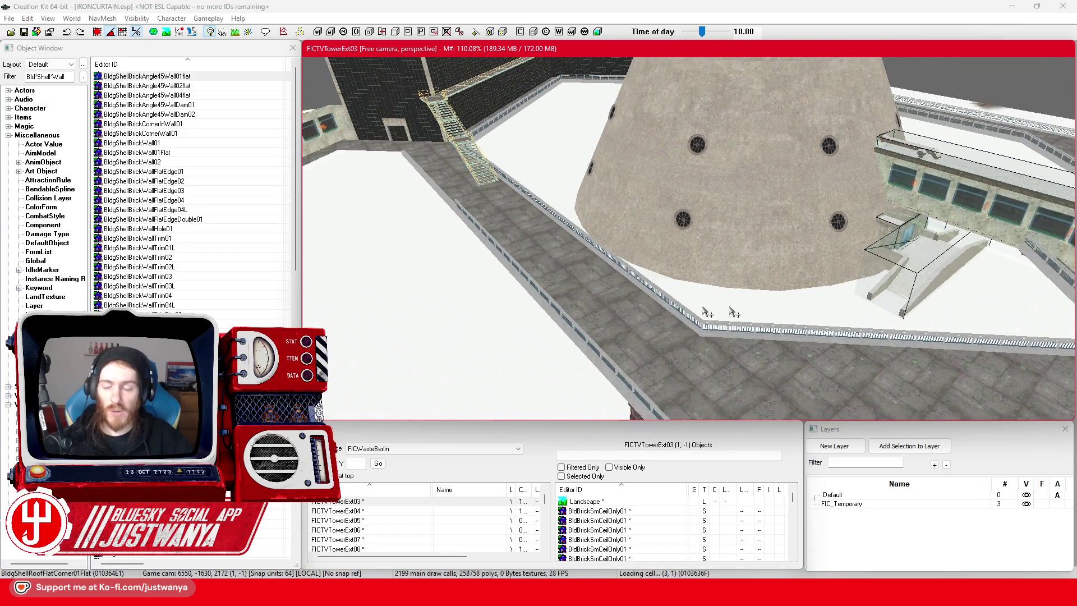
scroll(606, 211, up, 8)
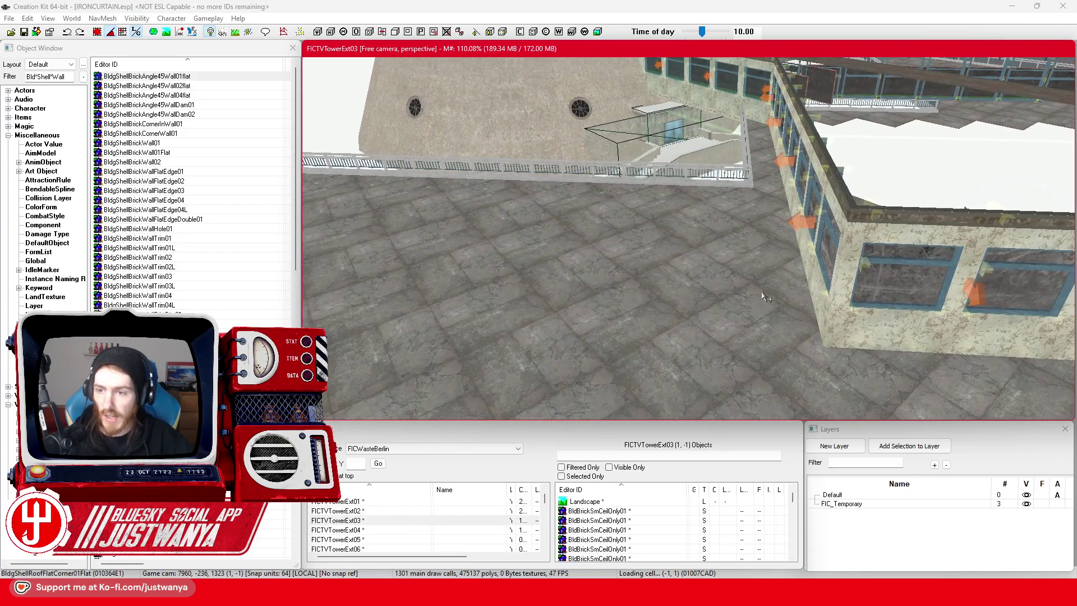
click(749, 300)
scroll(758, 192, down, 10)
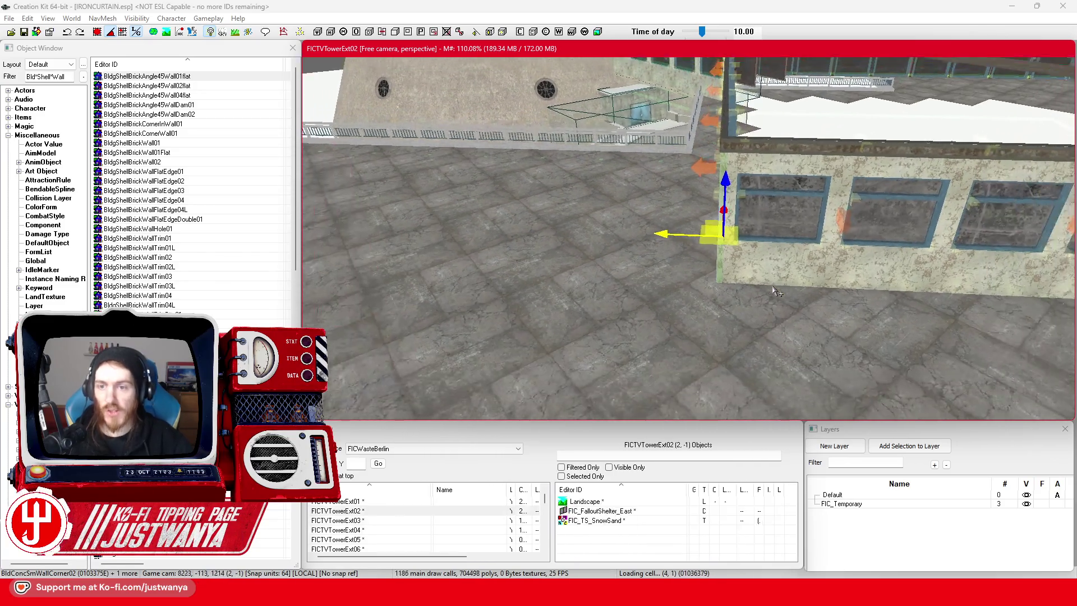
drag(685, 294, 978, 211)
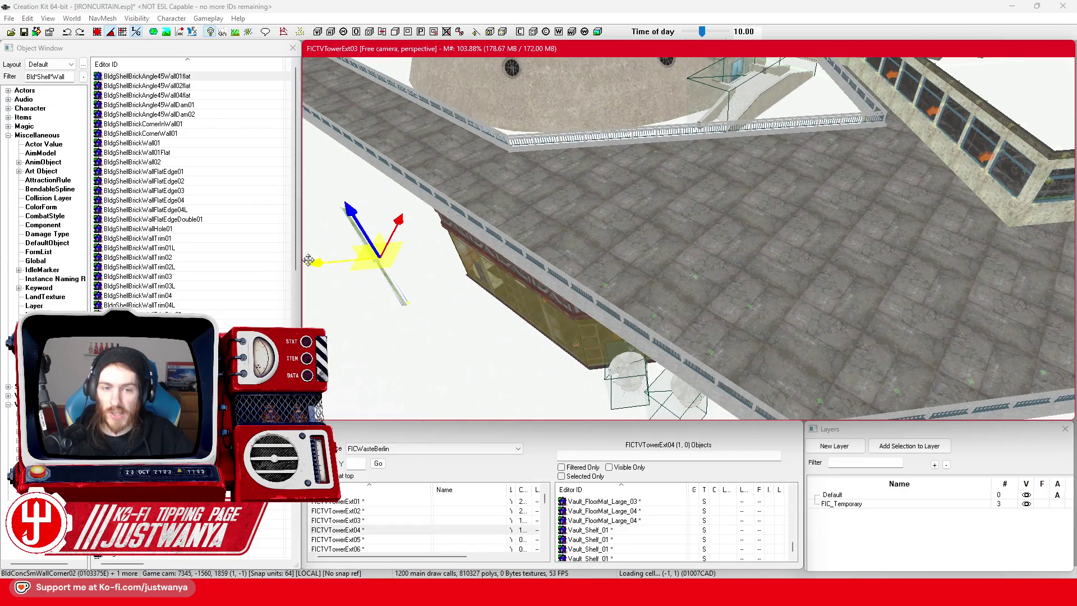
drag(494, 310, 680, 300)
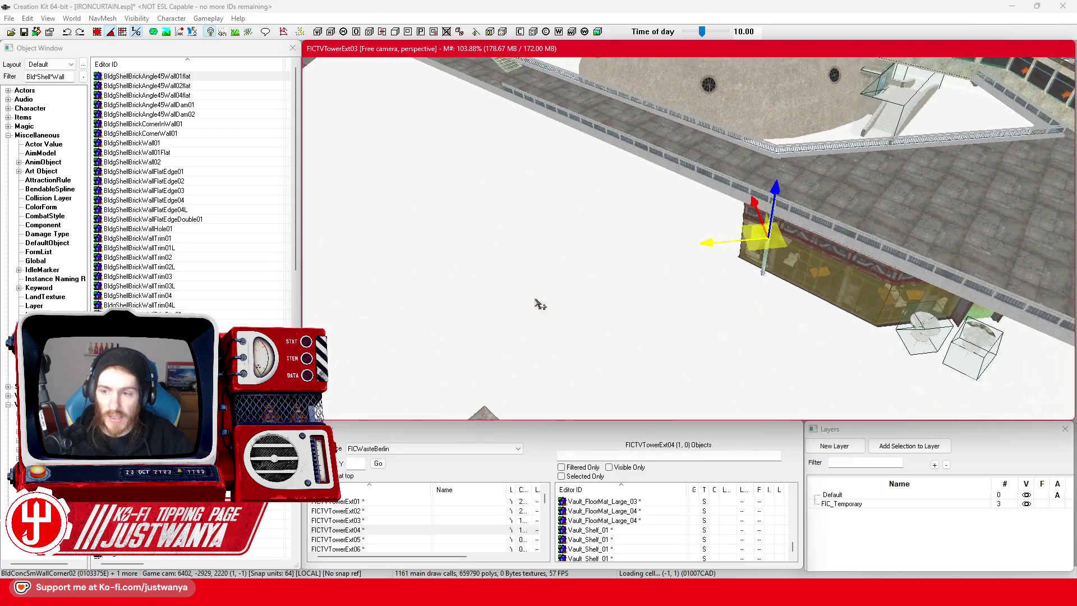
mouse_move(540, 303)
mouse_down()
mouse_move(793, 240)
mouse_move(850, 248)
mouse_move(813, 288)
mouse_up()
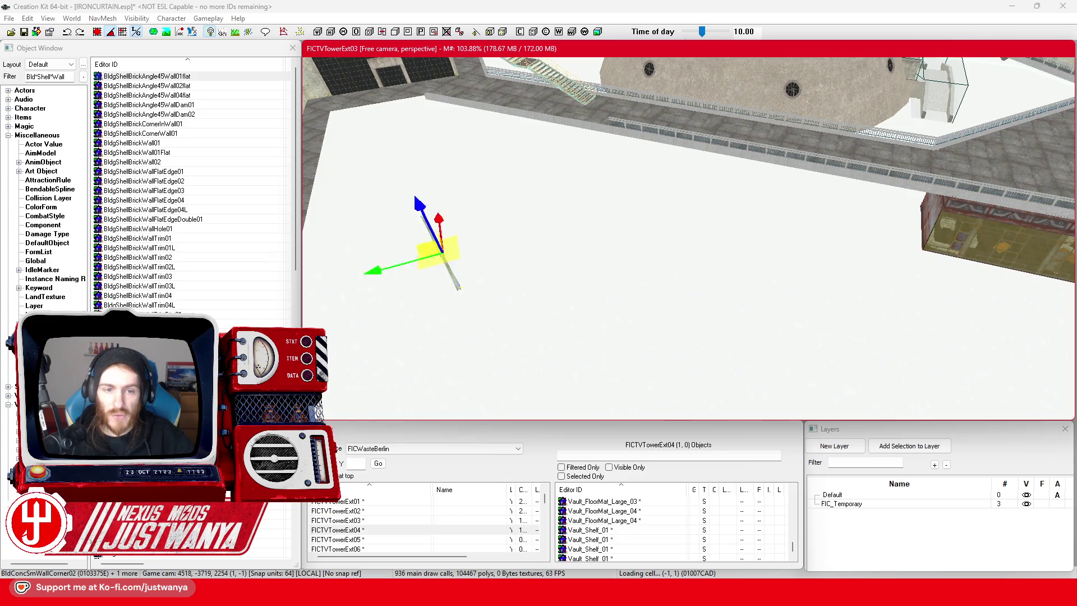
key(f)
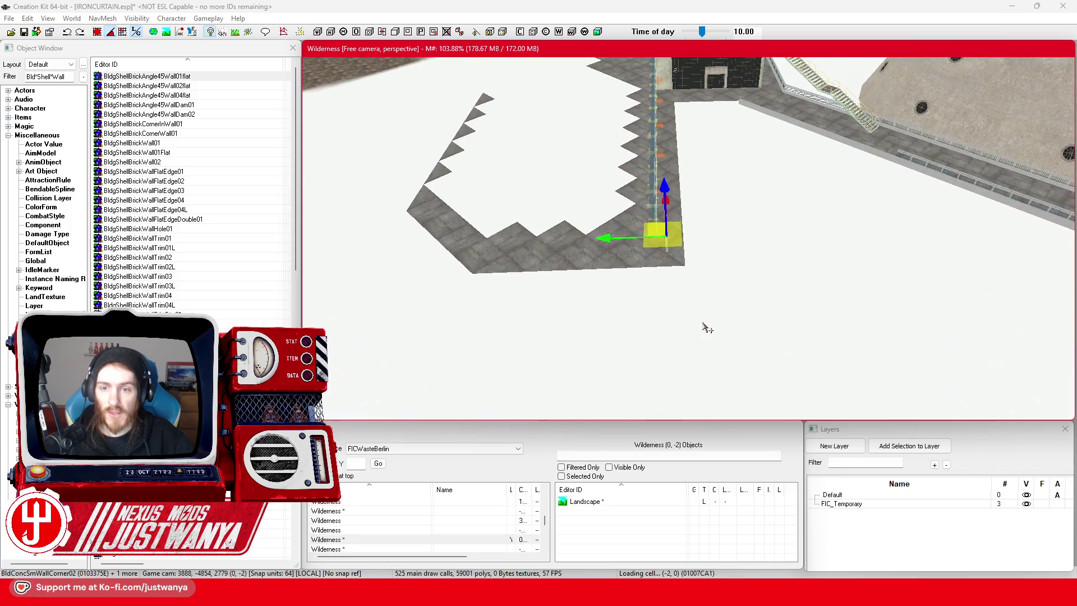
Move the corner pillar so it sits flush against the end of the windowed wall.
key(2)
scroll(645, 325, up, 5)
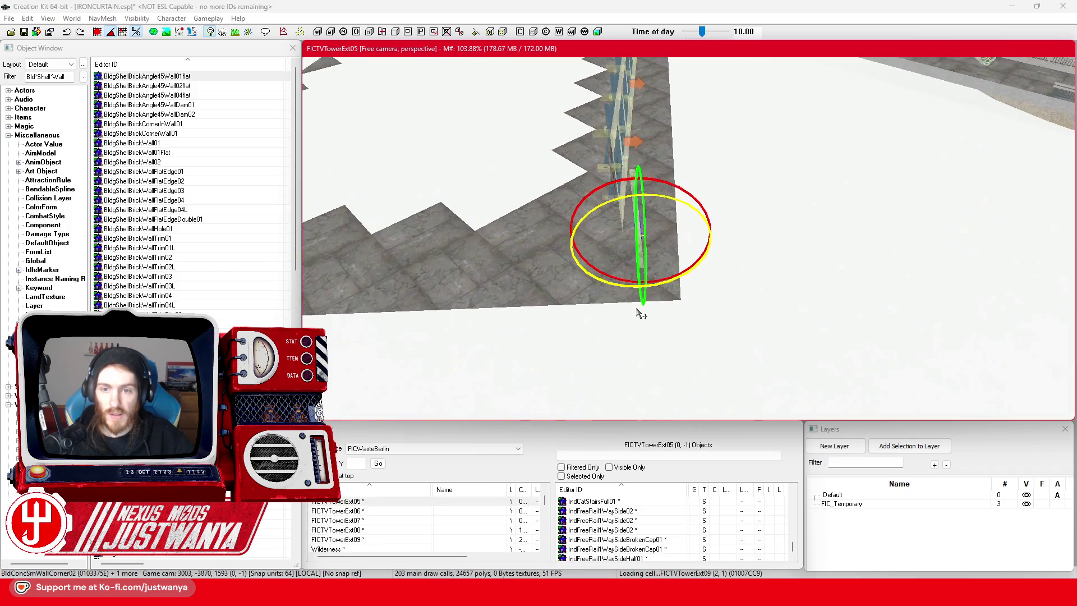
scroll(604, 337, up, 2)
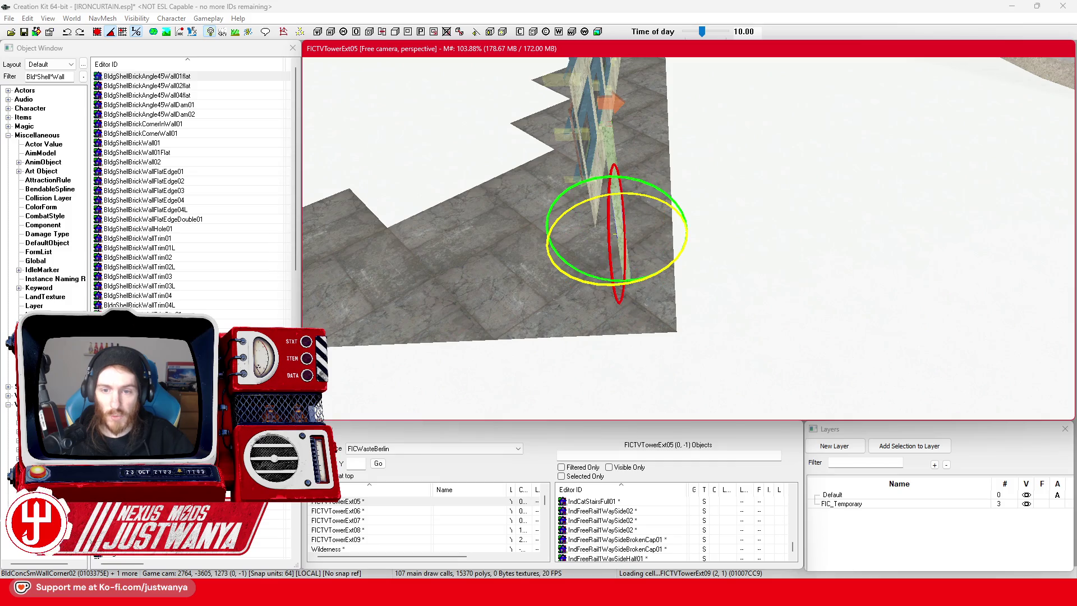
scroll(617, 329, down, 4)
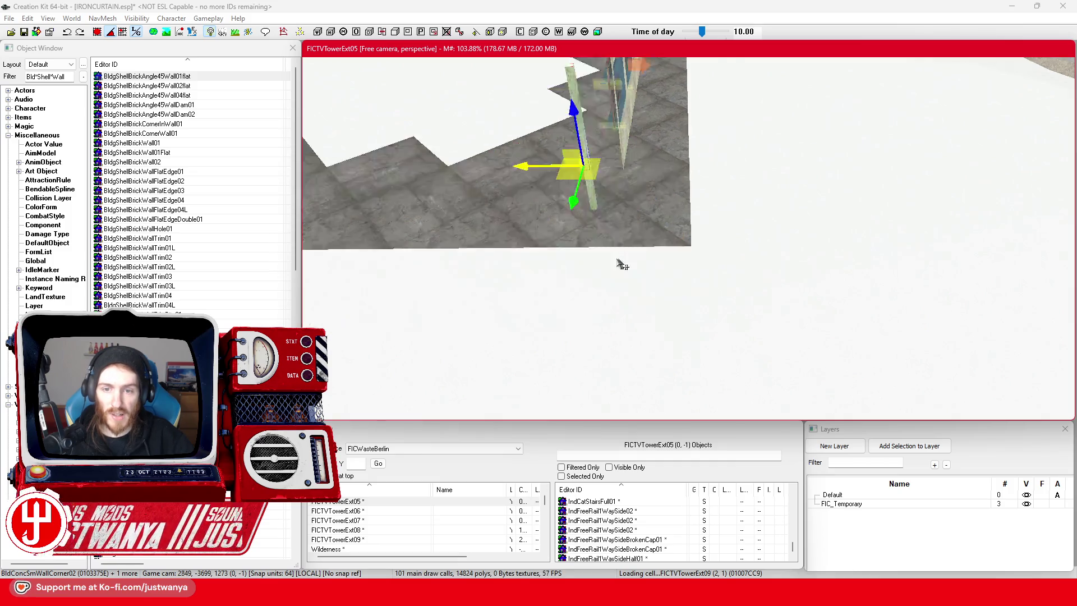
scroll(617, 328, up, 5)
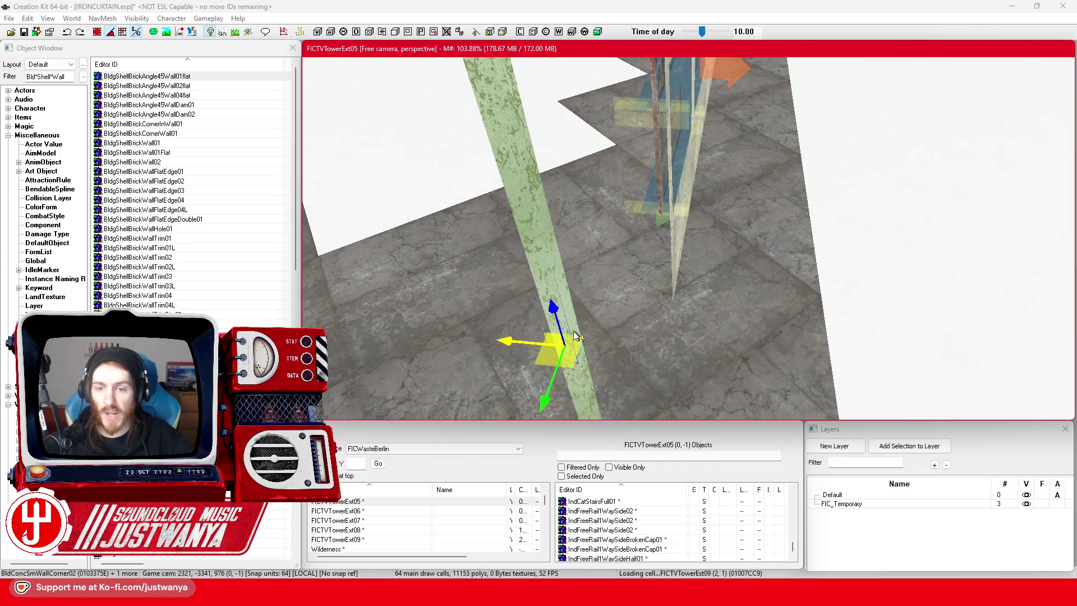
drag(577, 337, 633, 339)
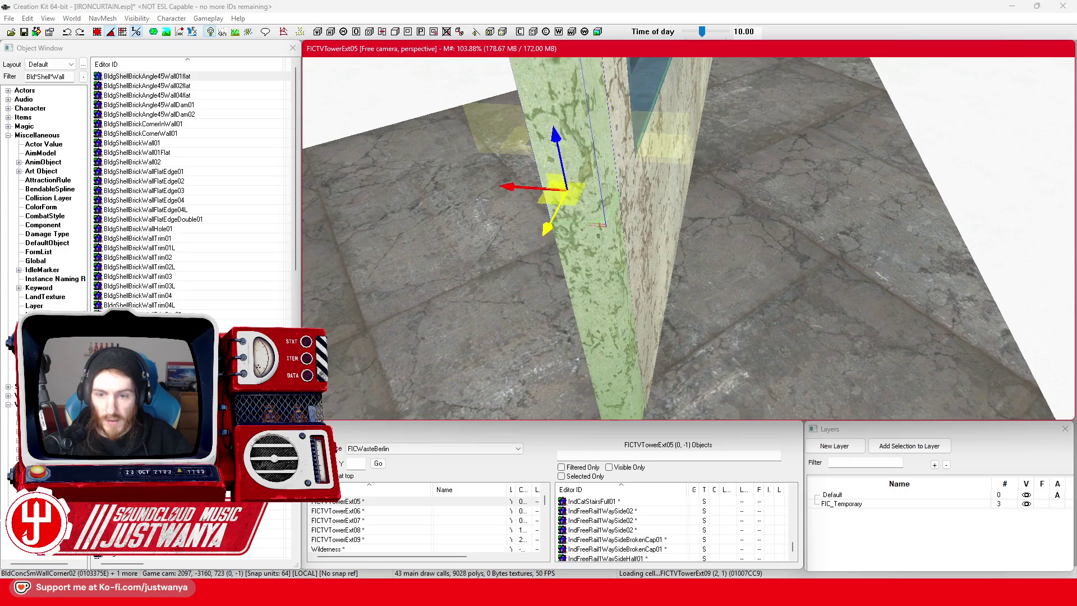
drag(567, 182, 563, 194)
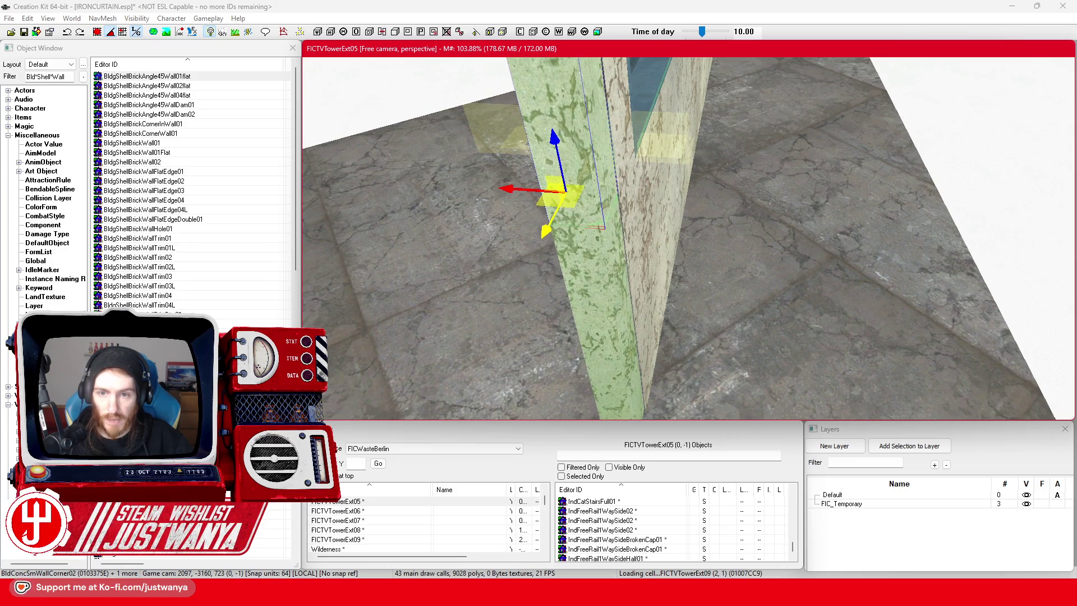
Select the wall-top piece above the windows.
scroll(587, 213, down, 3)
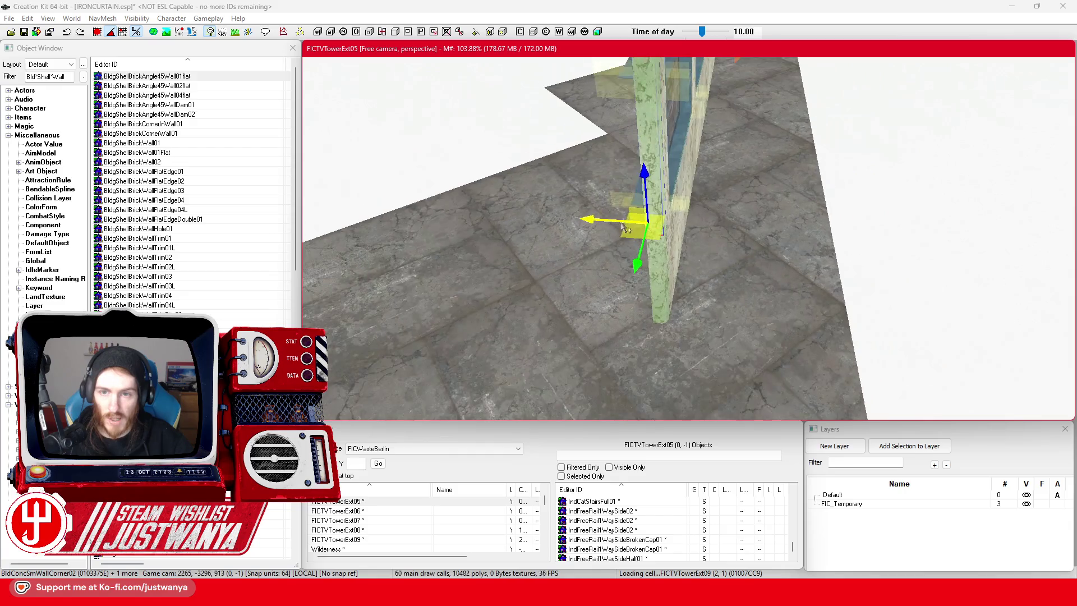
scroll(653, 147, up, 5)
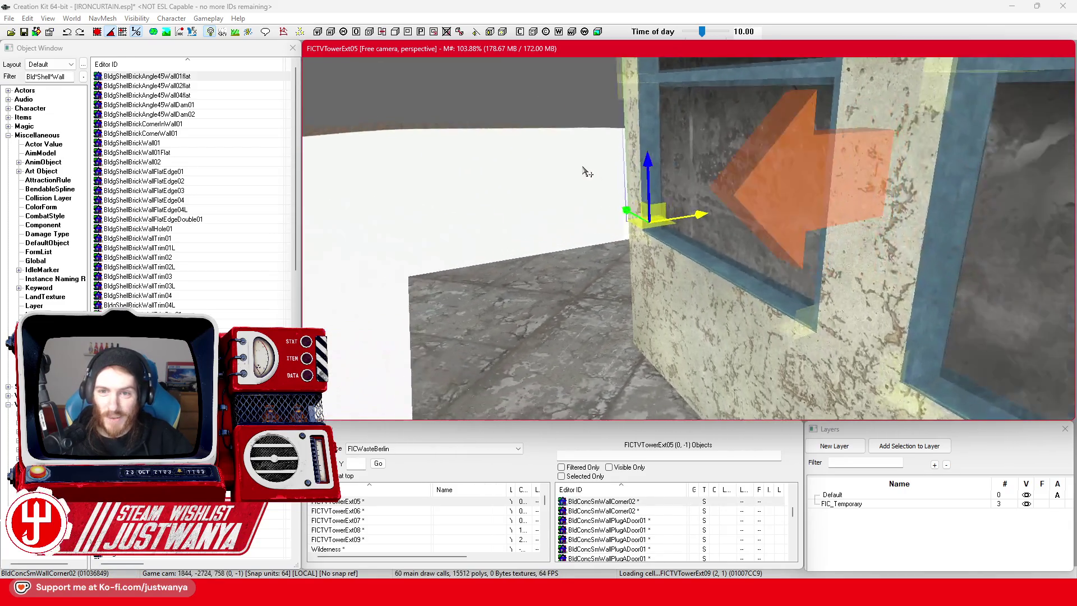
scroll(666, 183, down, 5)
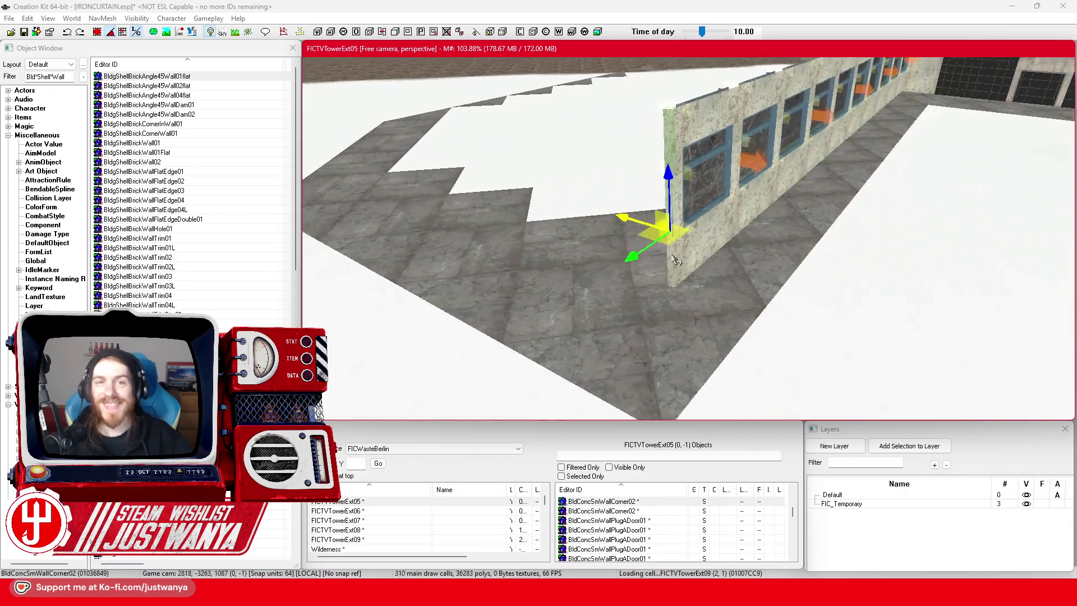
scroll(638, 254, up, 3)
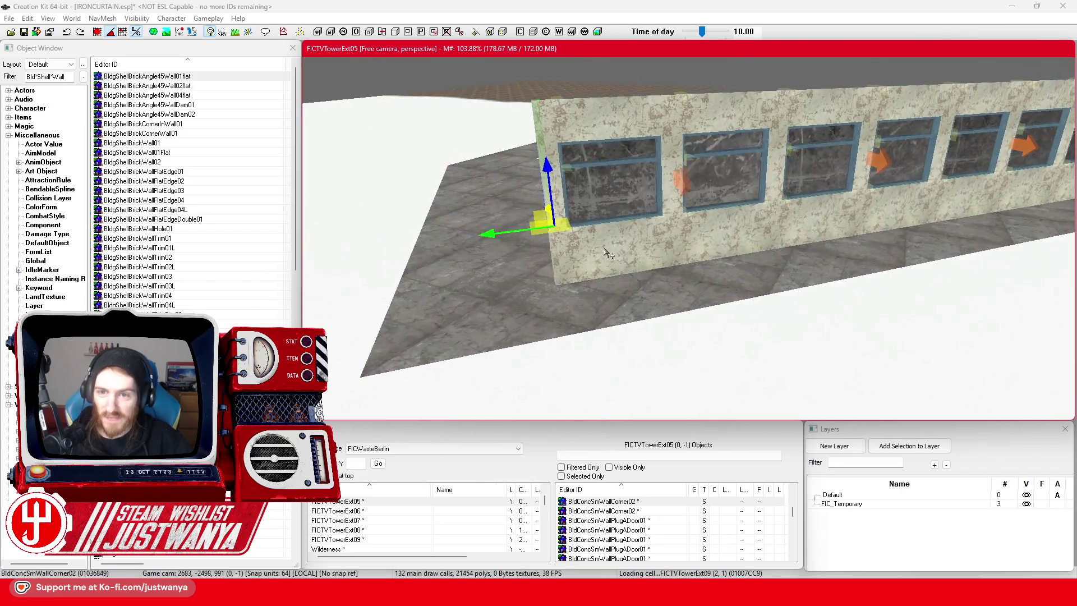
click(587, 262)
scroll(588, 262, down, 2)
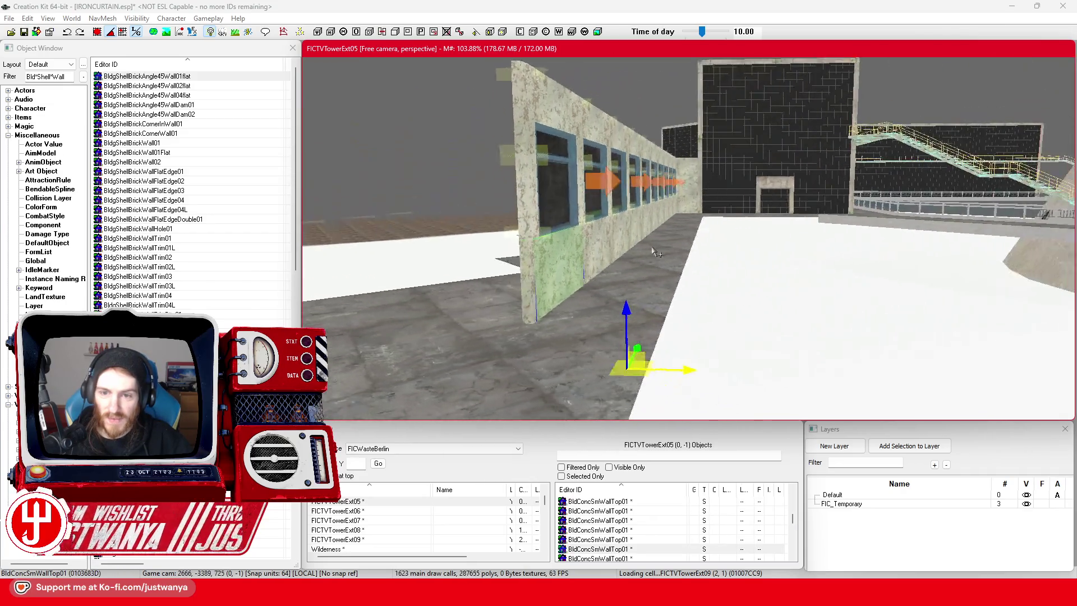
Multi-select the upper wall, window frame pieces and glass of the two-window section.
drag(585, 251, 644, 255)
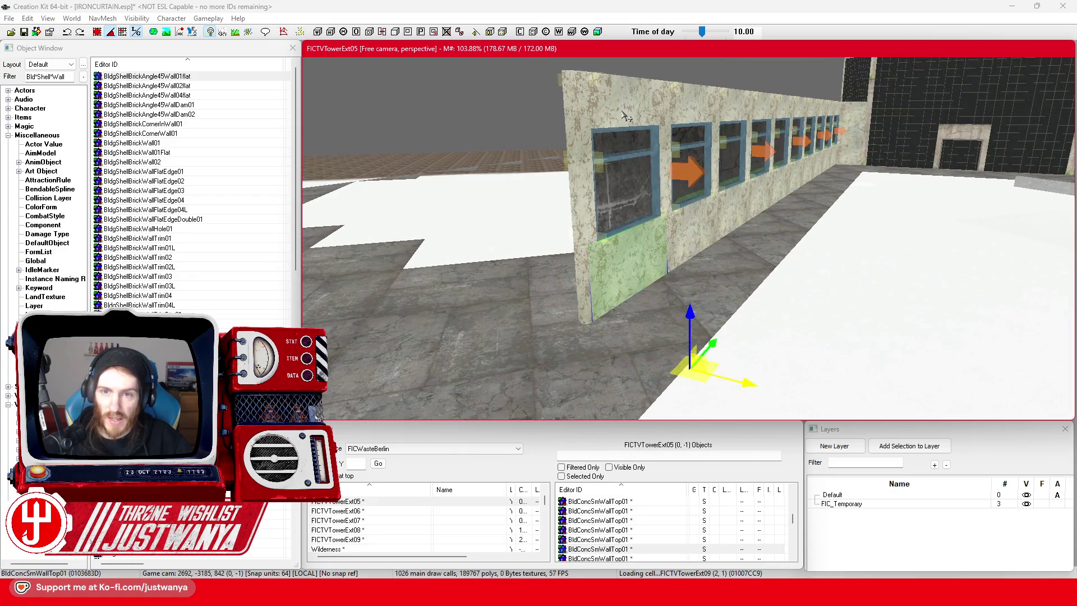
ctrl+click(623, 140)
ctrl+click(645, 152)
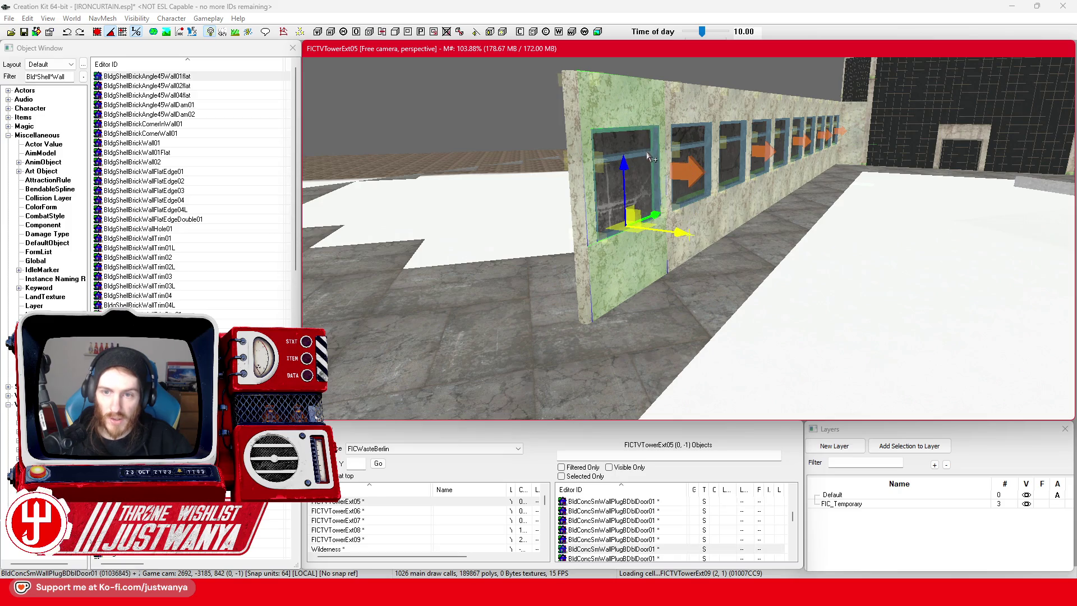
ctrl+click(648, 156)
scroll(645, 155, up, 5)
ctrl+click(638, 153)
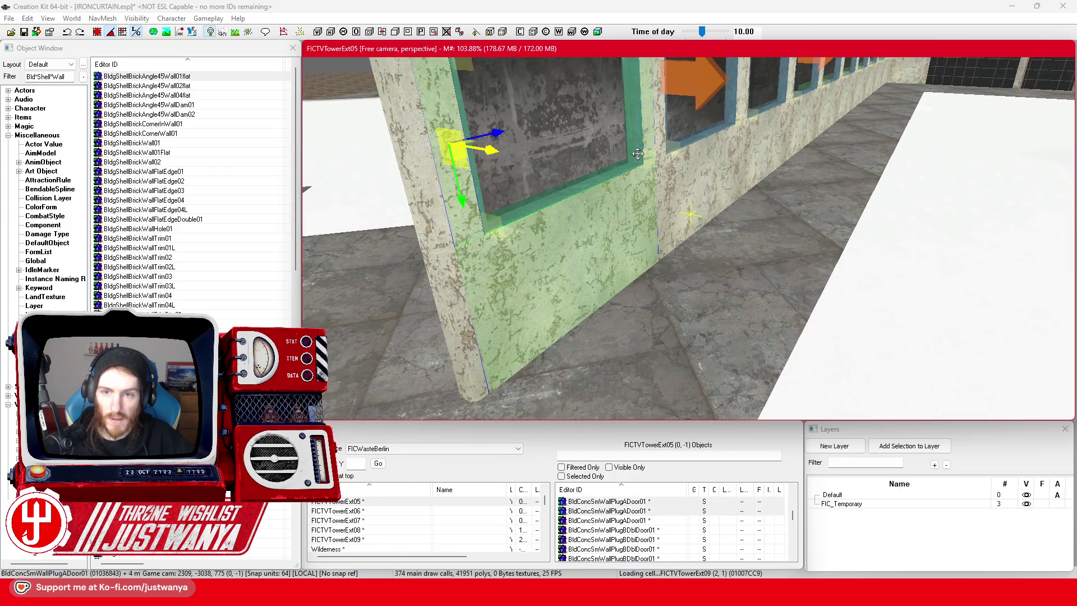
scroll(638, 153, down, 5)
ctrl+click(774, 231)
ctrl+click(738, 185)
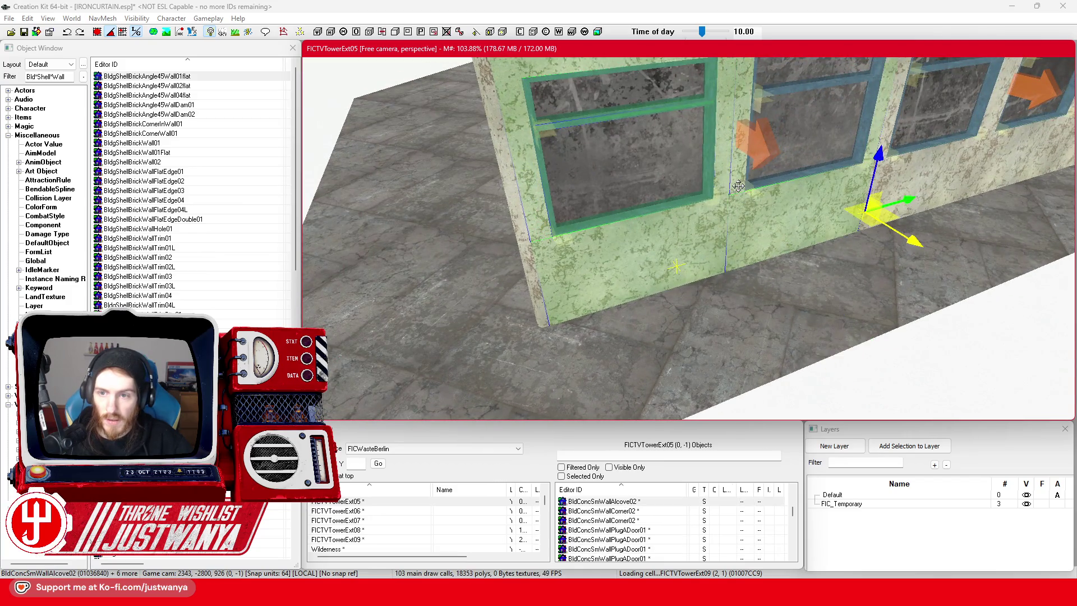
scroll(738, 185, up, 5)
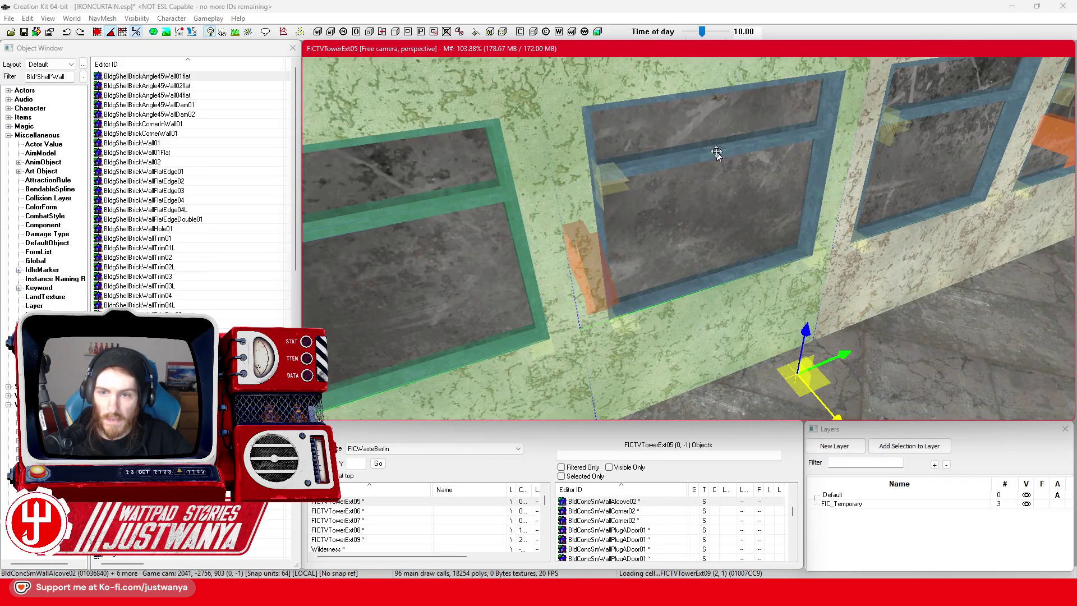
ctrl+click(717, 155)
ctrl+click(751, 156)
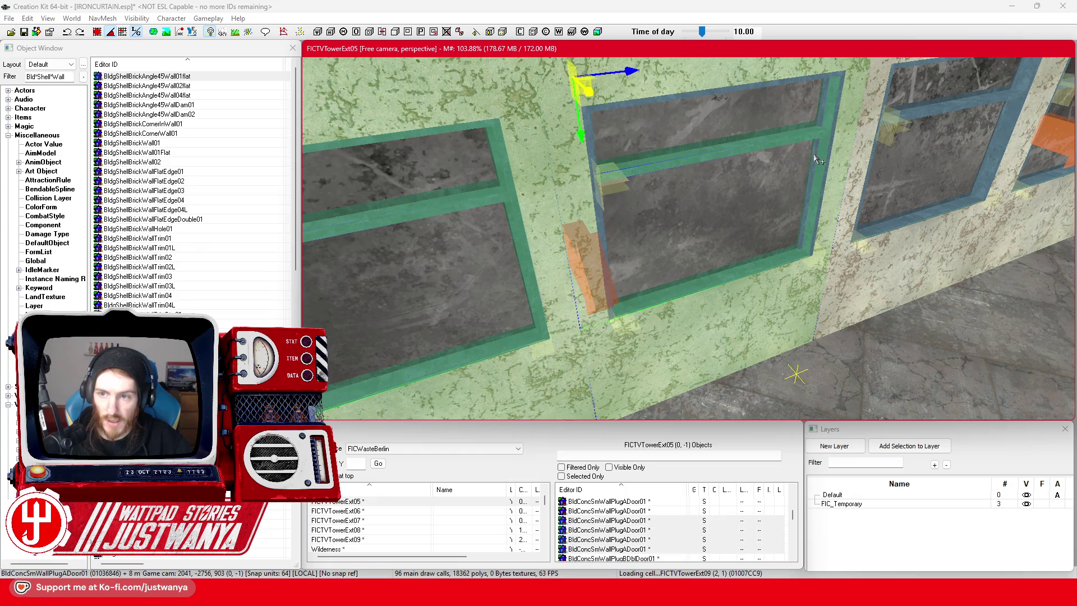
ctrl+click(814, 156)
ctrl+click(741, 193)
scroll(743, 182, down, 6)
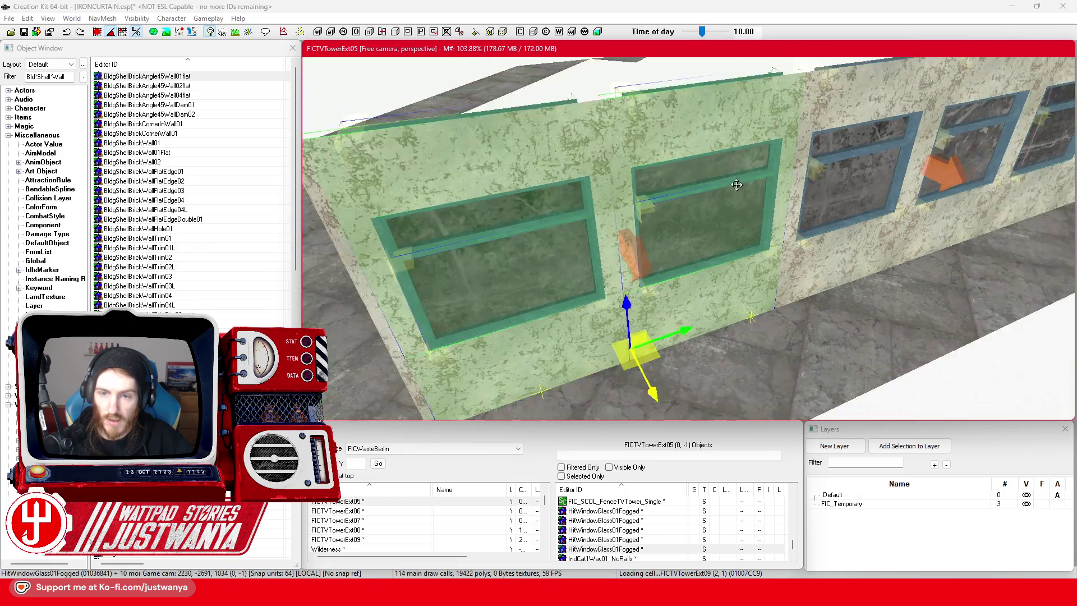
Rotate the selected section 90° so it stands perpendicular to the main wall.
key(e)
mouse_move(656, 343)
mouse_down()
mouse_move(655, 305)
mouse_move(534, 326)
mouse_up()
key(w)
scroll(689, 239, up, 5)
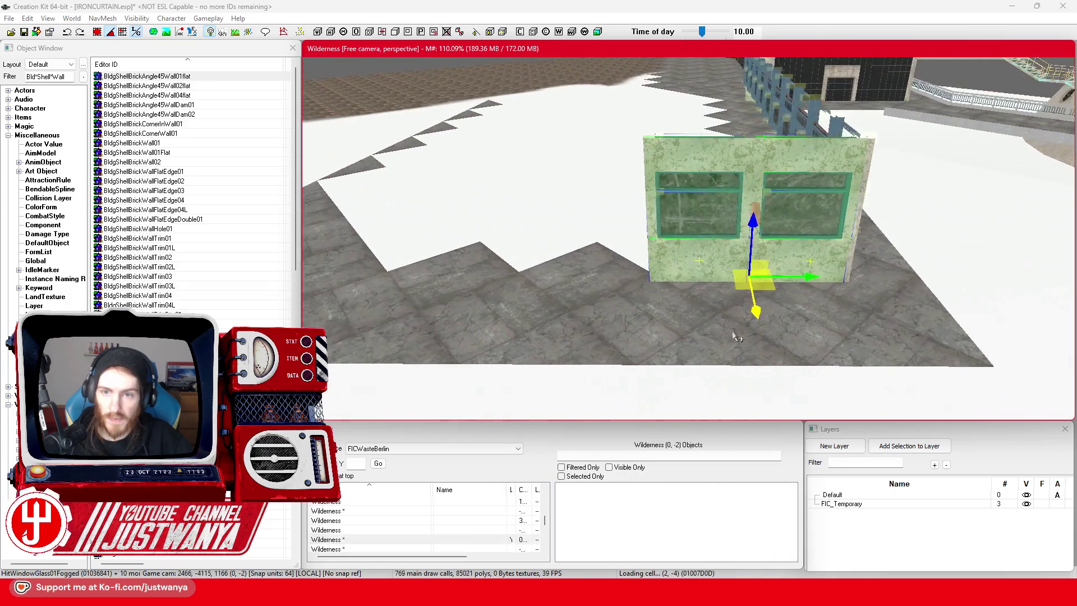
Duplicate the wall section and slide the copy left beside the original.
key(ctrl+d)
drag(797, 263, 594, 263)
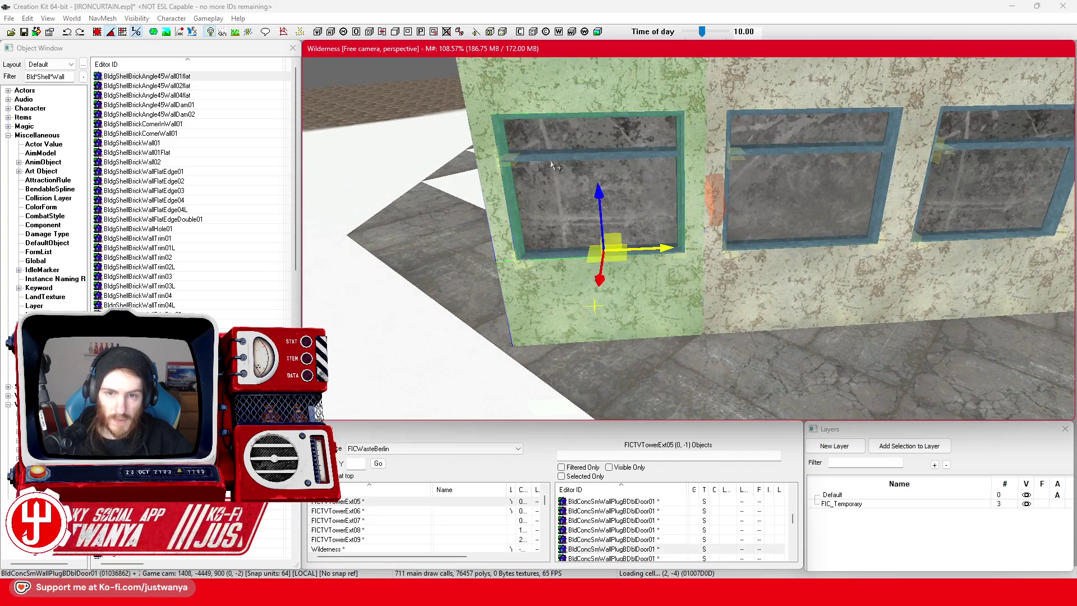
ctrl+click(551, 156)
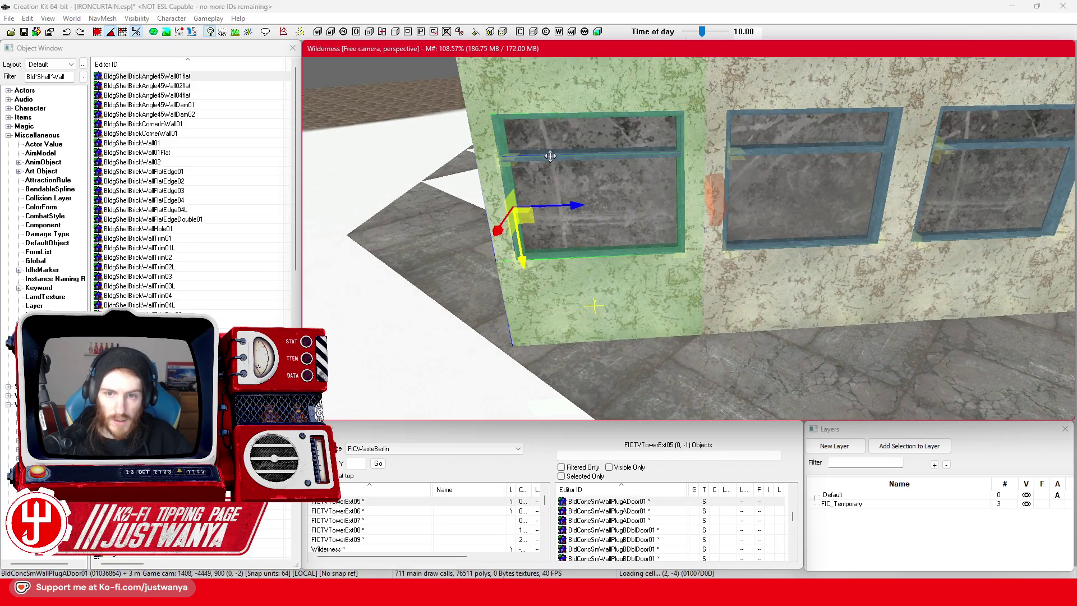
ctrl+click(581, 162)
Rotate the window glass 90° and move it left and up into the left opening.
click(654, 245)
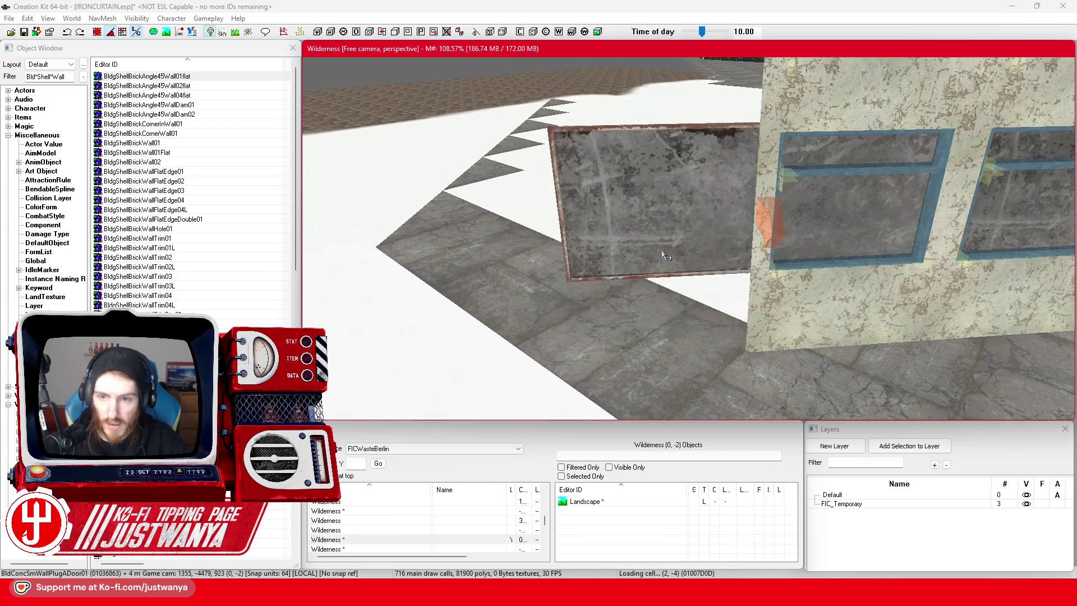
scroll(628, 280, up, 5)
scroll(617, 315, down, 5)
key(2)
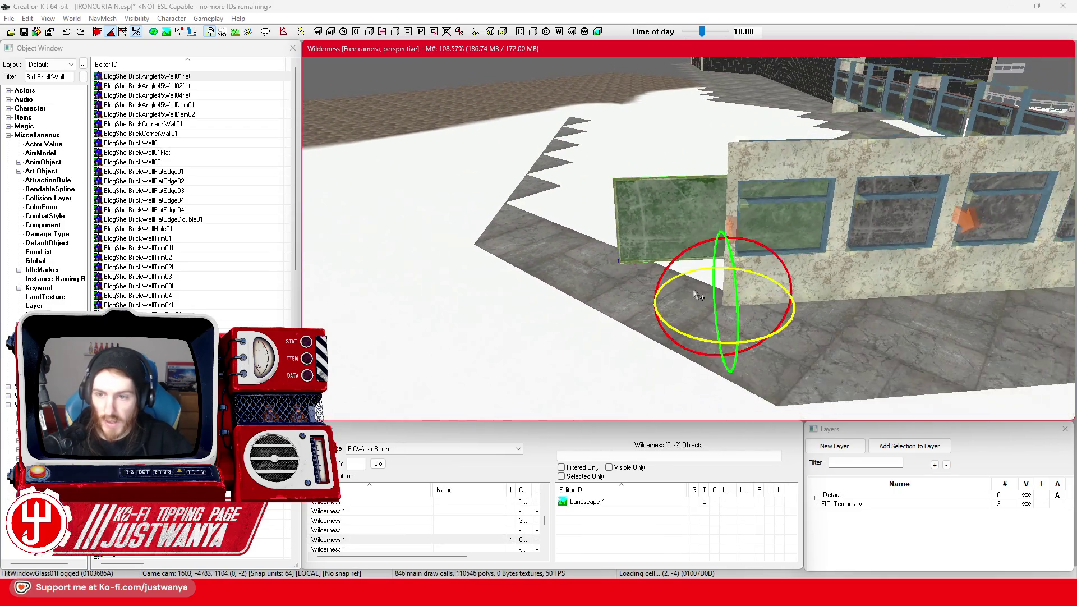
drag(683, 253, 691, 255)
key(1)
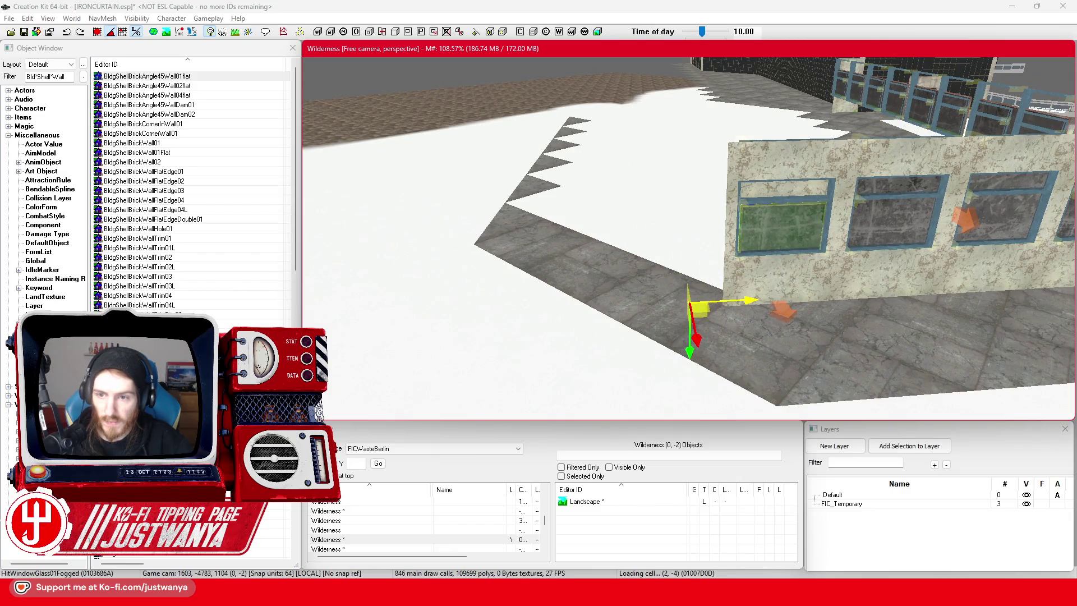
key(q)
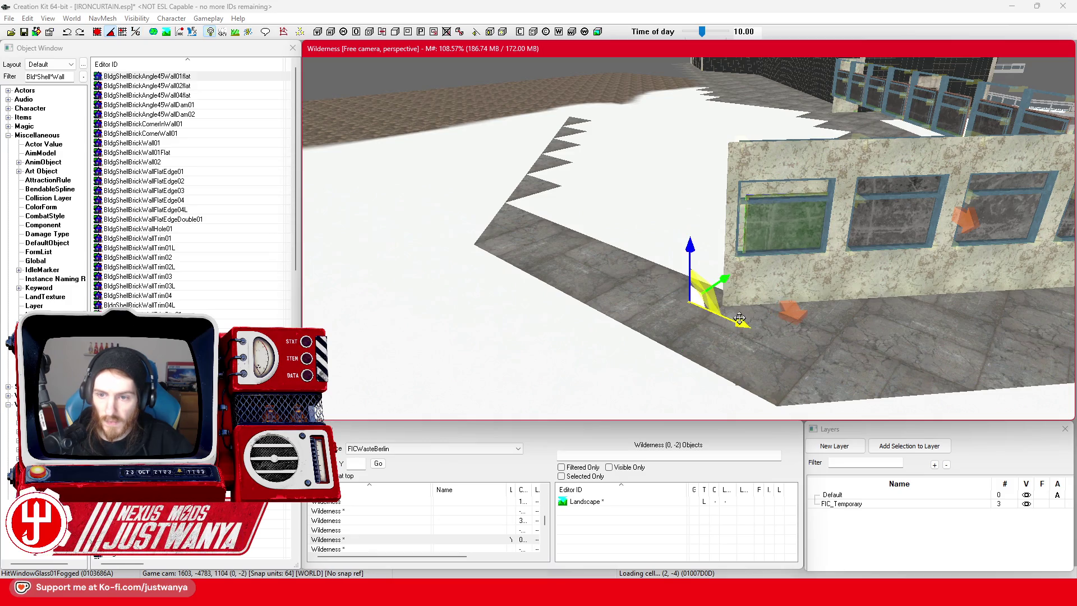
click(136, 32)
scroll(665, 302, up, 3)
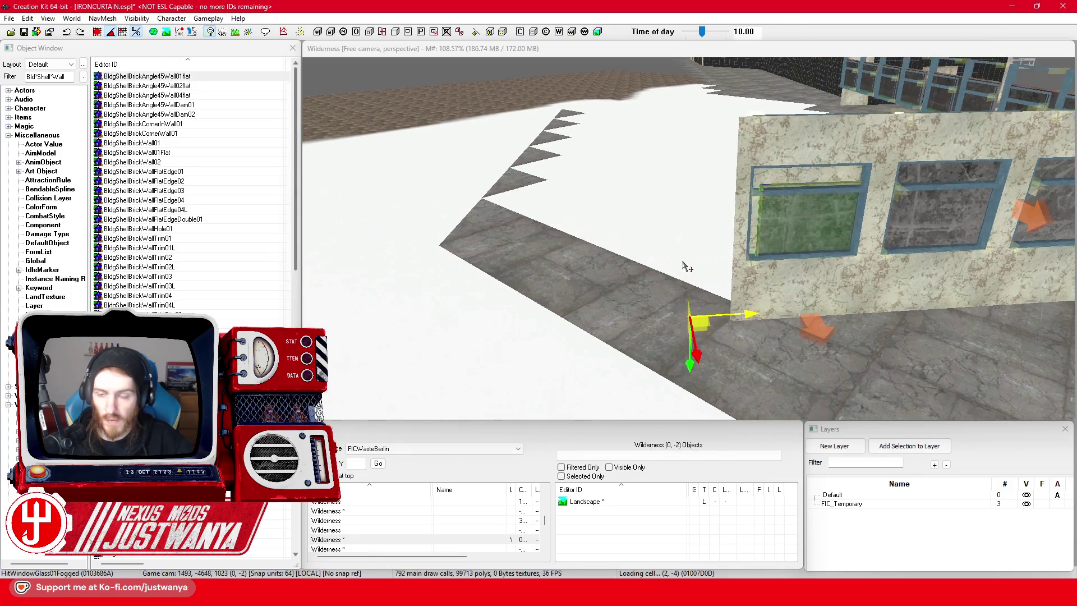
drag(684, 224, 673, 224)
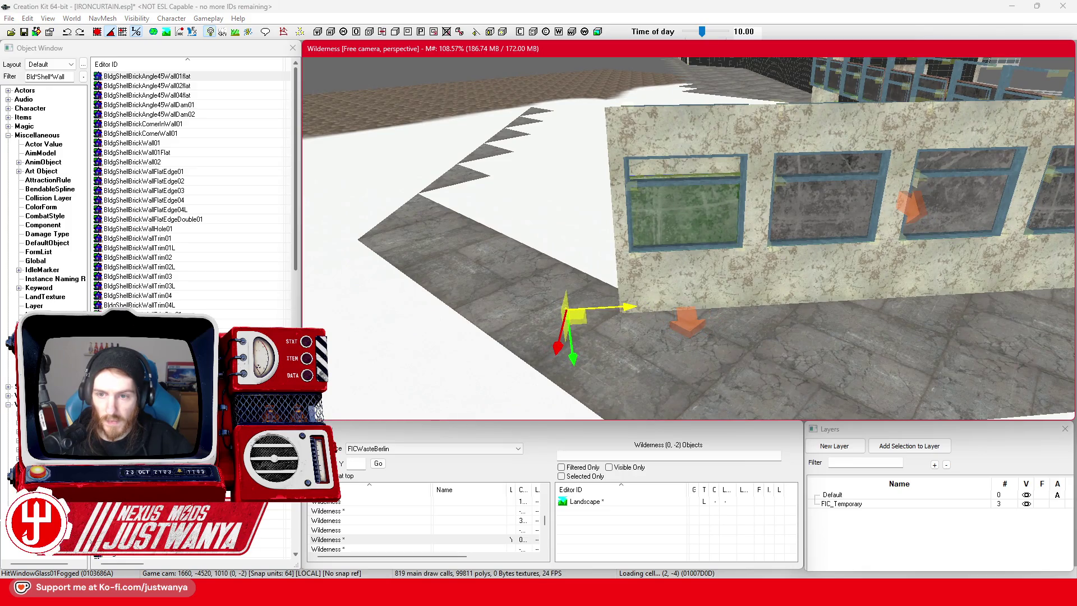
drag(579, 368, 573, 322)
scroll(652, 346, down, 5)
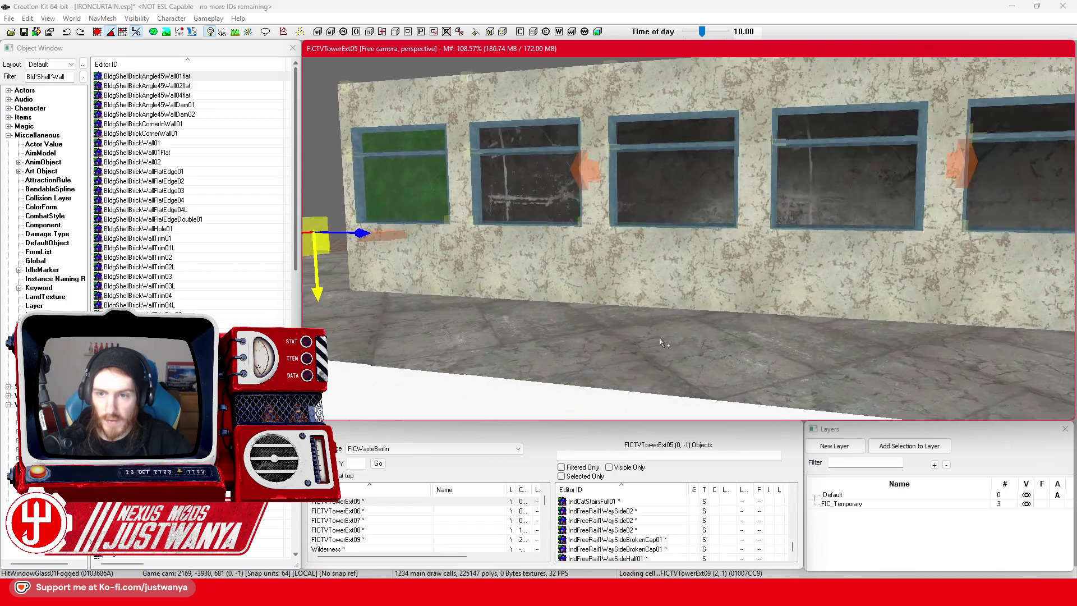
scroll(617, 343, up, 5)
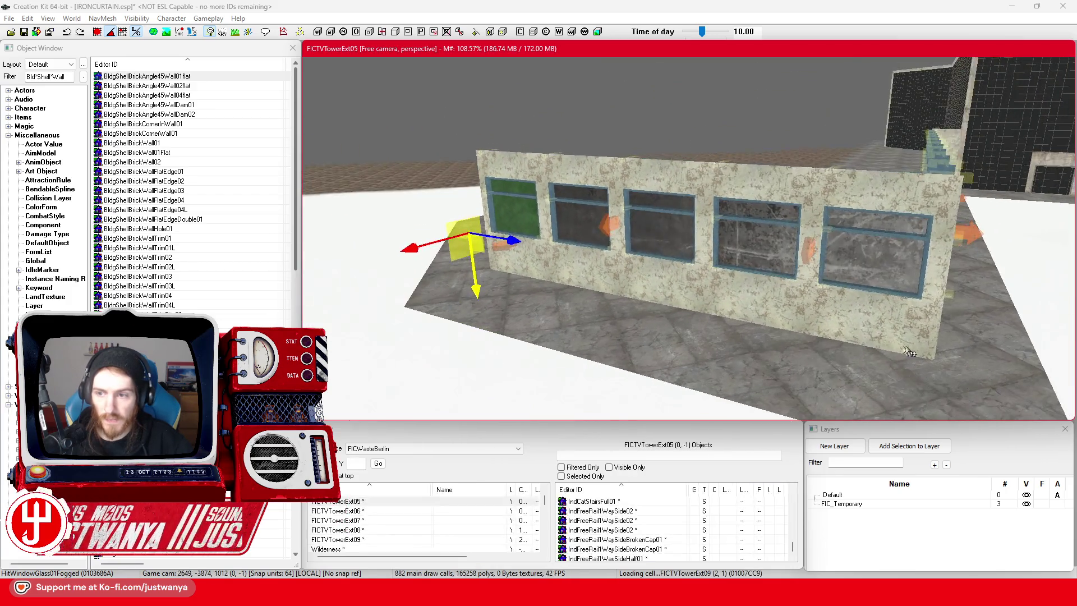
Select the two corner pieces and move the corner pillar right against the wall end.
click(940, 314)
ctrl+click(950, 289)
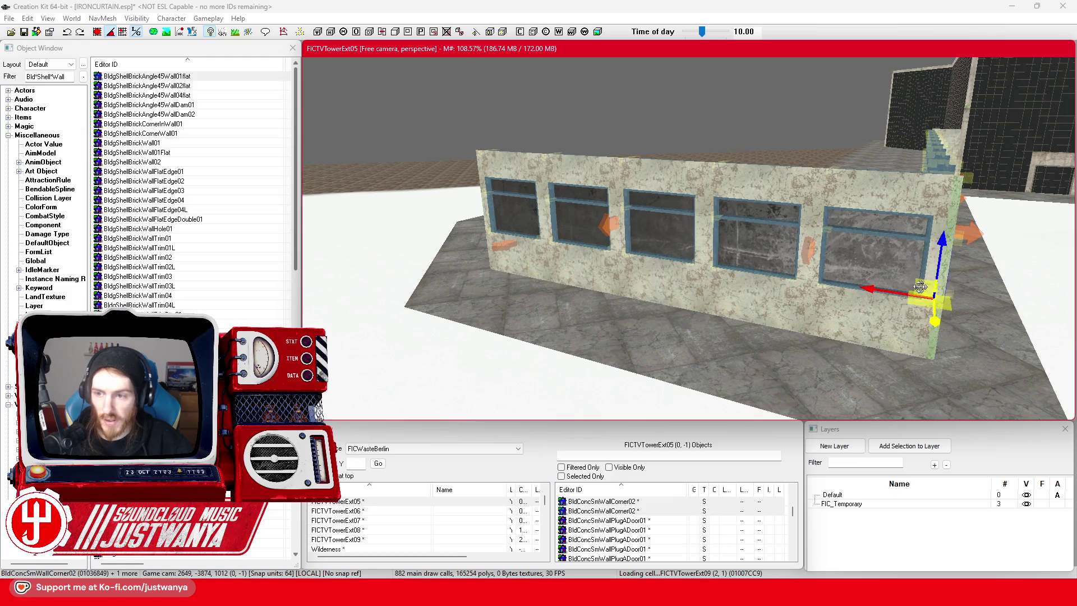
scroll(661, 342, up, 5)
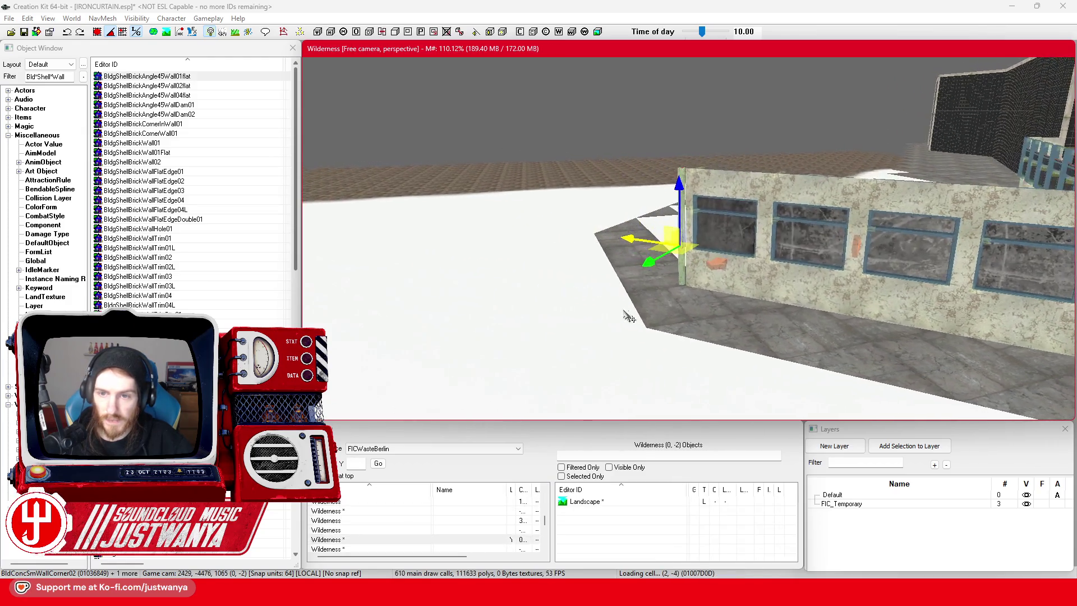
scroll(660, 342, up, 3)
scroll(662, 343, up, 2)
key(e)
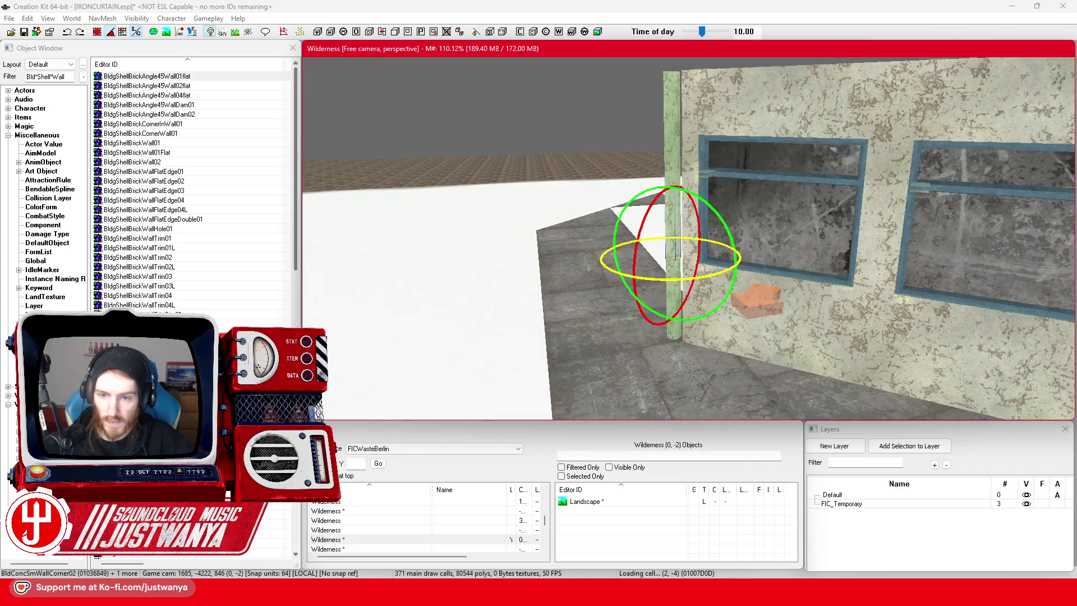
scroll(663, 272, up, 5)
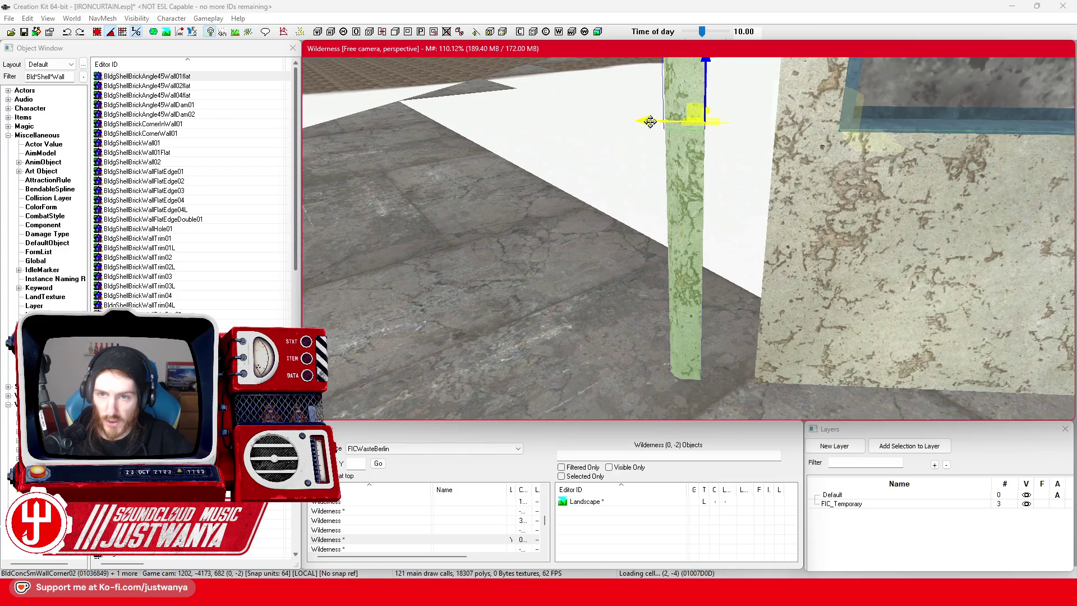
drag(650, 121, 706, 122)
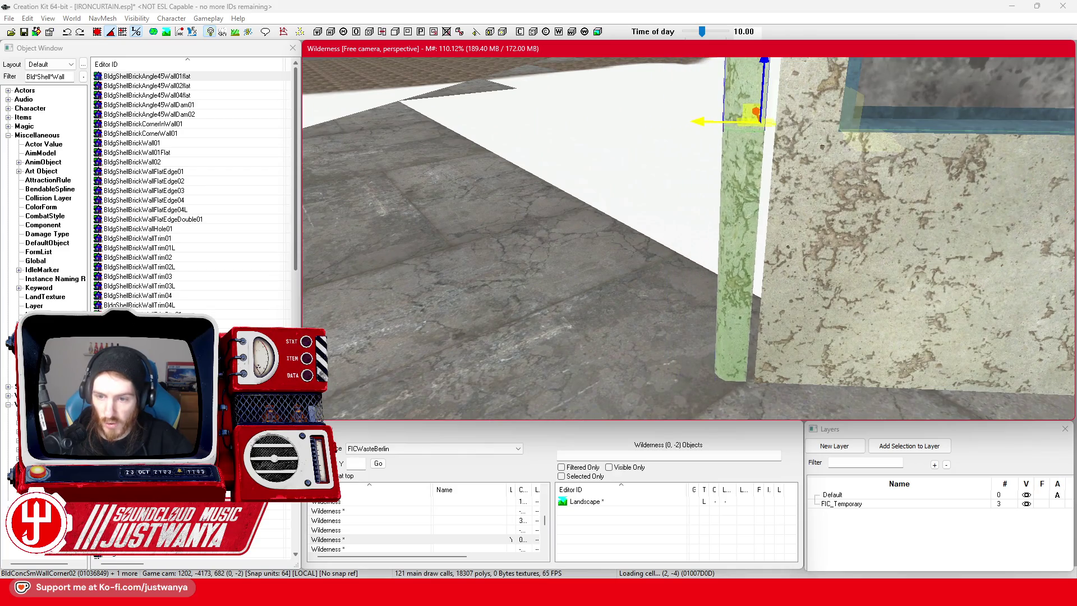
scroll(734, 254, up, 3)
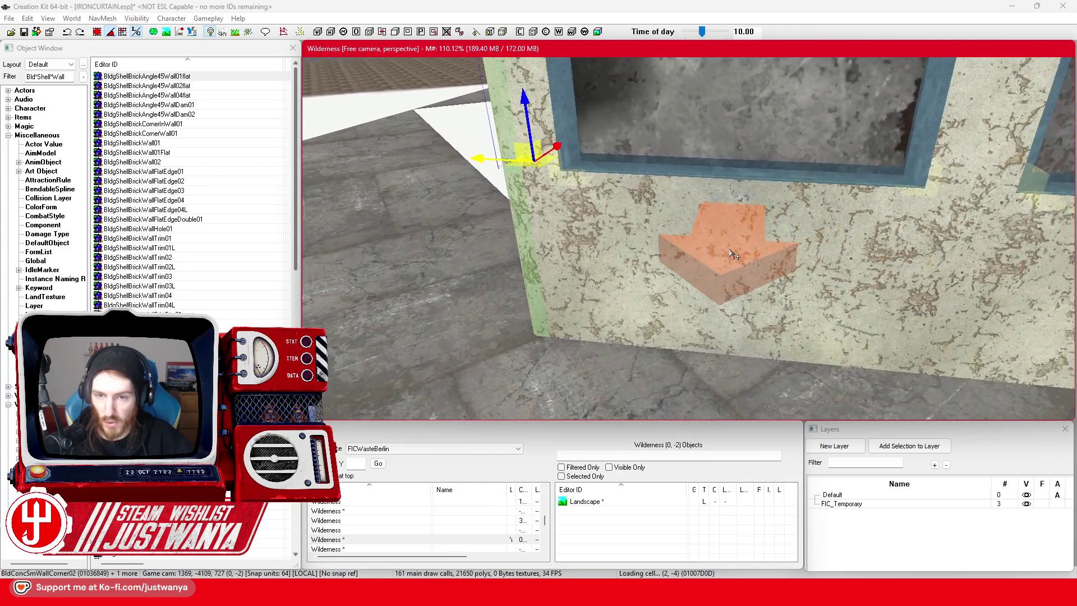
scroll(733, 254, down, 3)
Save the IRONCURTAIN.esp plugin.
click(617, 359)
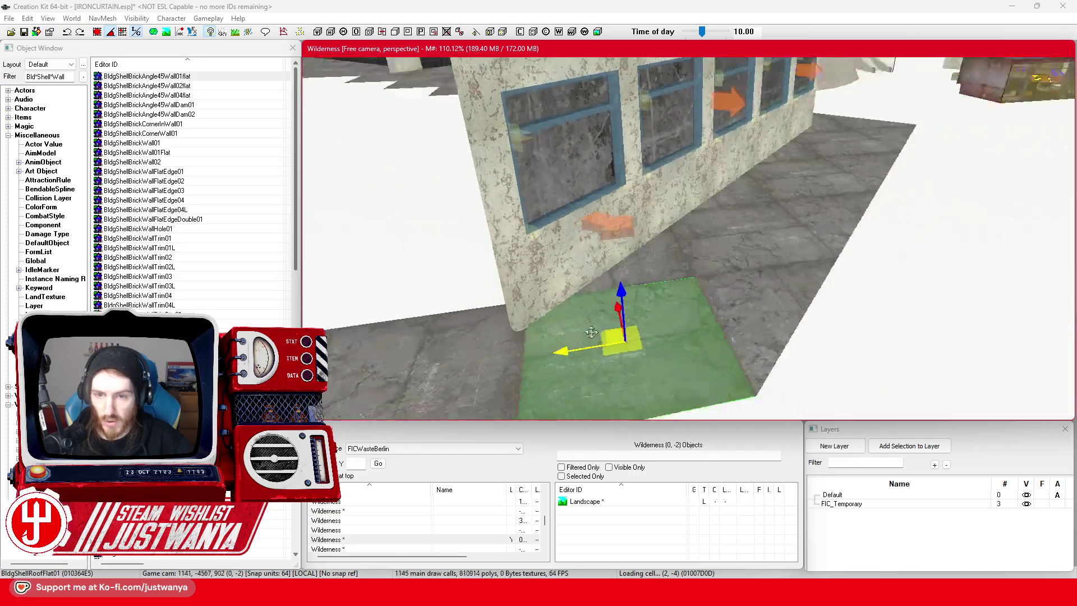
mouse_move(674, 320)
mouse_down()
mouse_move(516, 329)
mouse_move(558, 337)
mouse_move(546, 324)
mouse_up()
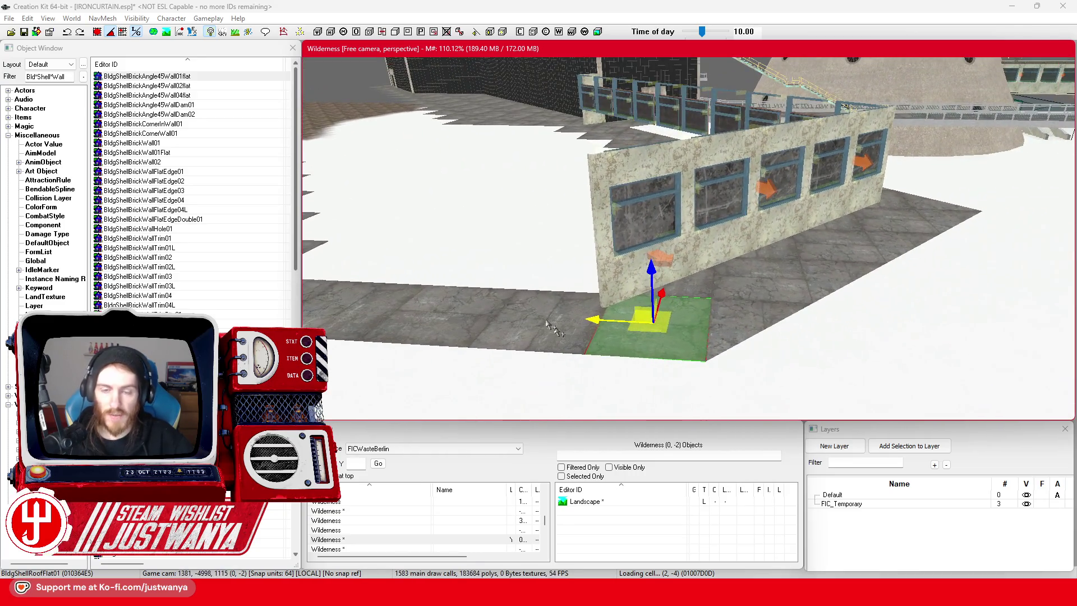
click(23, 31)
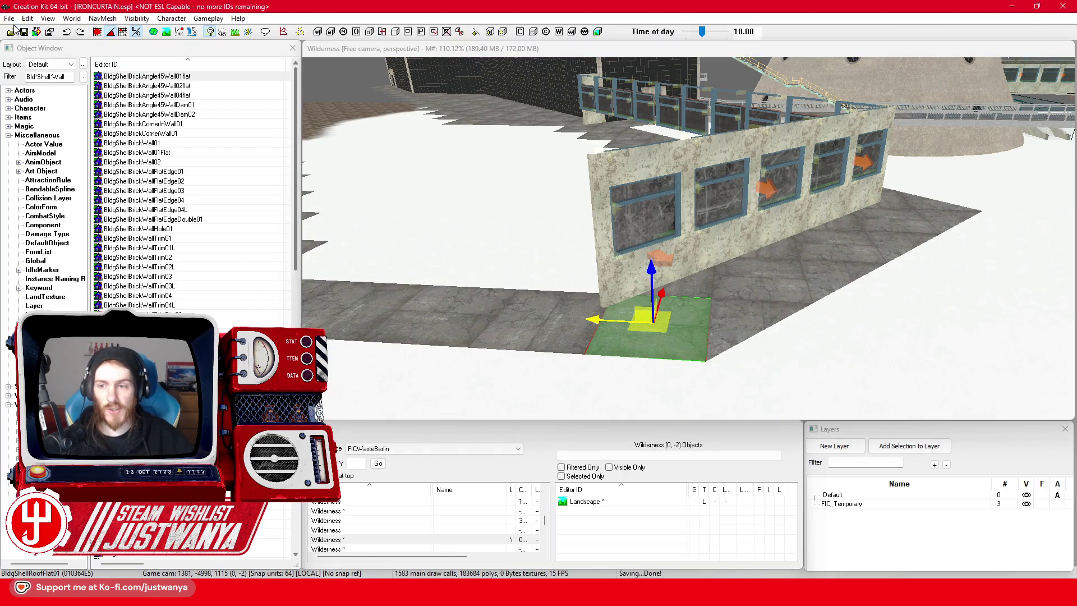
click(739, 295)
Inspect the annex's flat roof piece and roof trim edge, then switch to the Berlin Street View.
mouse_move(739, 295)
mouse_down()
mouse_move(730, 314)
mouse_move(754, 313)
mouse_move(724, 303)
mouse_move(731, 309)
mouse_up()
scroll(783, 290, down, 2)
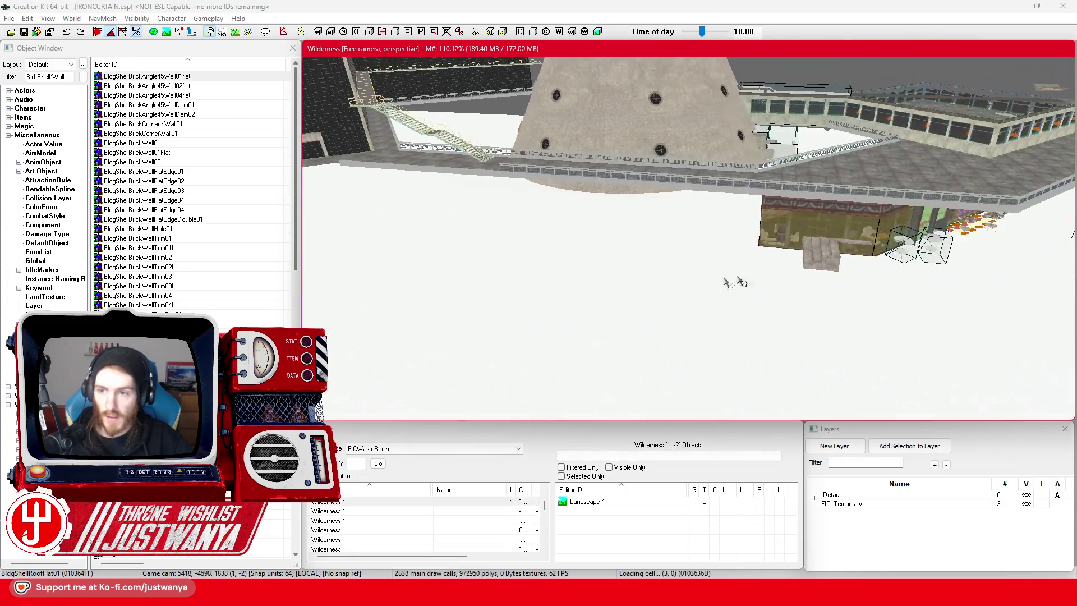
click(650, 180)
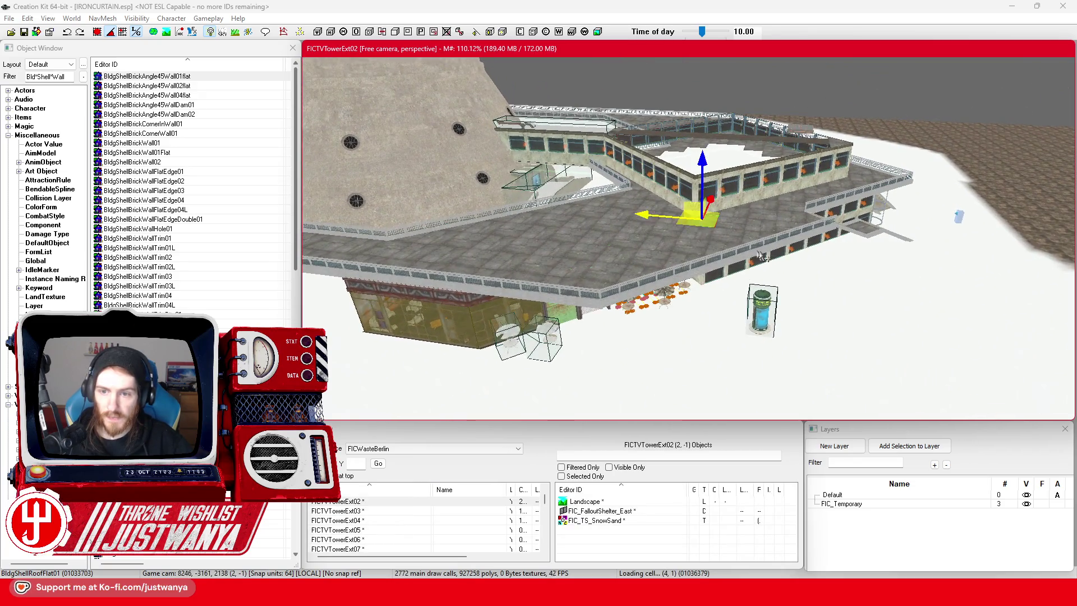
scroll(637, 338, up, 3)
scroll(638, 338, up, 5)
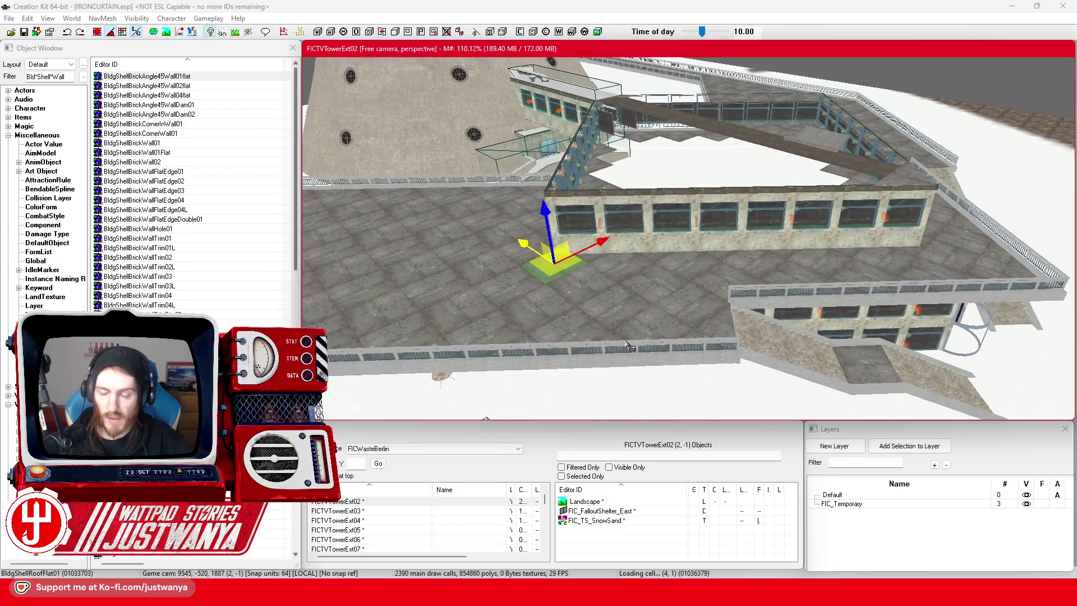
scroll(629, 346, up, 5)
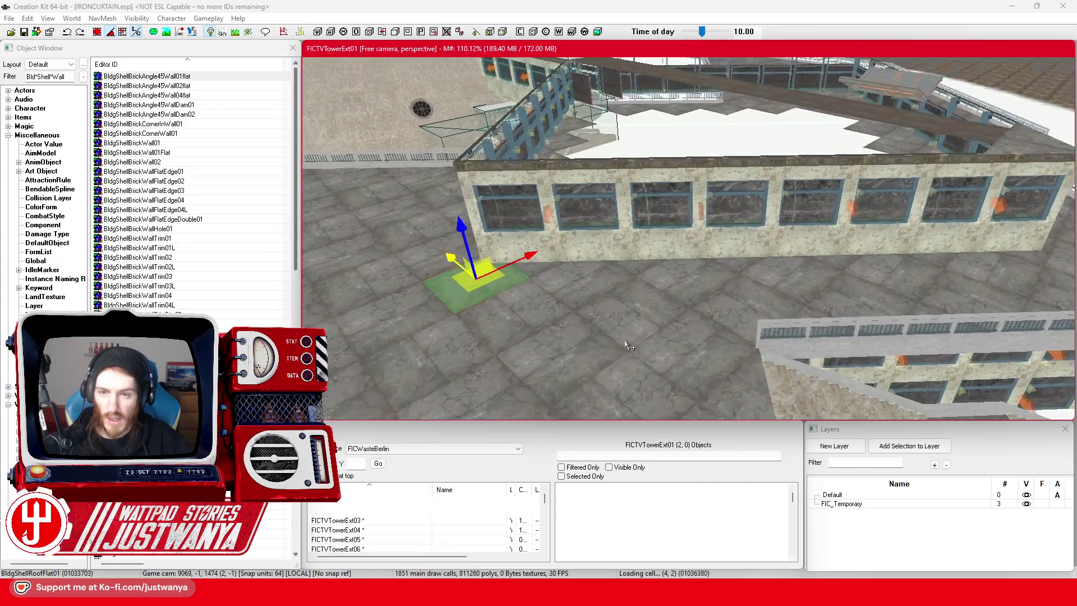
click(589, 151)
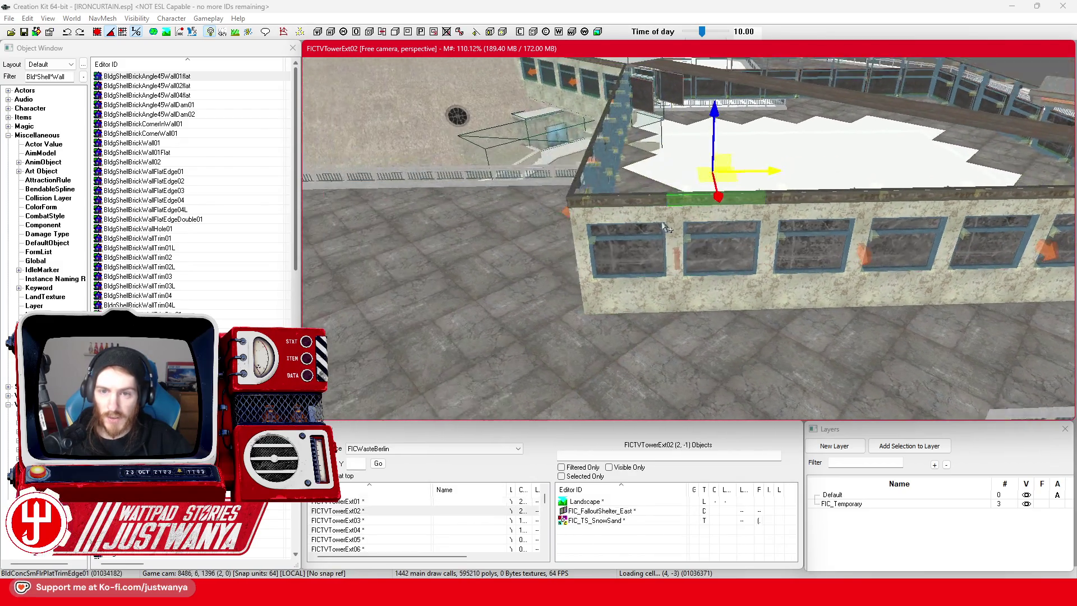
mouse_move(594, 571)
click(735, 530)
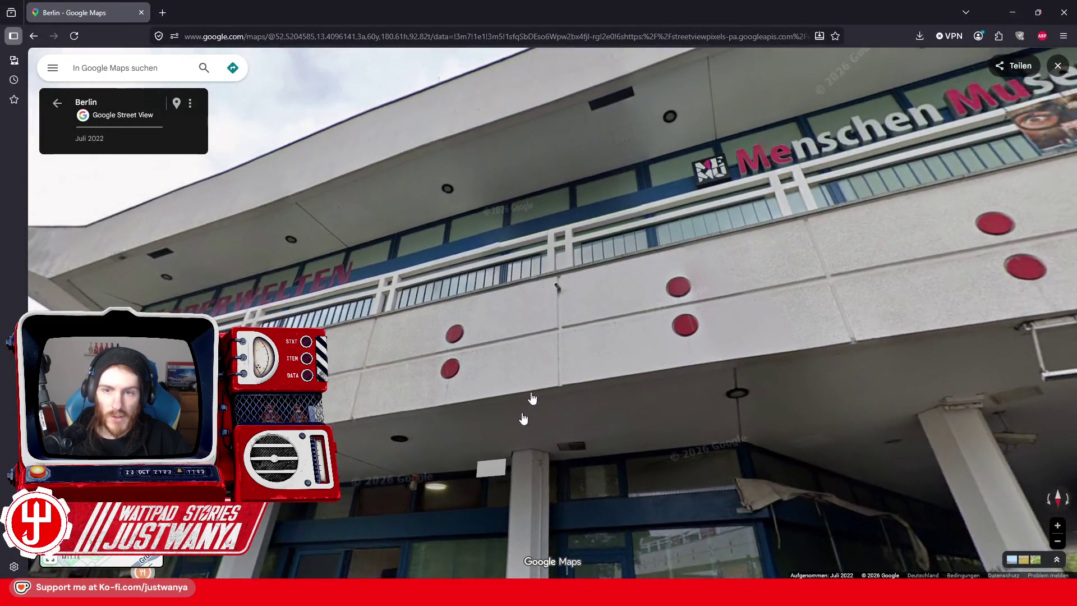
Face the Menschen Museum facade up close in Street View, then minimize the browser.
scroll(521, 423, down, 2)
drag(667, 292, 497, 313)
scroll(638, 298, up, 1)
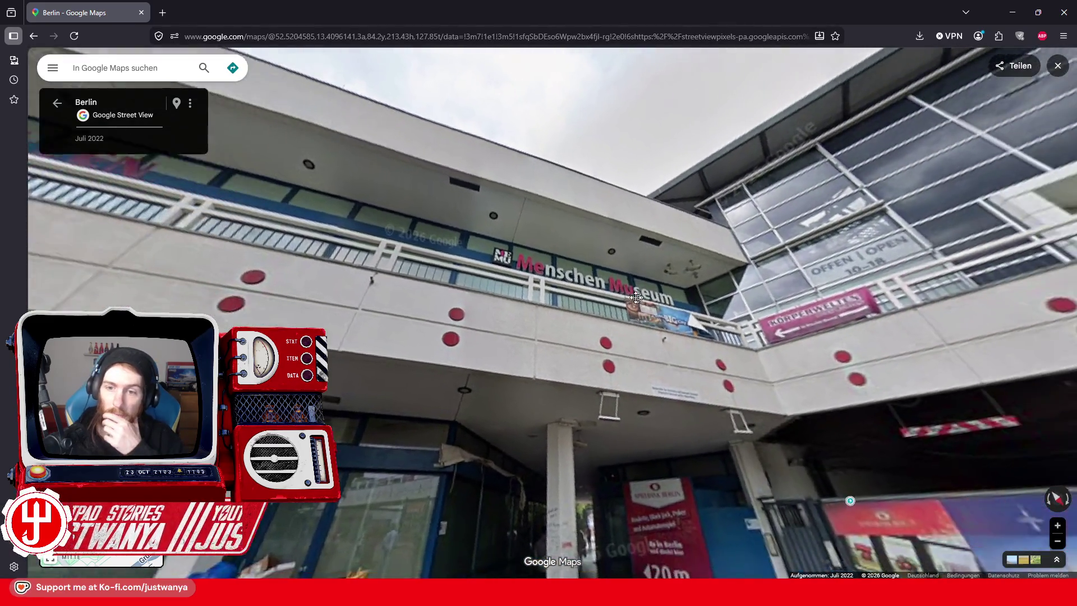
drag(638, 298, 634, 302)
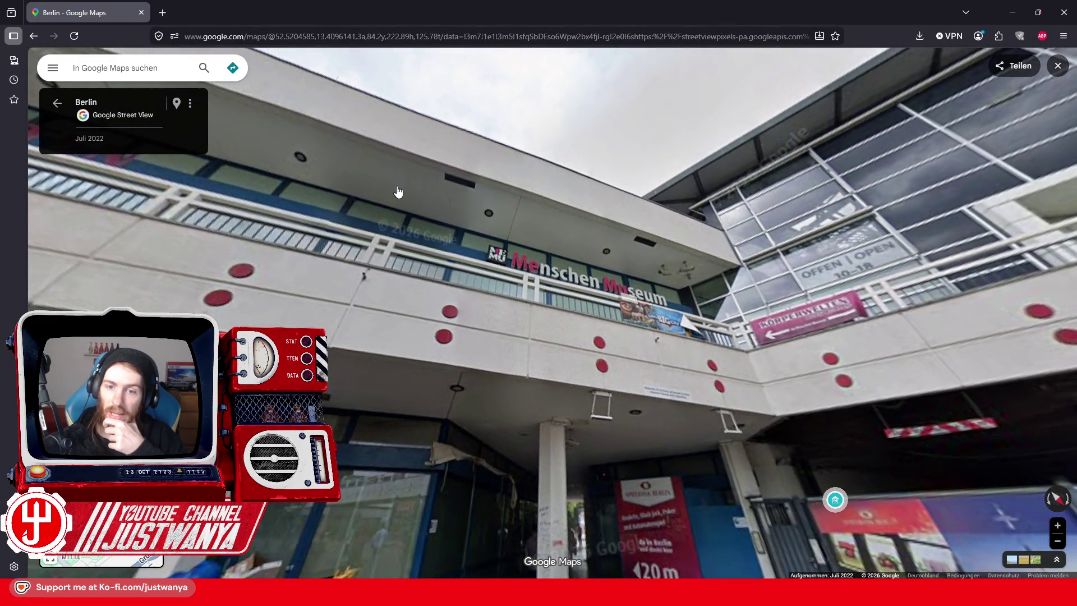
click(378, 322)
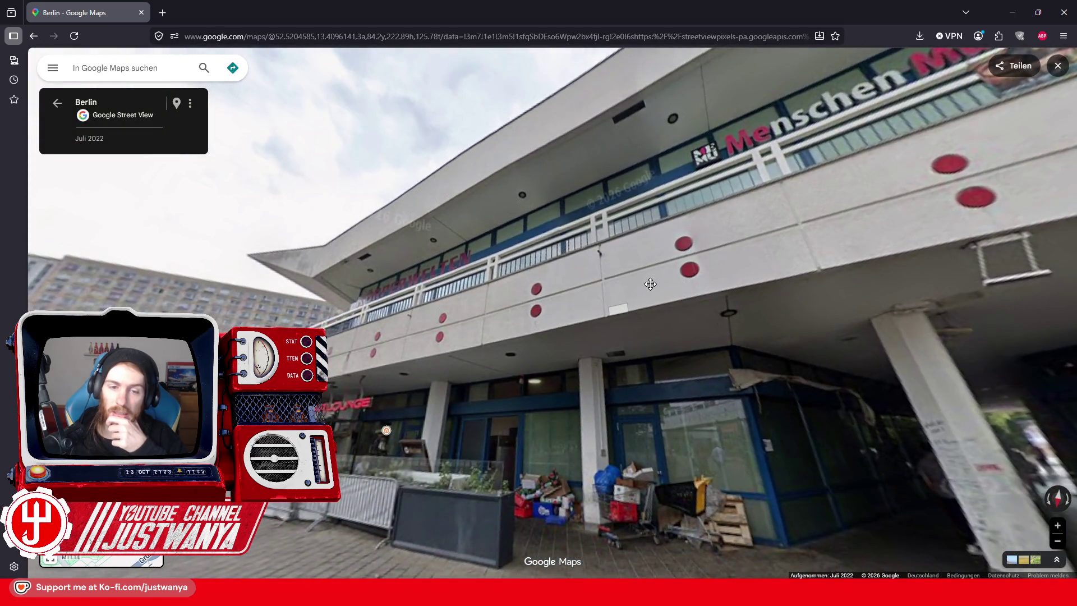
drag(650, 284, 470, 272)
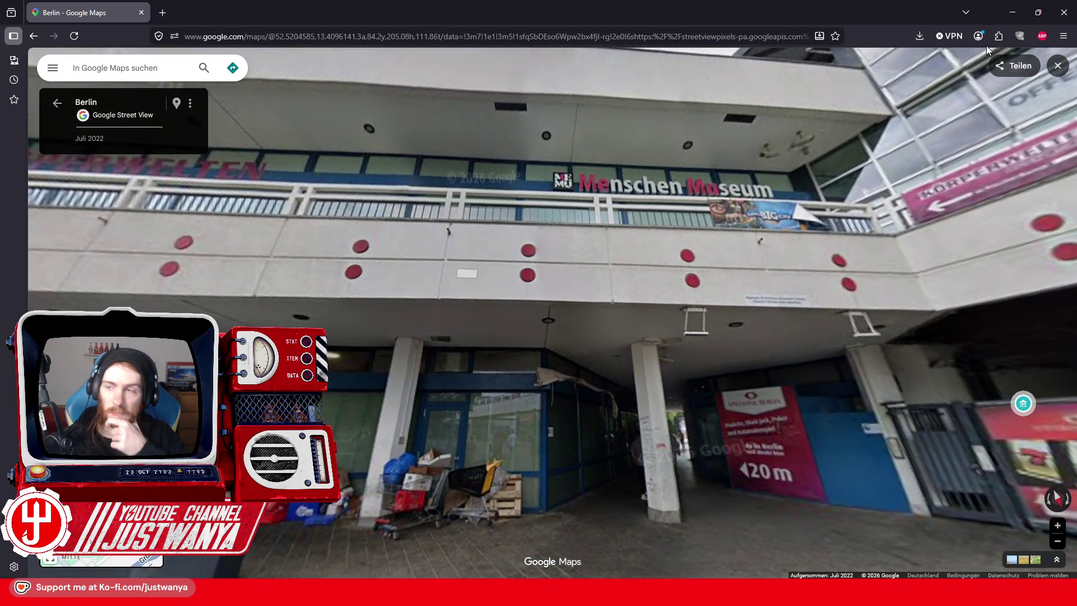
click(1011, 14)
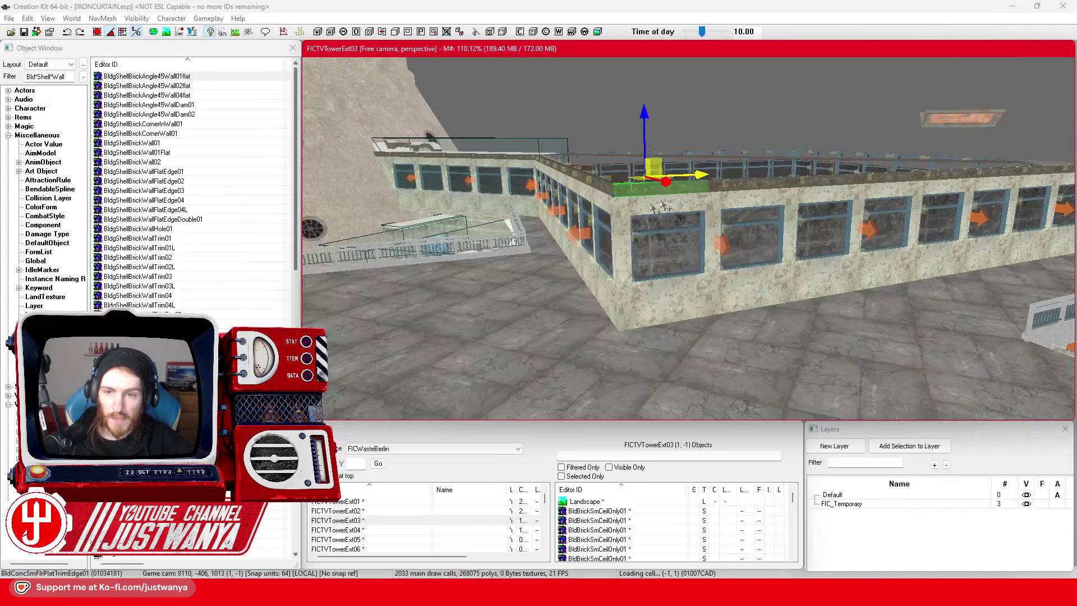
Slide the flat roof tile further along the stepped edge beside the windowed wall.
scroll(555, 271, down, 10)
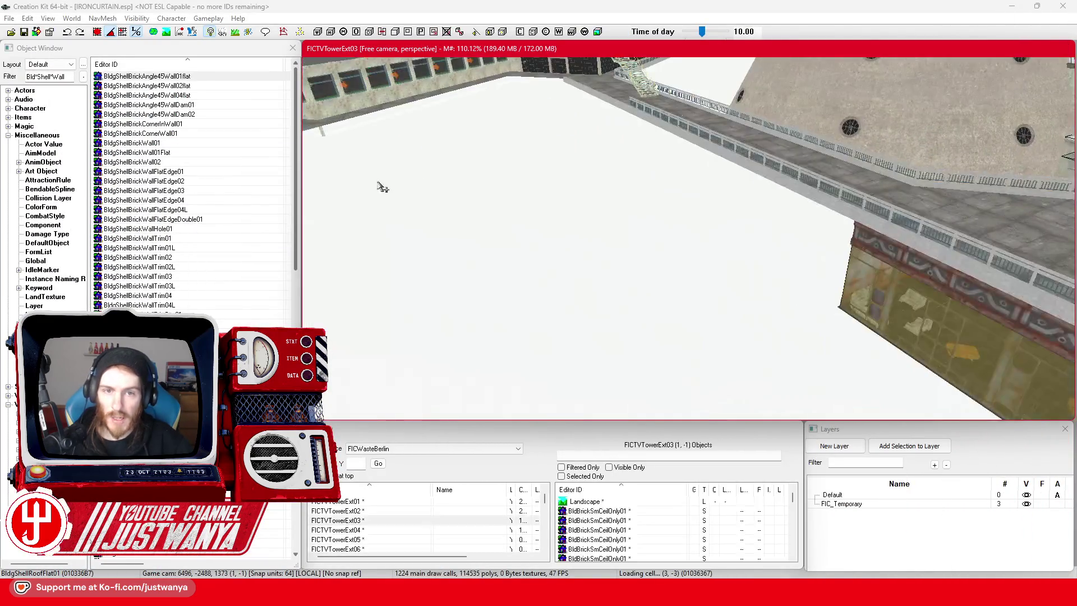
click(611, 230)
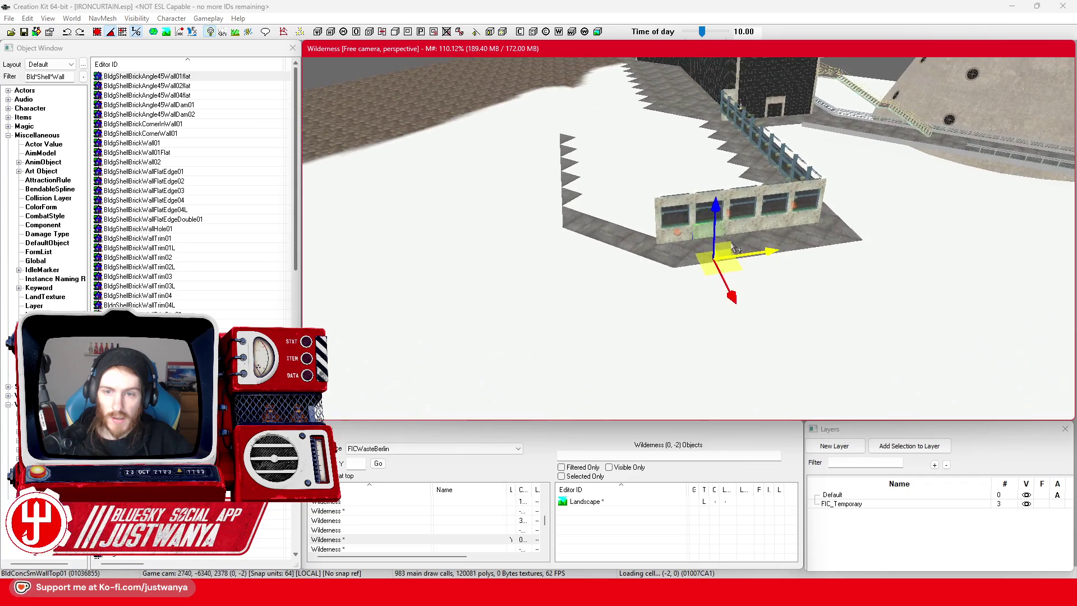
scroll(702, 264, up, 5)
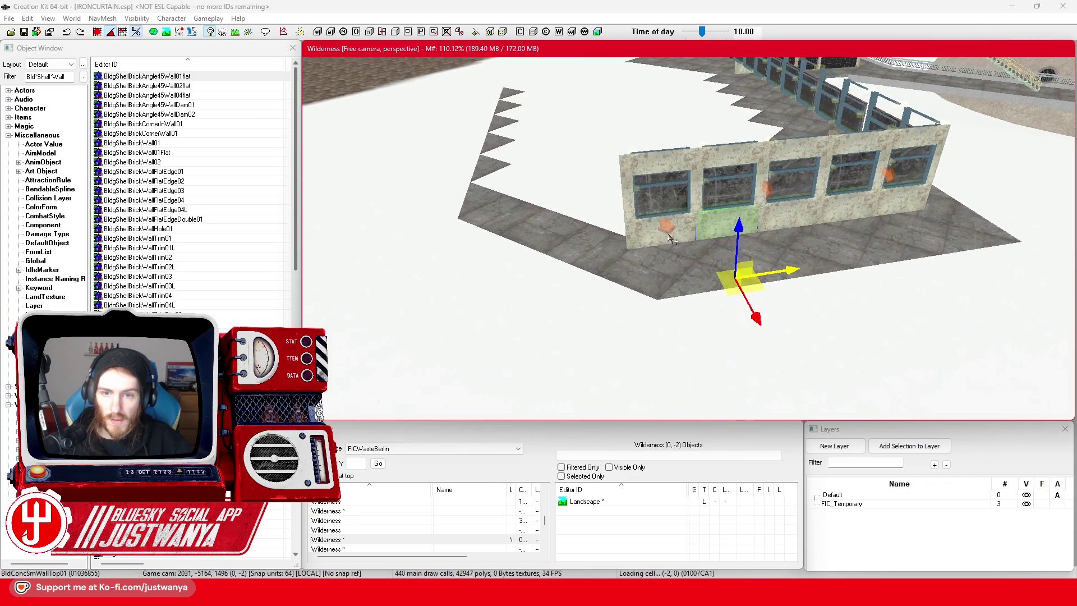
scroll(671, 240, up, 4)
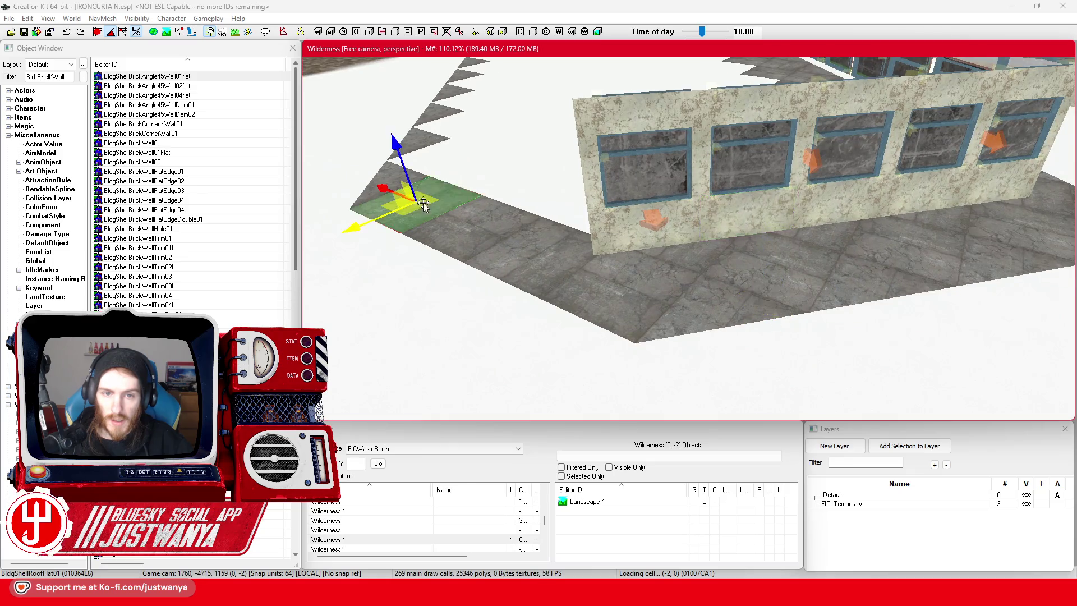
mouse_move(423, 203)
mouse_down()
mouse_move(623, 291)
mouse_move(574, 228)
mouse_move(622, 224)
mouse_move(581, 182)
mouse_up()
mouse_move(516, 202)
mouse_down()
mouse_move(504, 171)
mouse_move(381, 157)
mouse_move(389, 147)
mouse_up()
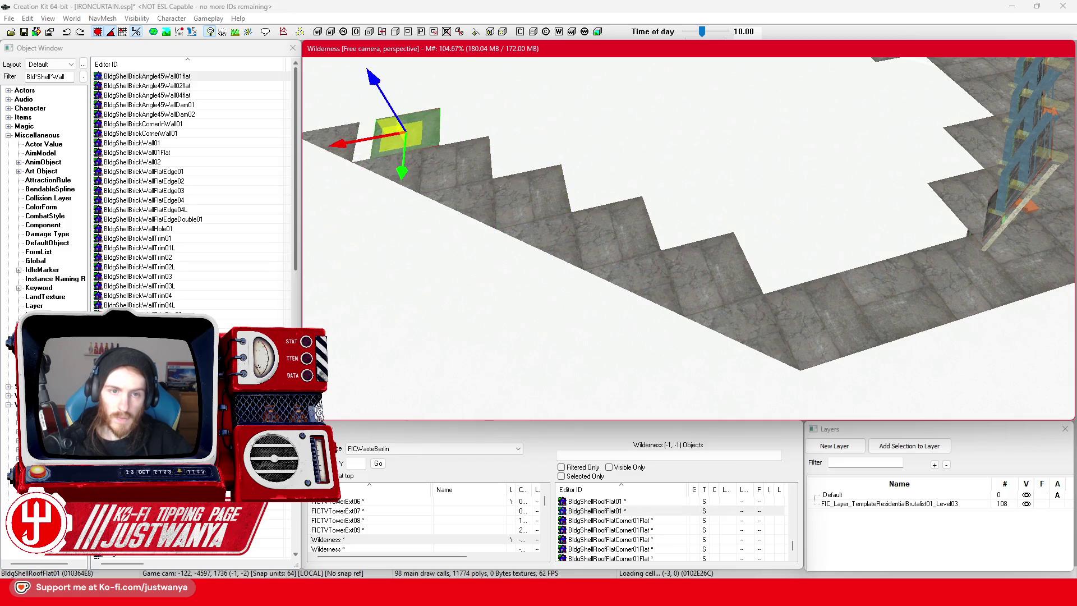
mouse_move(435, 197)
mouse_down()
mouse_move(668, 272)
mouse_move(688, 267)
mouse_move(703, 169)
mouse_move(670, 237)
mouse_up()
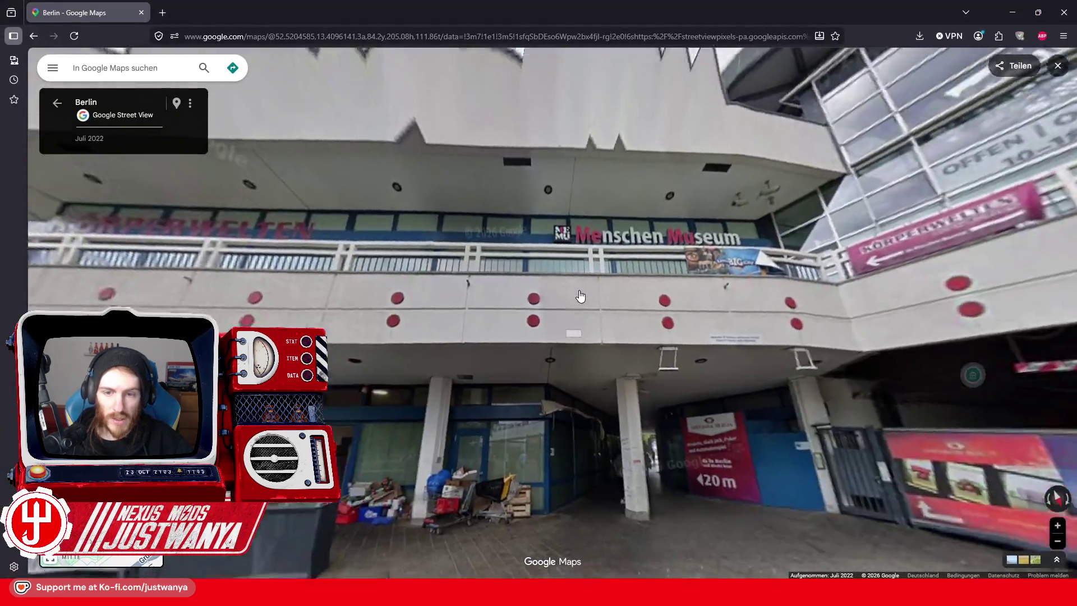
Rotate and pan the 3D map around the TV tower base pavilions, then minimize Firefox.
scroll(689, 354, up, 3)
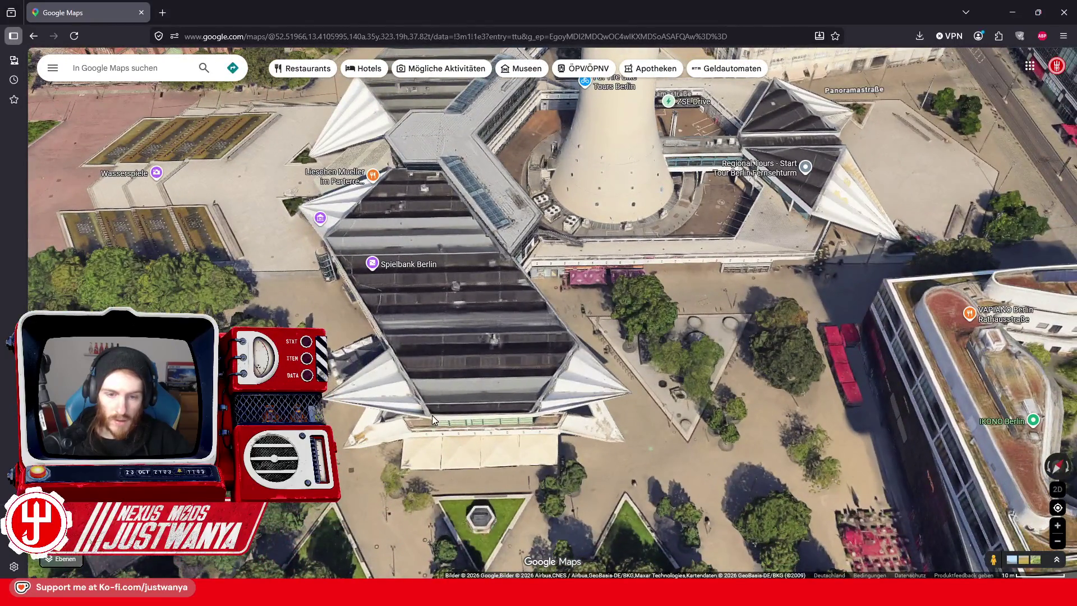
drag(432, 418, 622, 410)
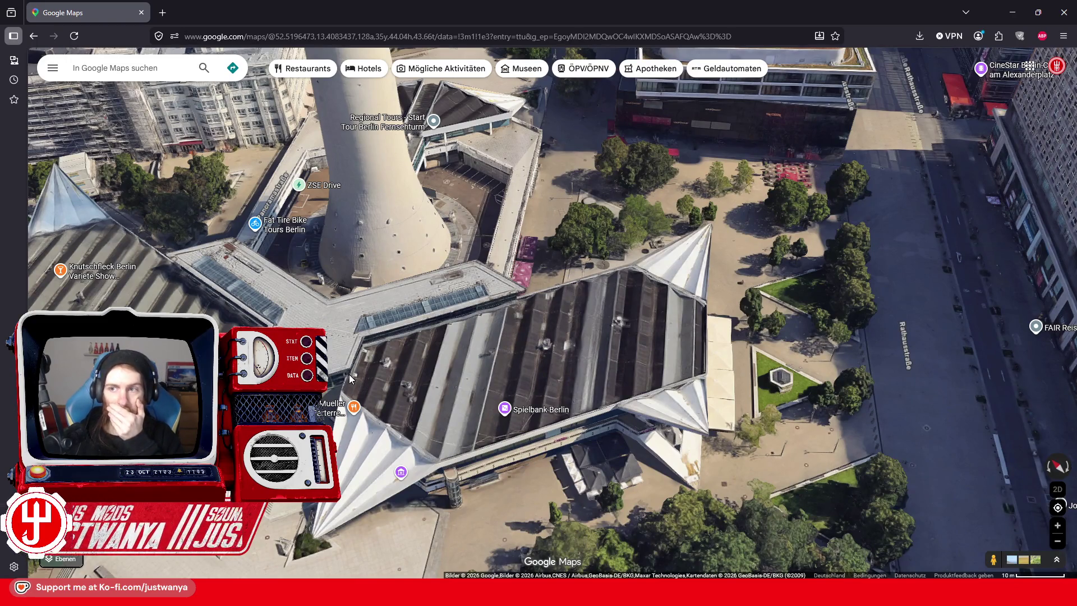
mouse_move(349, 375)
mouse_down()
mouse_move(482, 284)
mouse_move(598, 240)
mouse_up()
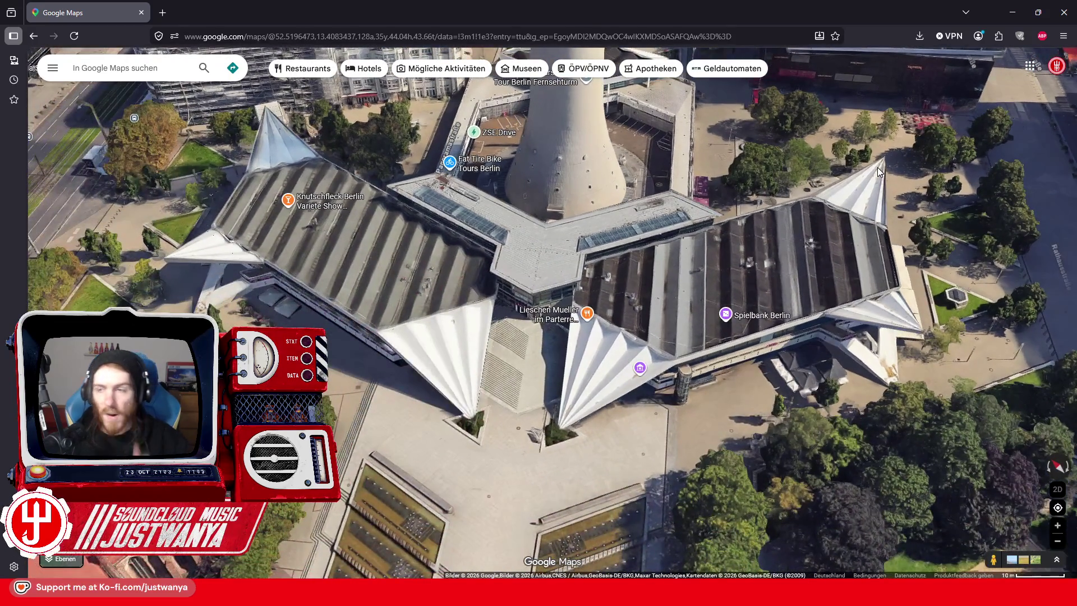
click(1013, 12)
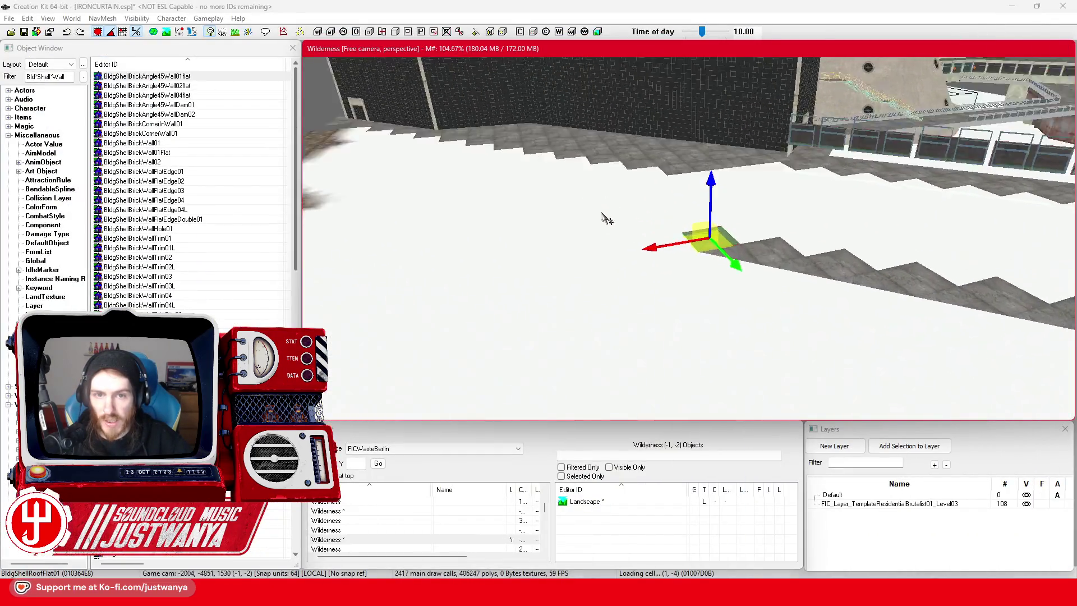
Move the first flat roof corner tile down the steps into a notch, checking the map reference.
ctrl+click(744, 298)
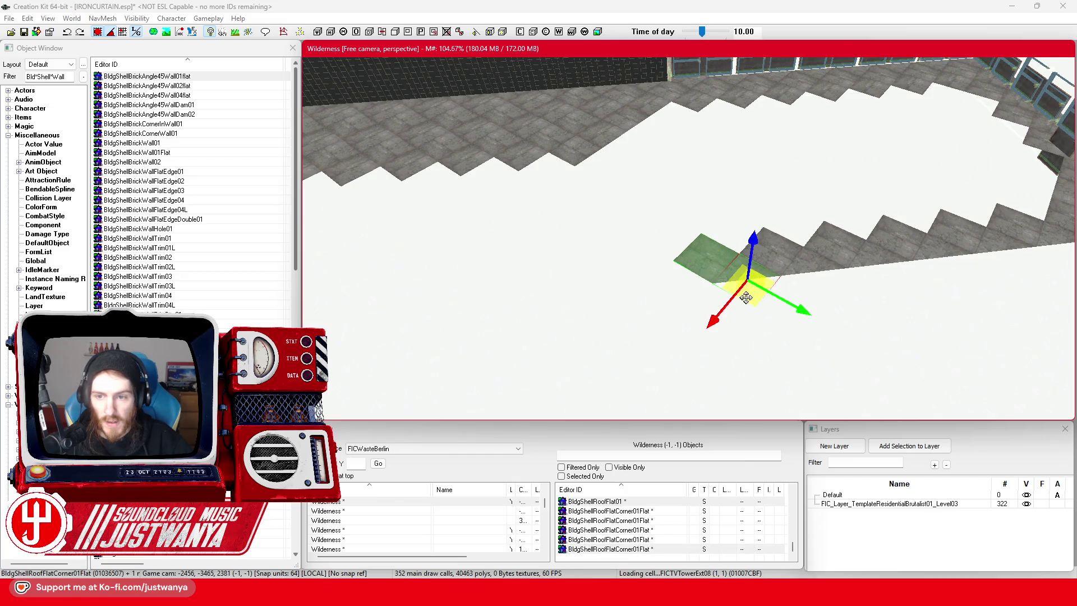
mouse_move(745, 297)
mouse_down()
mouse_move(512, 342)
mouse_move(969, 308)
mouse_move(916, 290)
mouse_move(882, 293)
mouse_move(870, 343)
mouse_move(785, 371)
mouse_move(777, 327)
mouse_move(710, 310)
mouse_move(645, 367)
mouse_move(653, 345)
mouse_move(567, 331)
mouse_move(557, 362)
mouse_move(756, 317)
mouse_up()
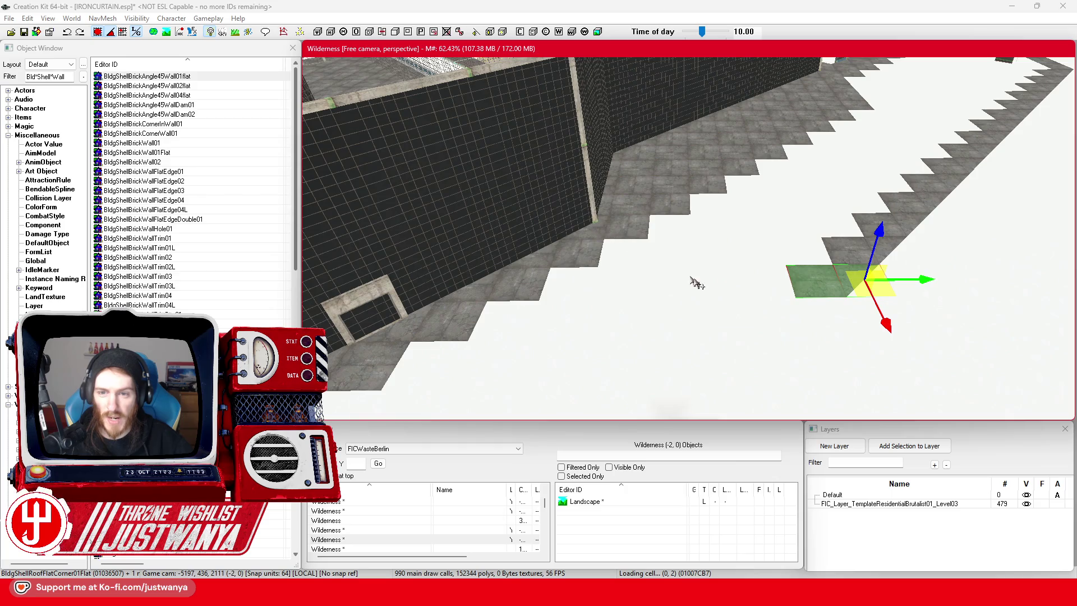
scroll(637, 276, down, 5)
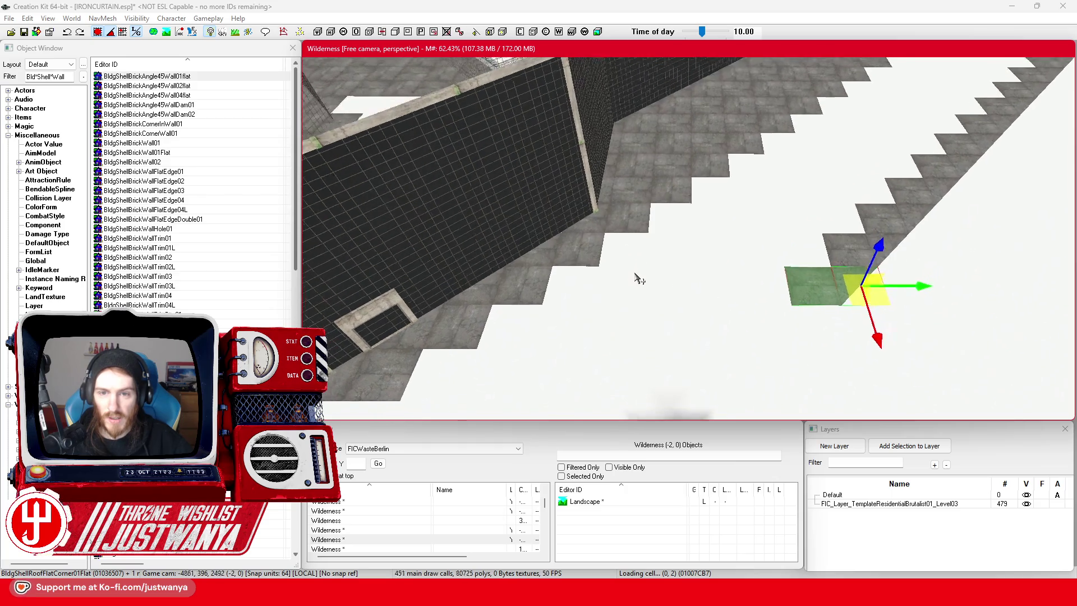
mouse_move(785, 252)
mouse_down()
mouse_move(740, 295)
mouse_move(763, 323)
mouse_move(729, 368)
mouse_move(738, 362)
mouse_up()
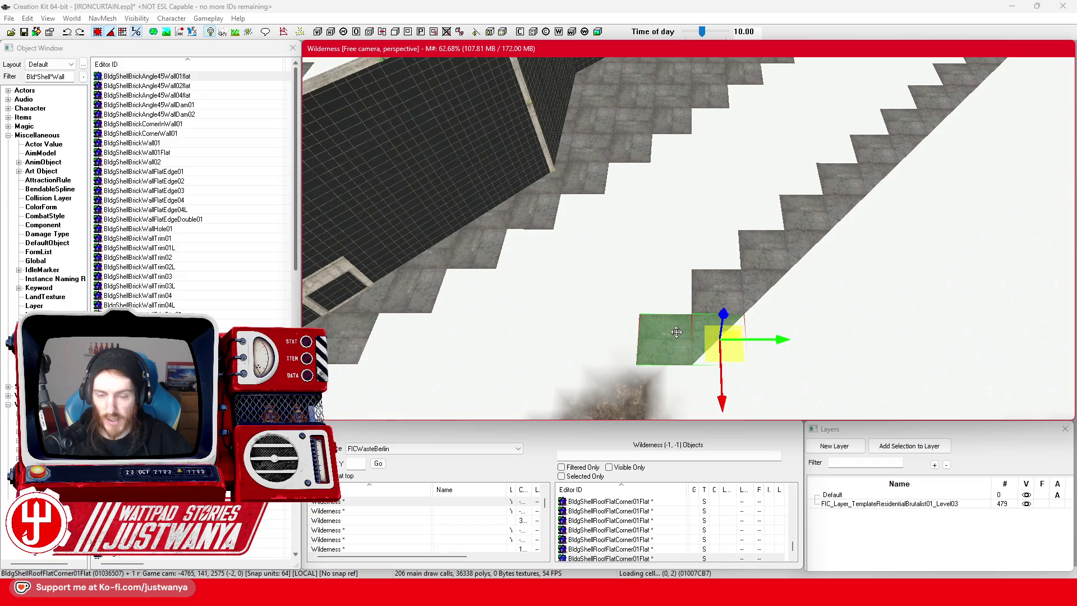
key(e)
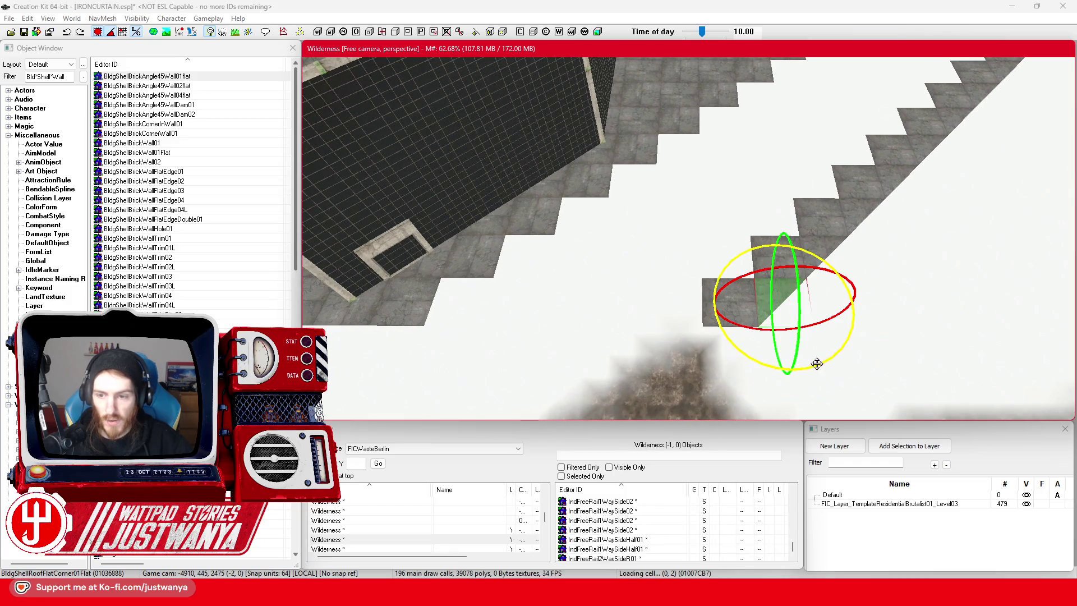
key(w)
drag(785, 305, 687, 303)
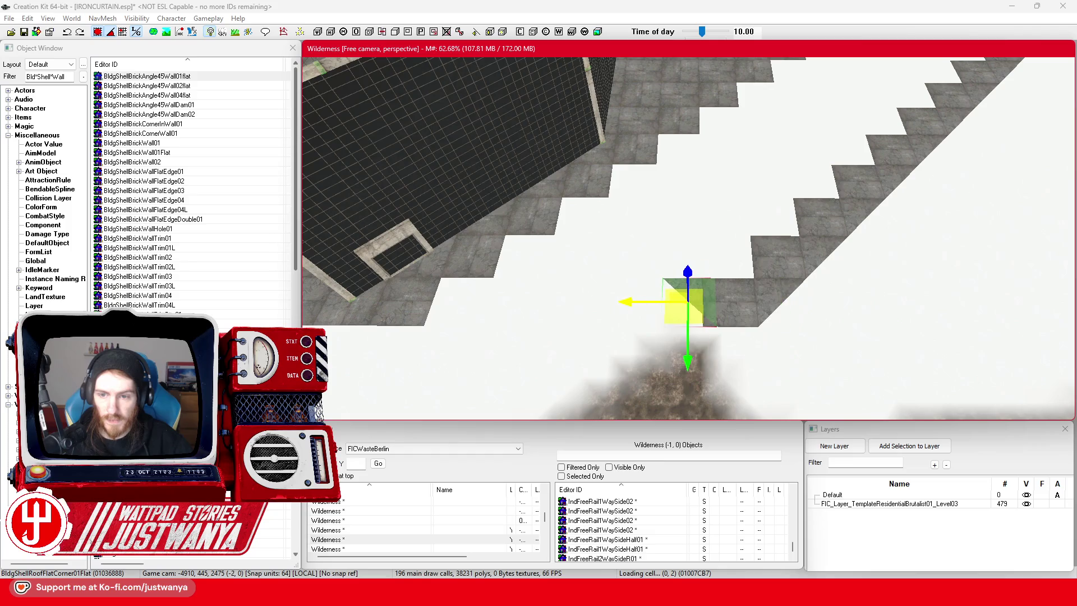
key(shift)
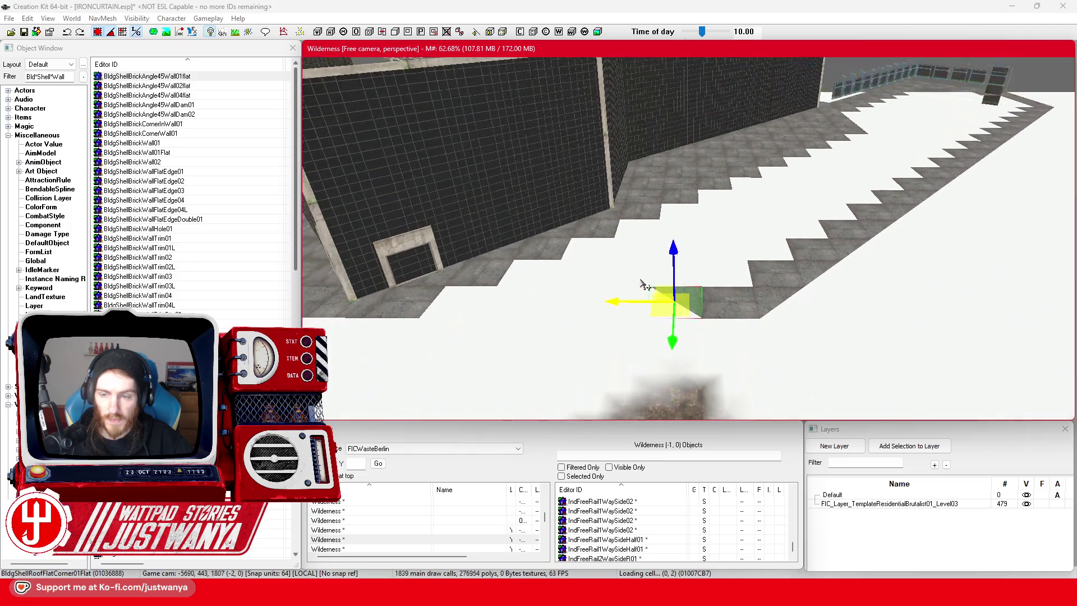
mouse_move(578, 599)
click(615, 554)
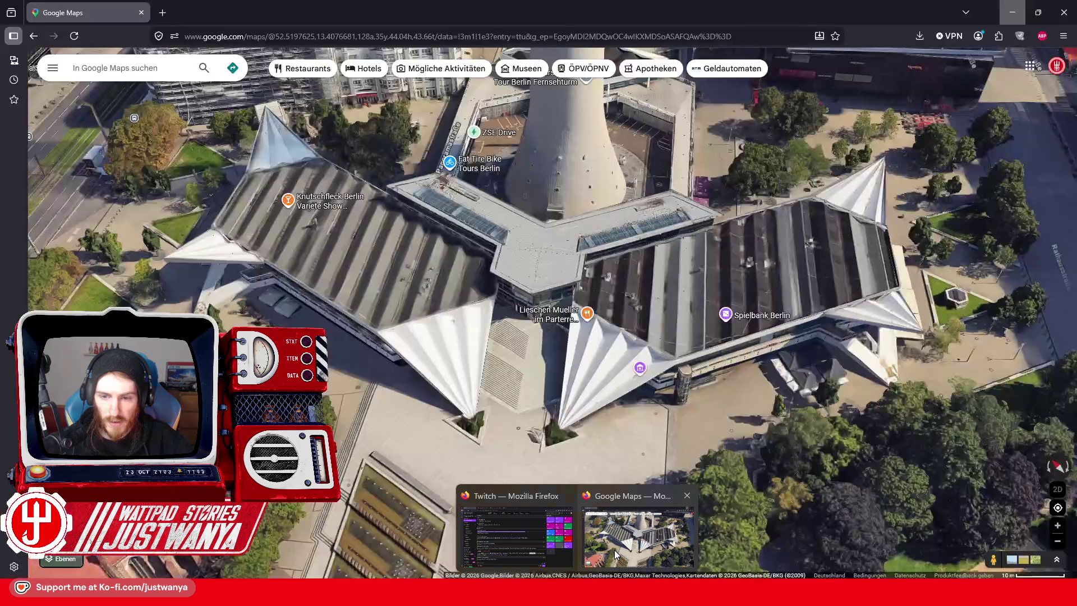
click(1013, 12)
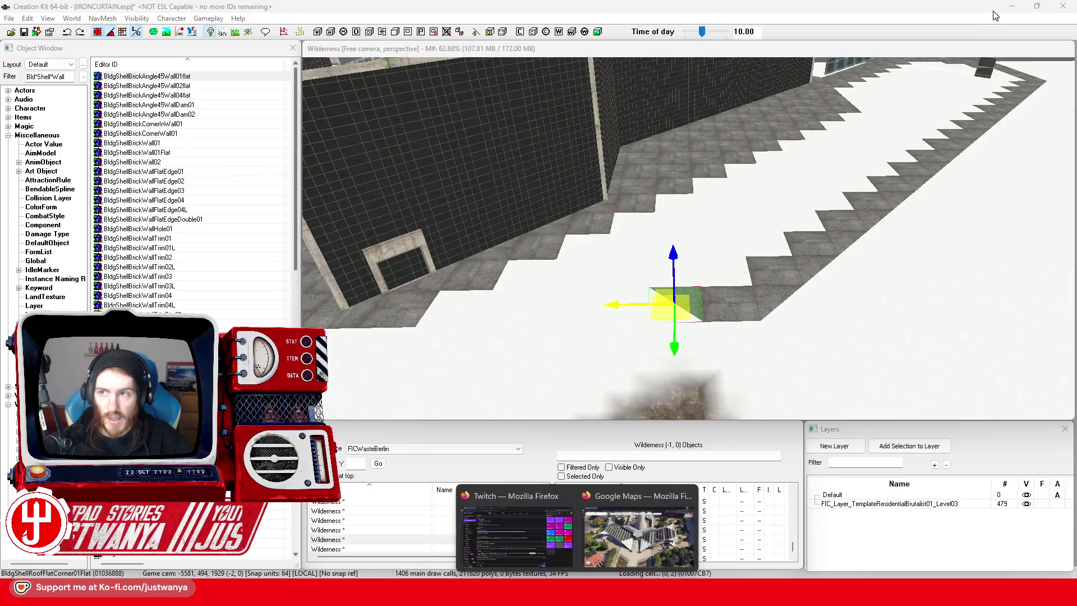
Nudge a second corner tile into its step, select all three corner tiles, and bring up Google Maps.
click(728, 325)
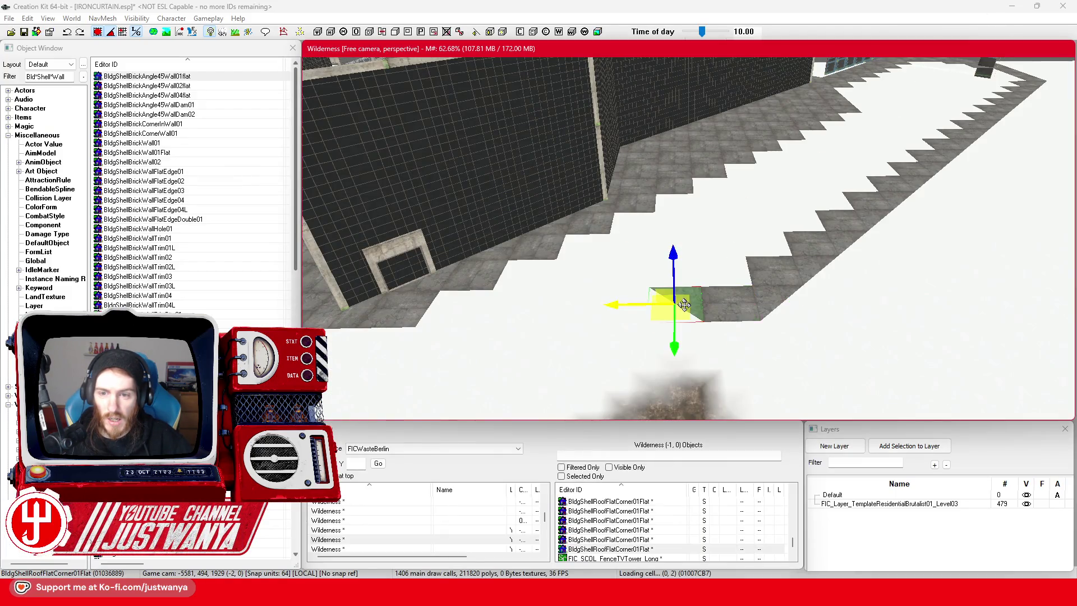
drag(597, 294, 567, 287)
ctrl+click(617, 278)
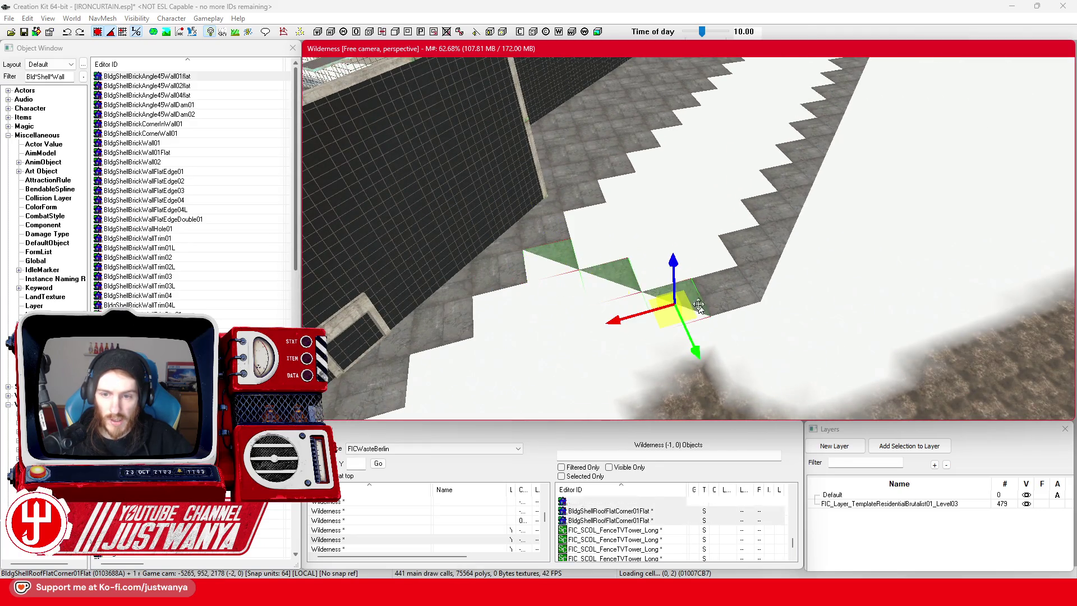
key(shift)
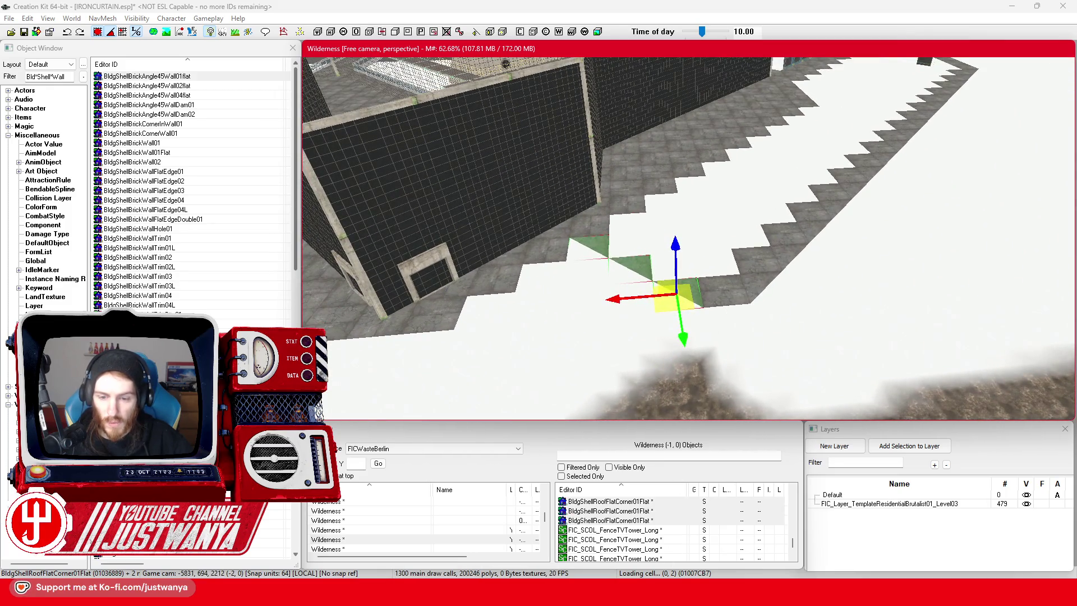
mouse_move(612, 560)
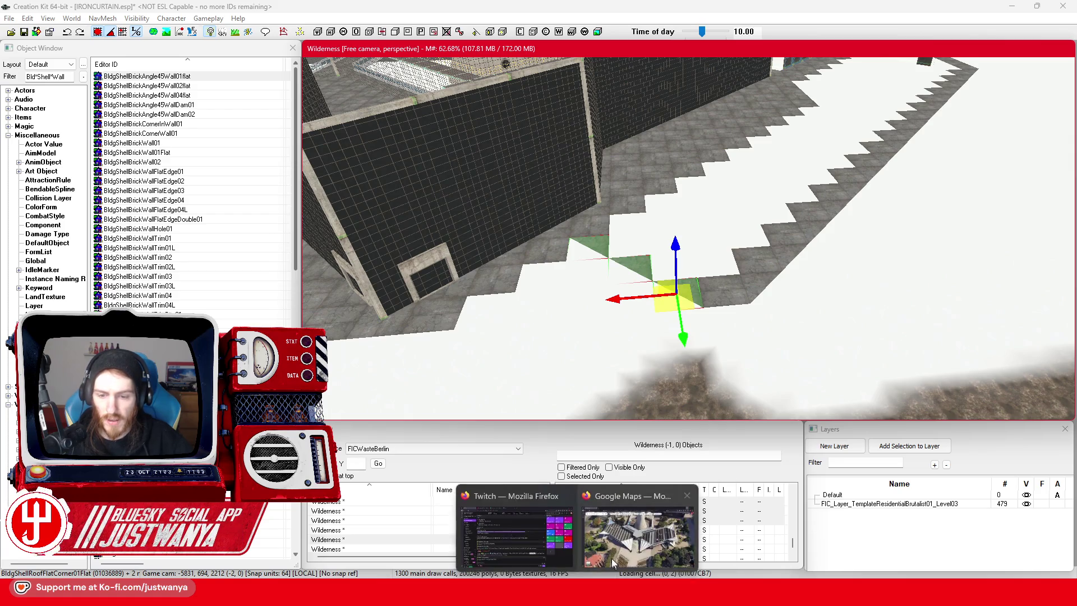
click(640, 521)
Tilt and rotate the 3D map to view the TV tower base from another side.
drag(628, 419, 640, 379)
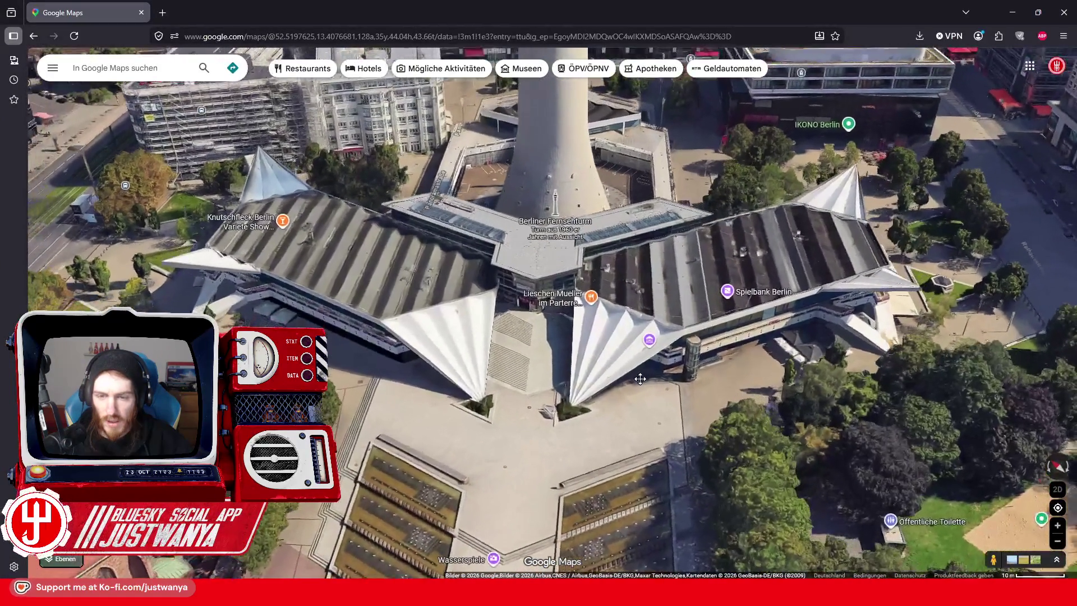
drag(690, 436, 783, 421)
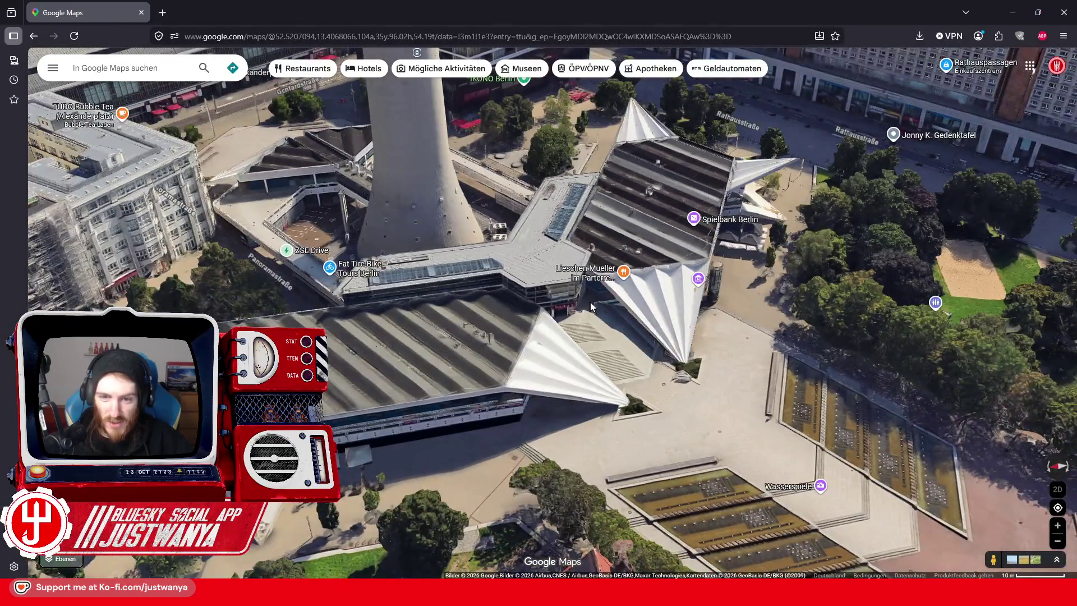
scroll(727, 342, down, 3)
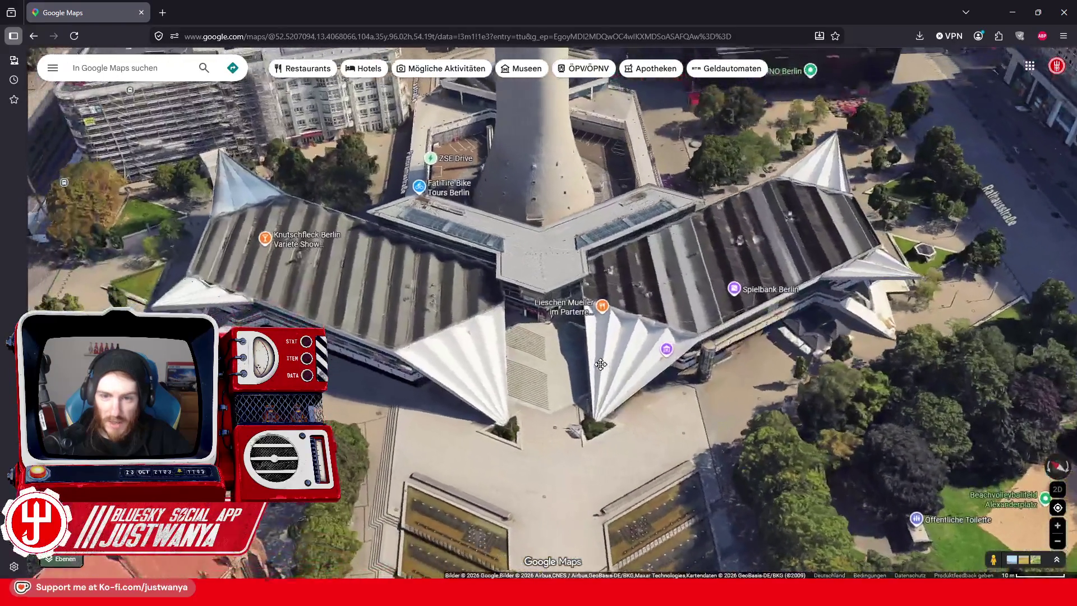
scroll(732, 343, up, 3)
scroll(736, 344, down, 2)
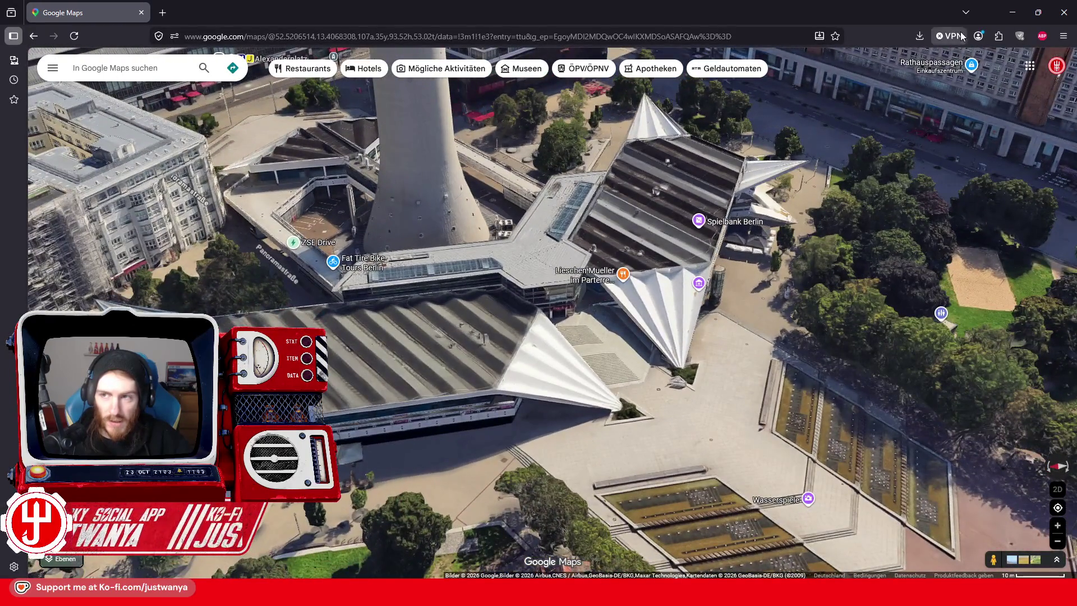
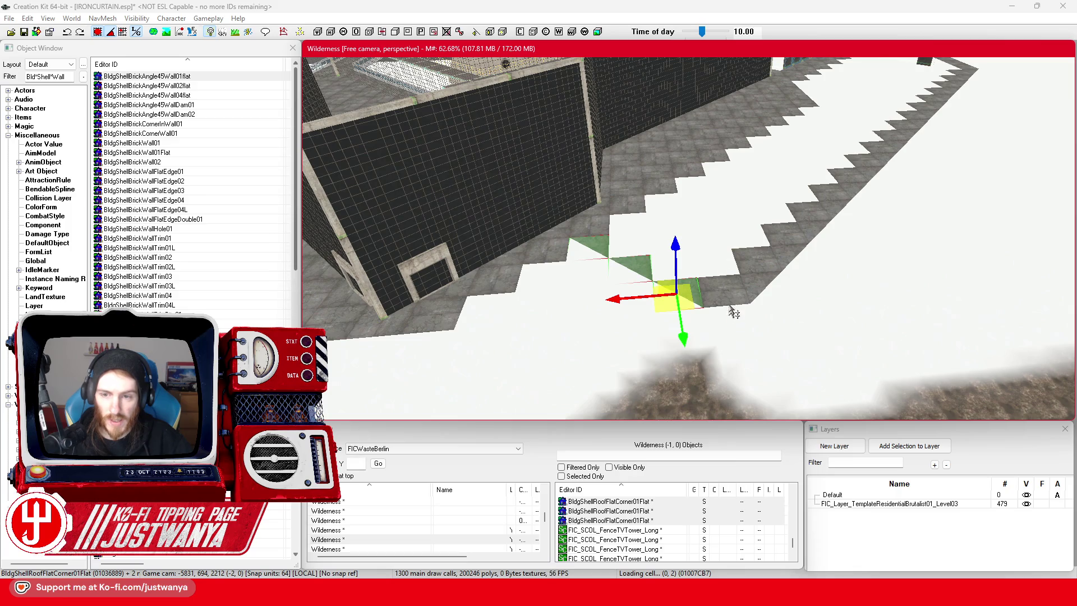
Select a single roof corner piece and bring up the Google Maps view of the Berlin TV tower pavilion.
click(692, 297)
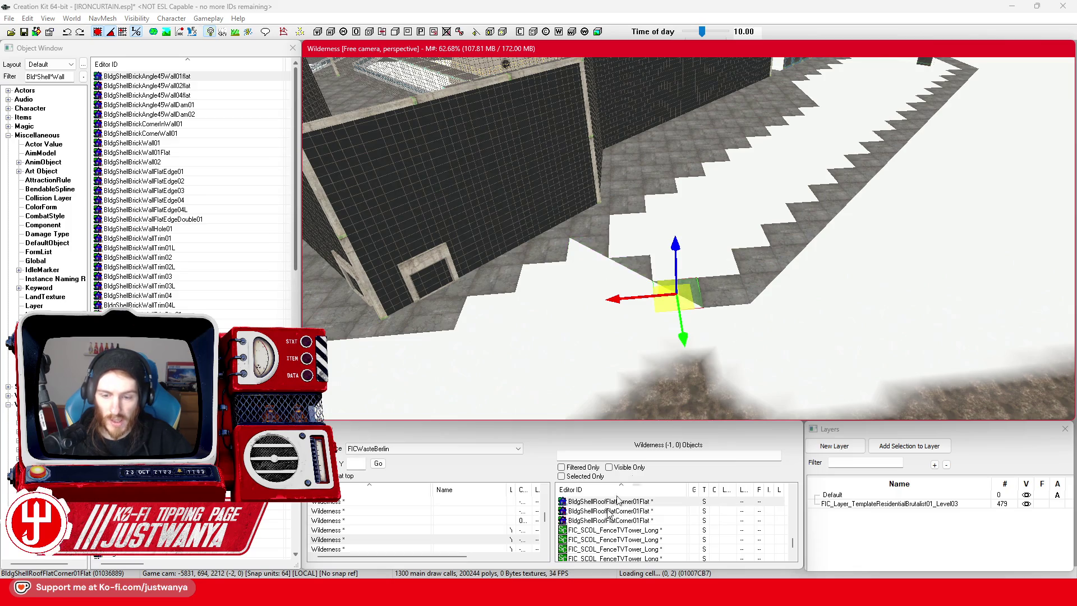
click(634, 504)
scroll(584, 363, up, 3)
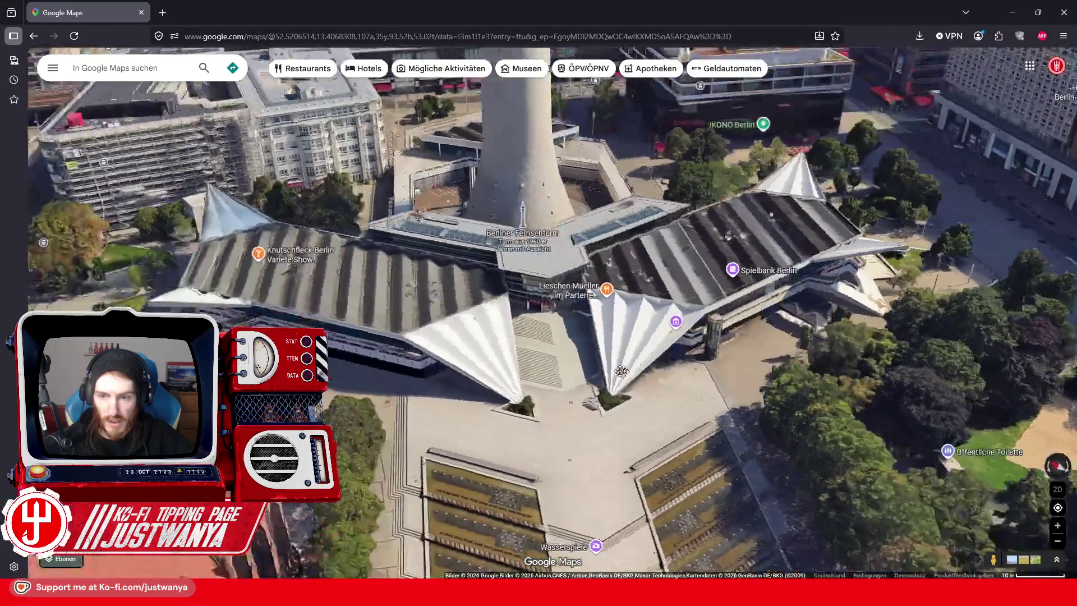
Zoom in on the pavilion roofs in Google Maps, then minimize the browser to return to Creation Kit.
scroll(650, 459, up, 2)
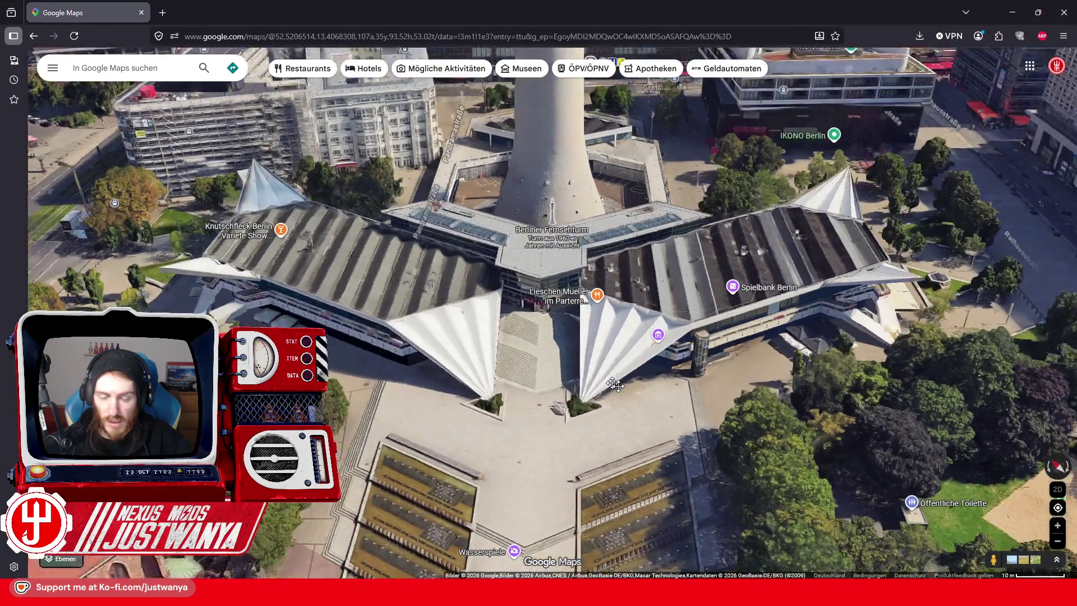
click(1015, 17)
scroll(728, 375, up, 5)
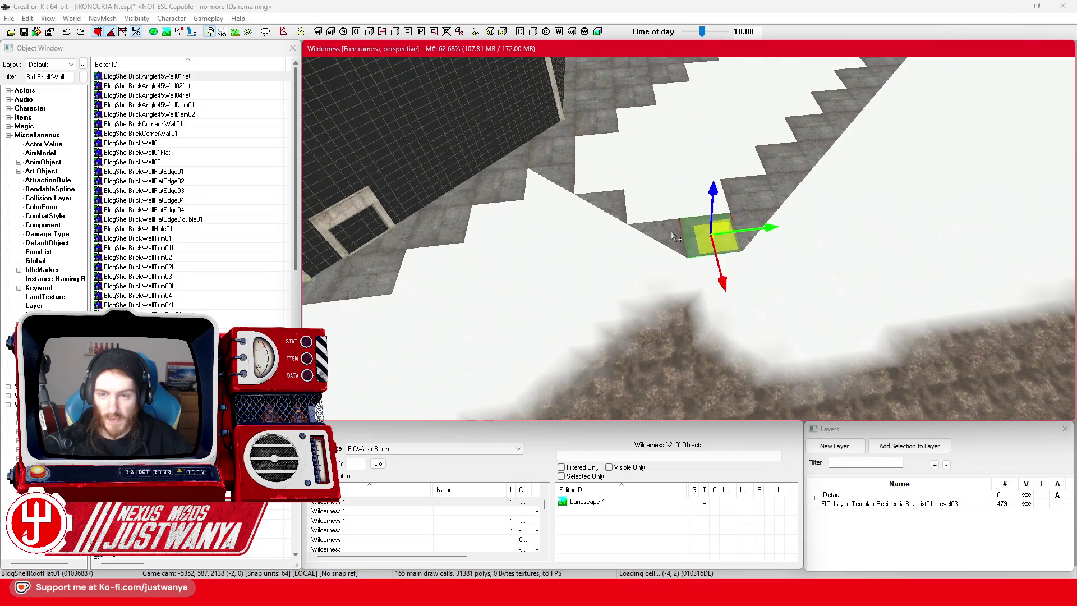
Orbit around the roof and select the roof corner piece in rotate mode.
key(shift)
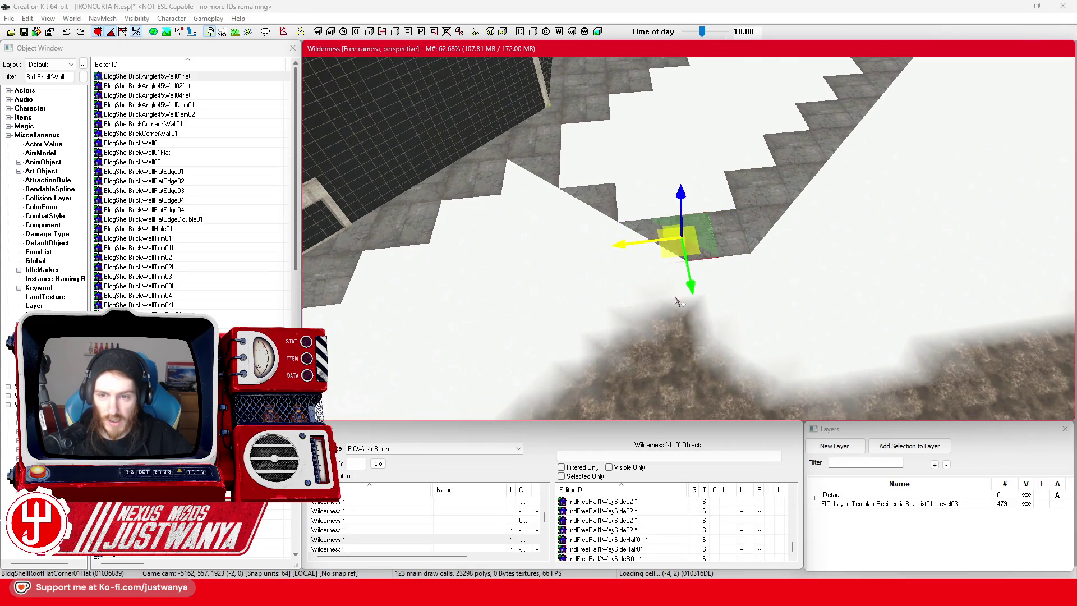
key(2)
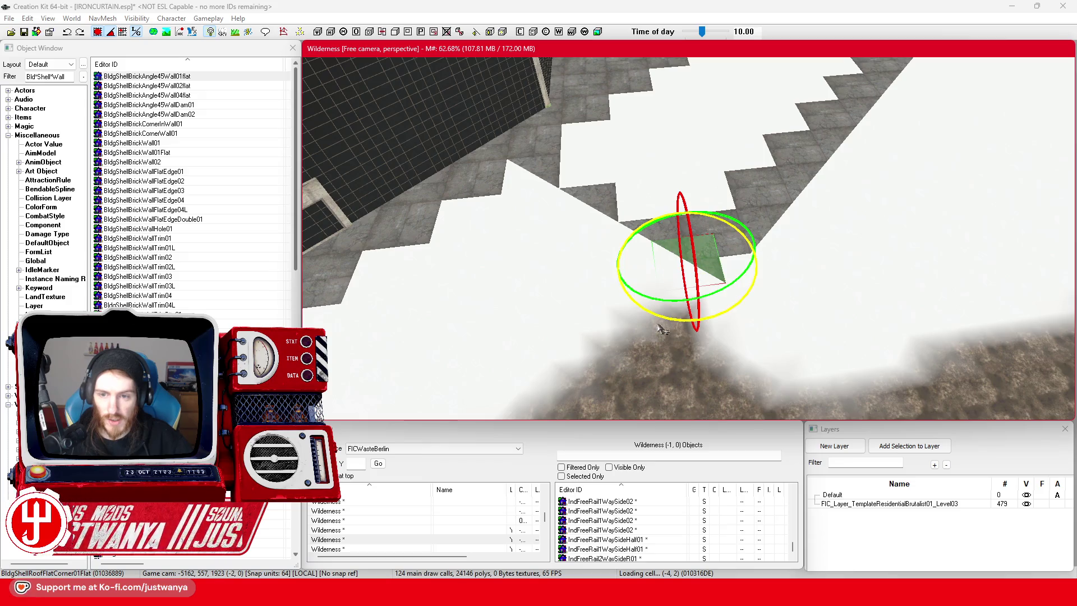
click(707, 276)
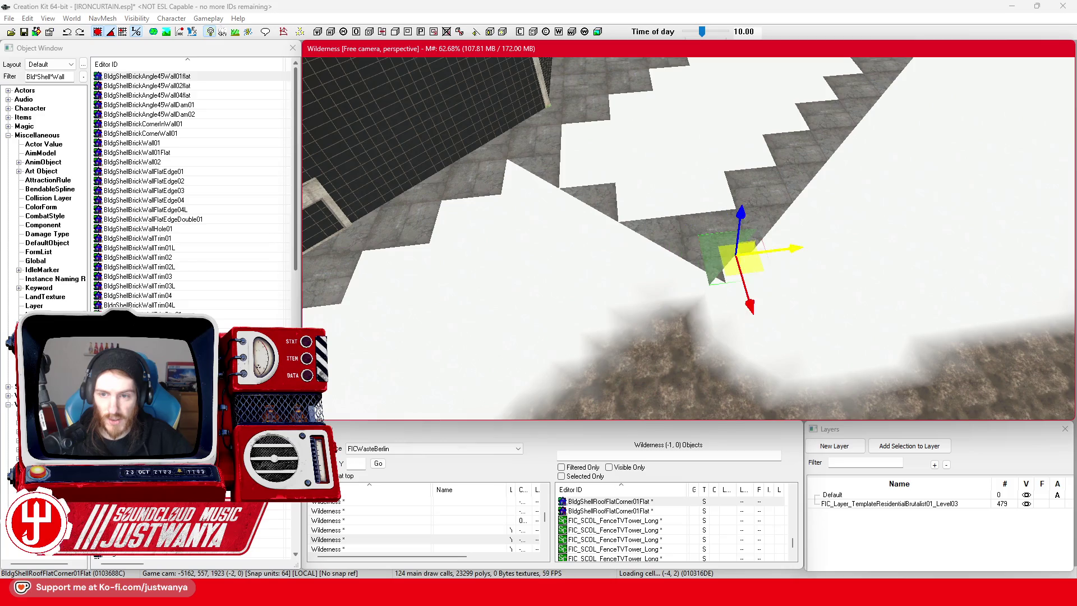
scroll(705, 346, down, 6)
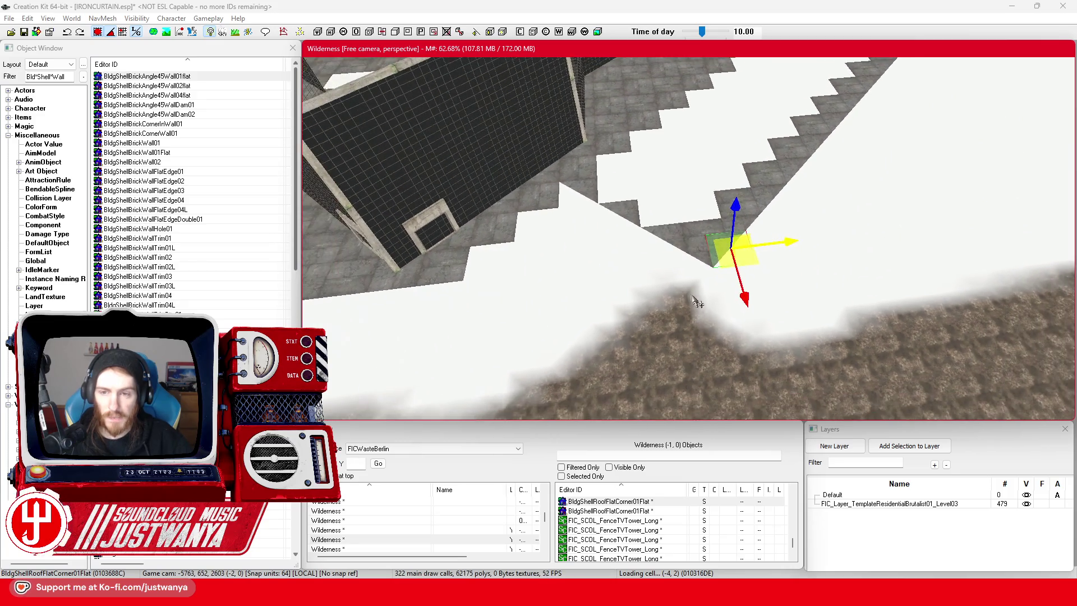
key(shift)
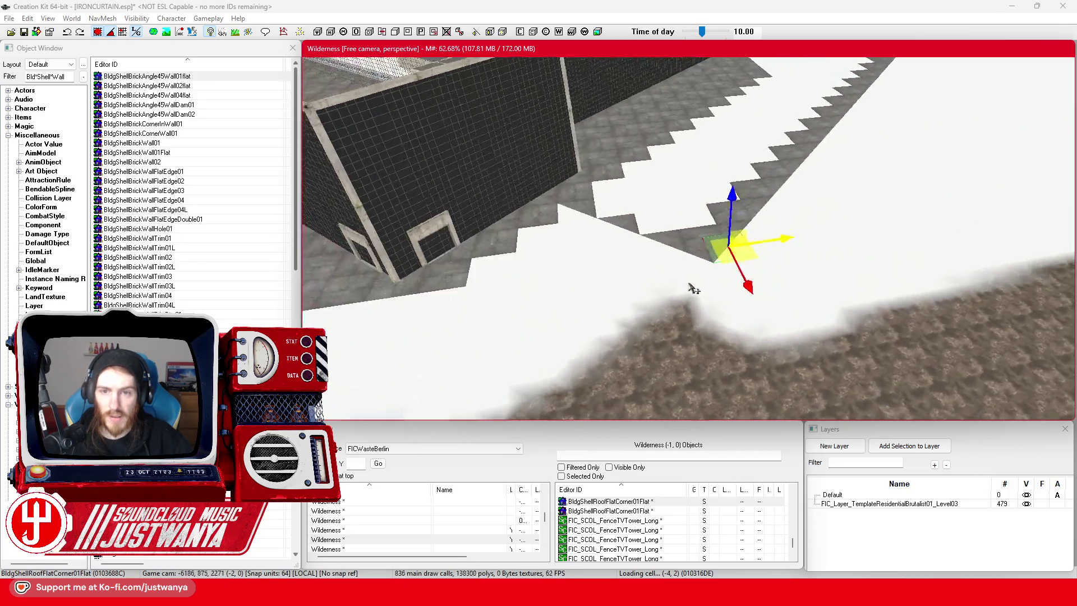
scroll(687, 289, up, 5)
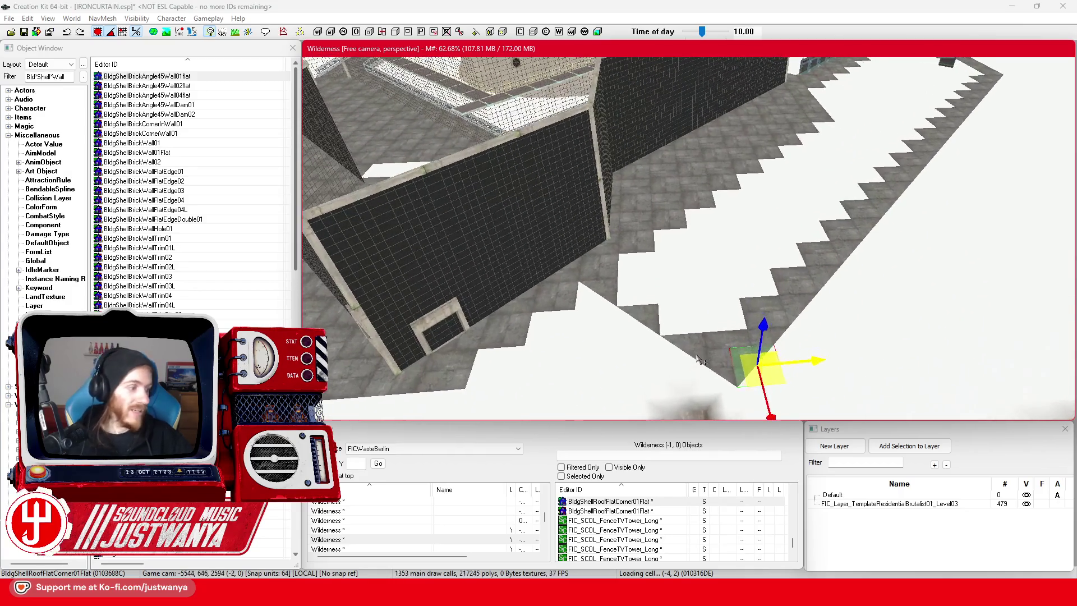
Duplicate the BldgShellRoofFlat01 tile by the wall base and slide the copy beside the original.
click(642, 248)
scroll(664, 302, up, 3)
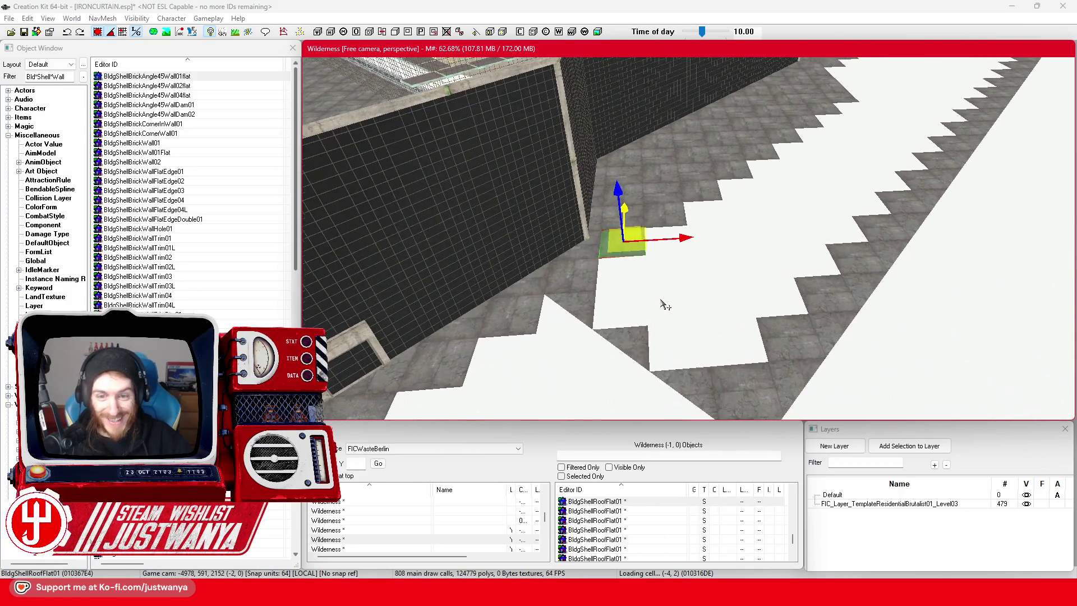
key(shift)
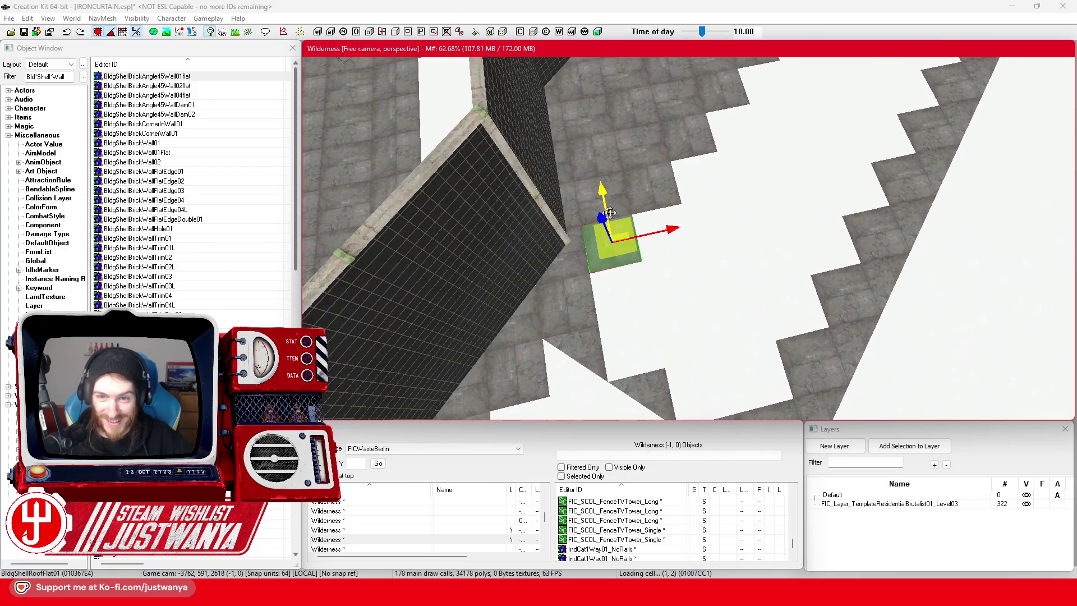
key(ctrl+d)
mouse_move(617, 247)
mouse_down()
mouse_move(620, 294)
mouse_move(662, 224)
mouse_move(659, 207)
mouse_move(691, 243)
mouse_up()
key(shift)
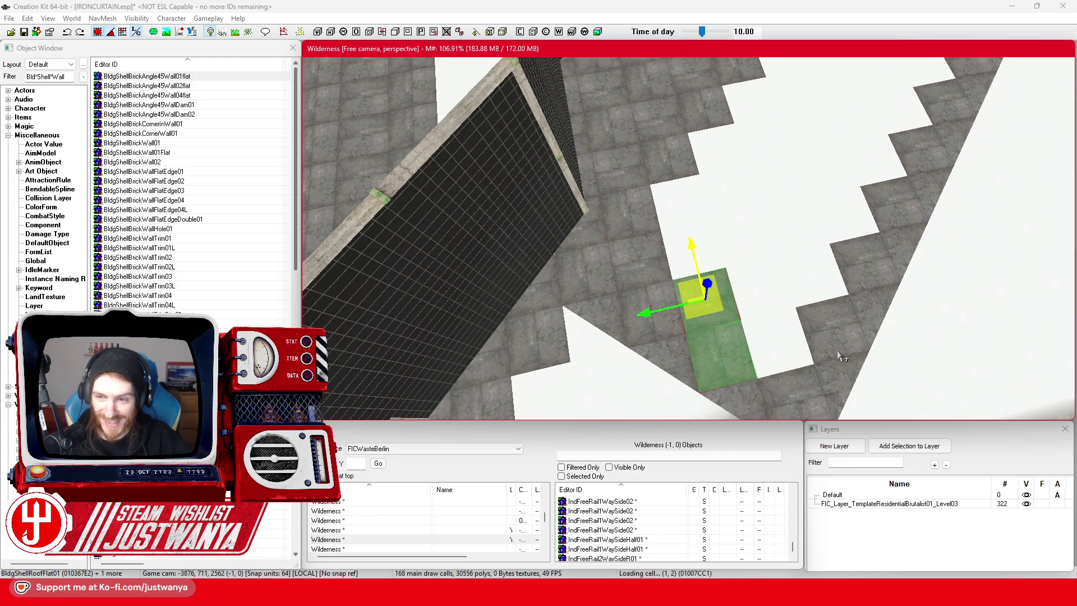
Slide one flat roof tile up and right toward the gap, undoing a misplaced move.
click(720, 312)
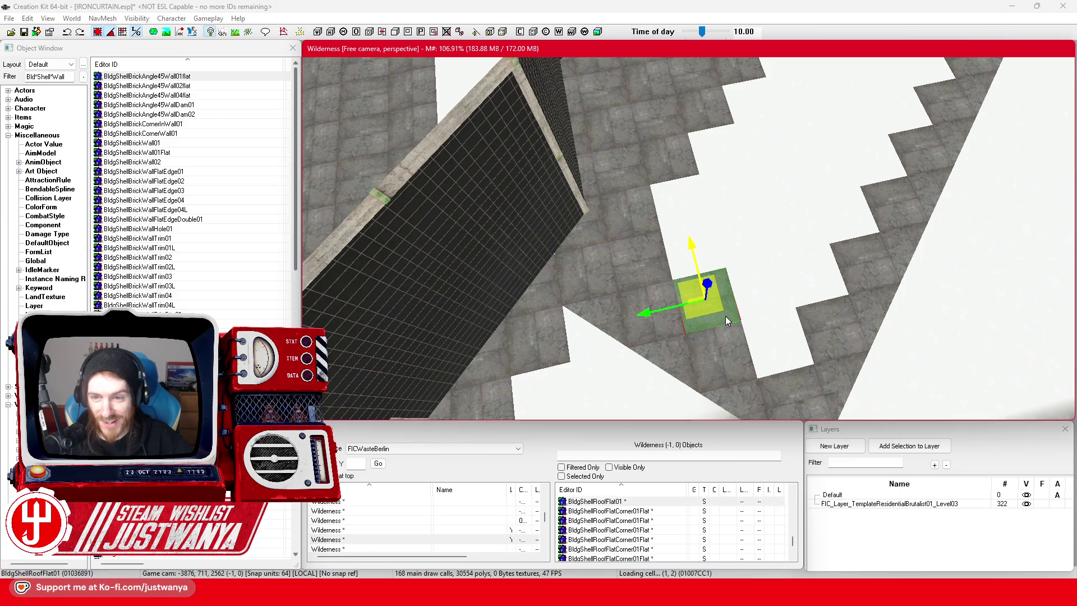
drag(725, 315, 760, 289)
mouse_move(738, 231)
mouse_down()
mouse_move(758, 287)
mouse_move(807, 276)
mouse_up()
click(642, 322)
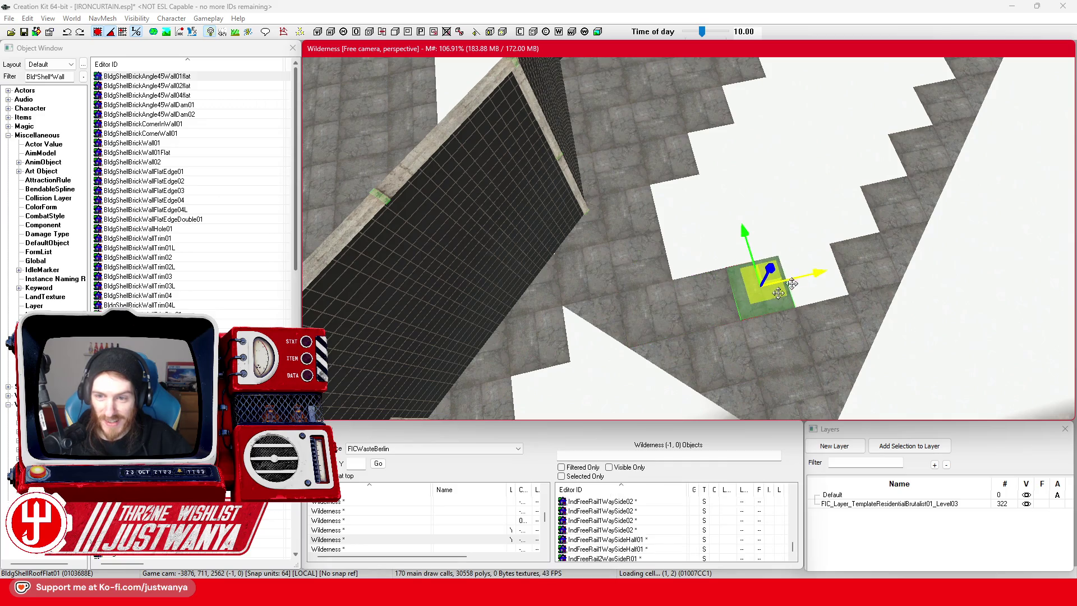
click(732, 315)
mouse_move(647, 310)
mouse_down()
mouse_move(746, 297)
mouse_move(697, 301)
mouse_move(691, 270)
mouse_move(670, 250)
mouse_up()
key(ctrl+z)
scroll(689, 276, up, 3)
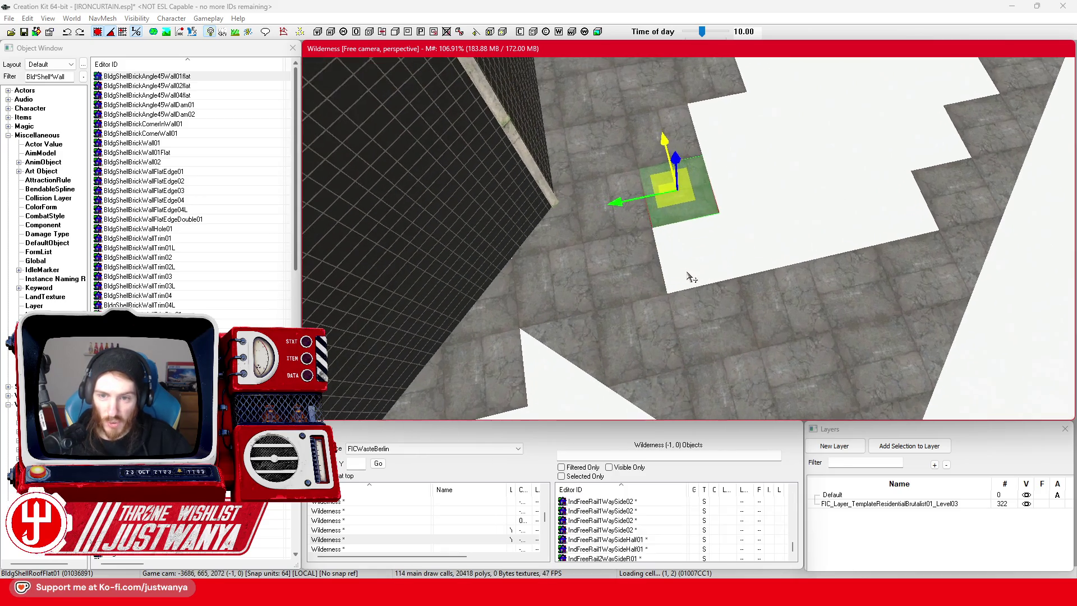
Move another tile down-right, then shift a pair of tiles right onto the white gap.
click(634, 220)
drag(684, 149, 701, 207)
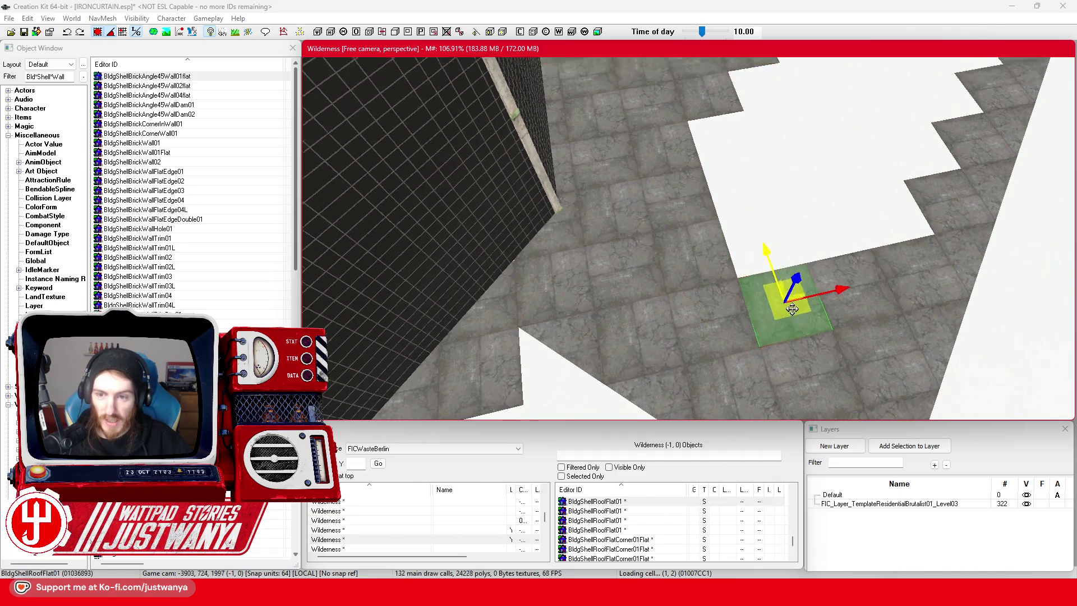
click(632, 279)
ctrl+click(720, 271)
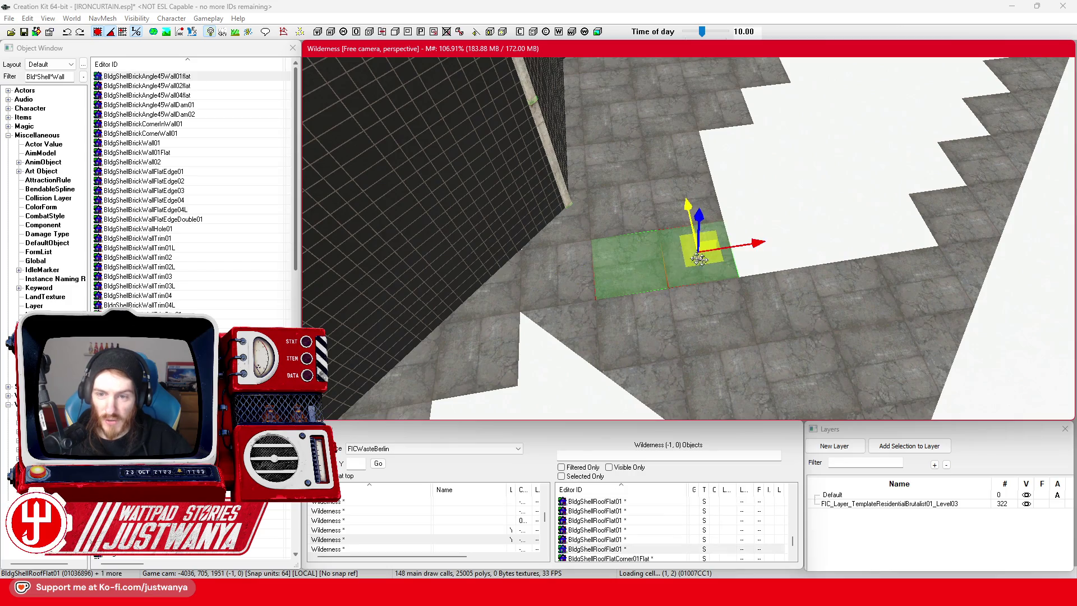
key(Delete)
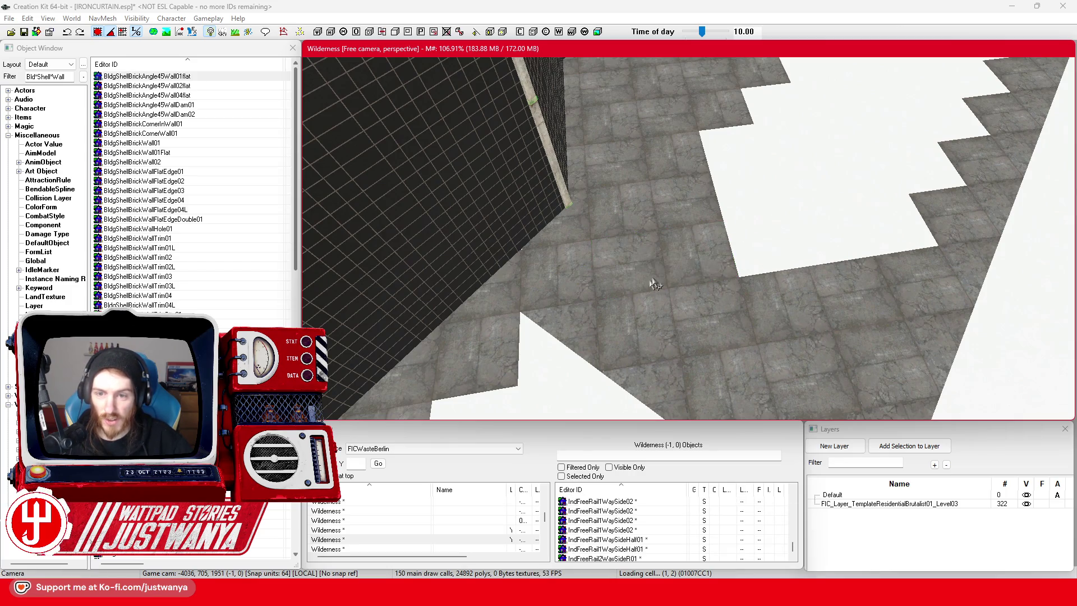
key(ctrl+z)
mouse_move(651, 287)
mouse_down()
mouse_move(725, 259)
mouse_move(873, 247)
mouse_up()
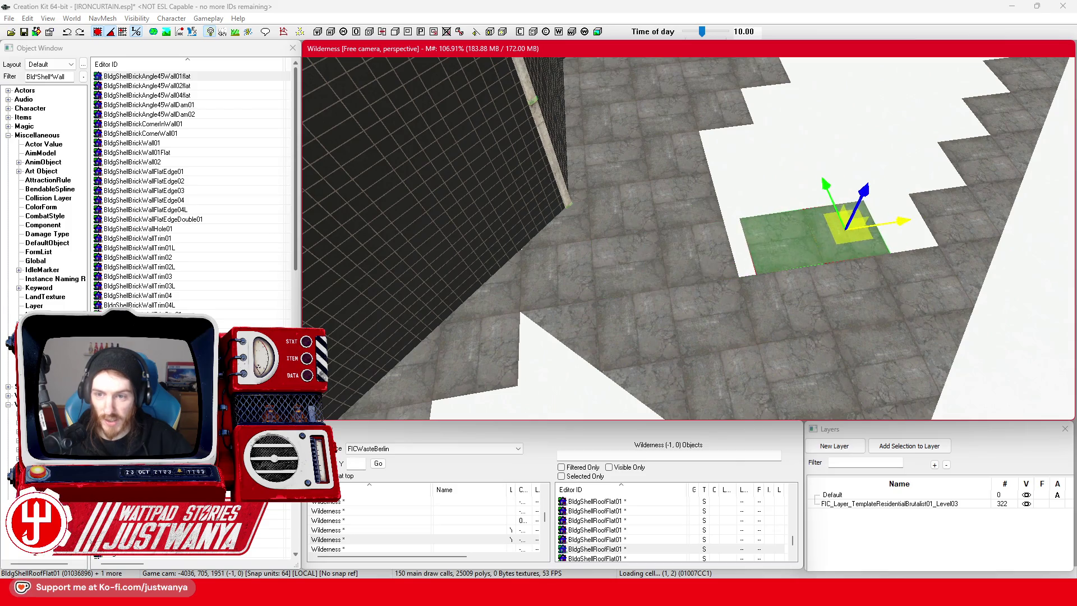
Move a single roof tile left into the remaining white gap.
click(1015, 196)
drag(1015, 196, 948, 208)
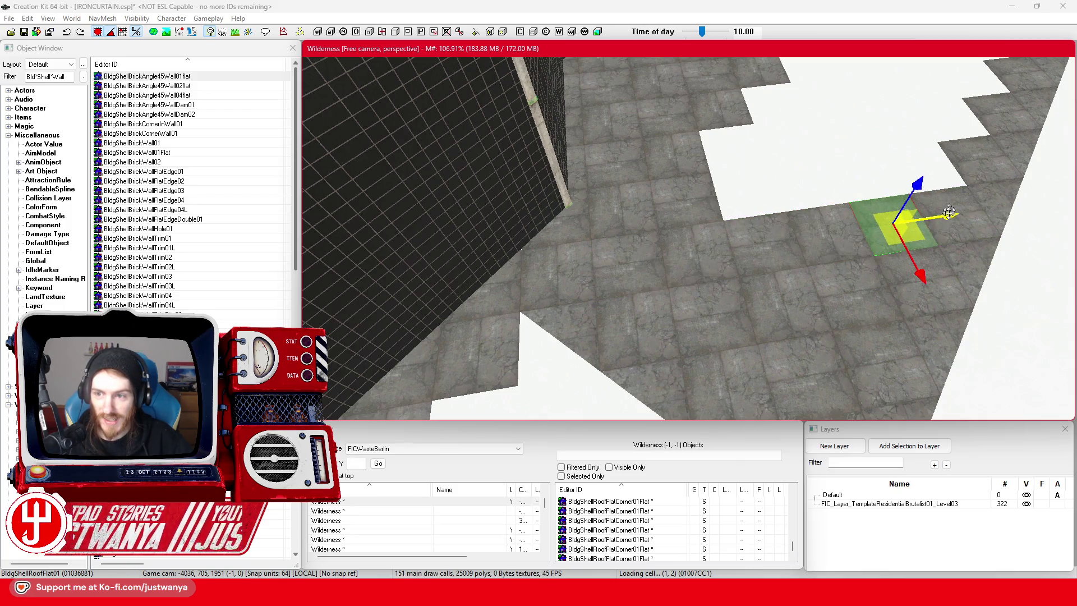
key(e)
key(w)
scroll(789, 314, down, 3)
scroll(790, 314, down, 5)
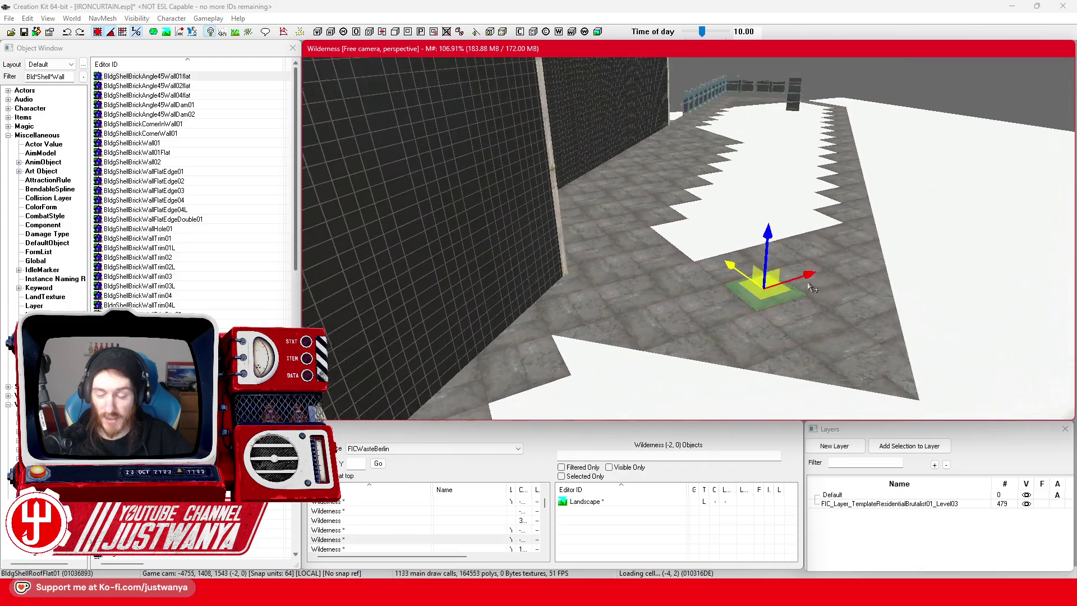
Save the plugin.
scroll(729, 253, up, 2)
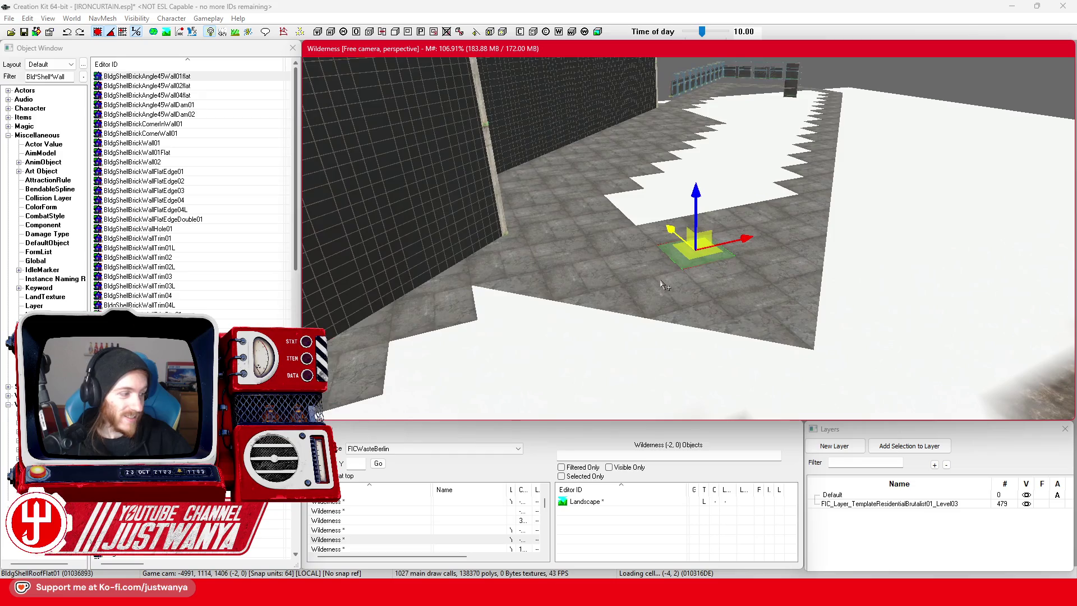
click(24, 32)
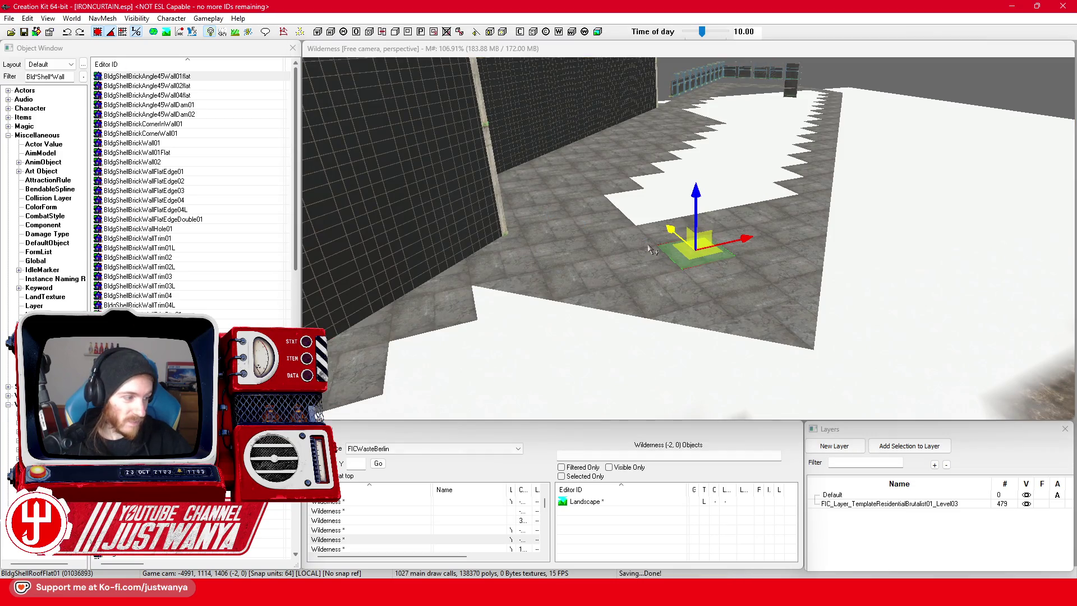
click(605, 268)
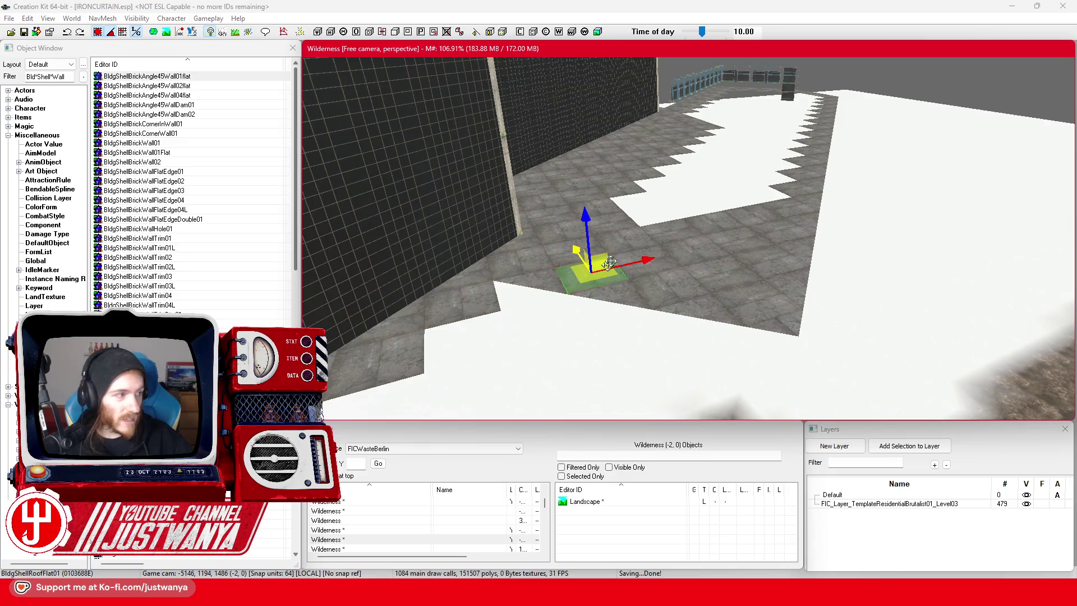
Pull the camera back and move the floor tile right into the next notch of the outline.
scroll(606, 268, up, 4)
scroll(658, 273, up, 2)
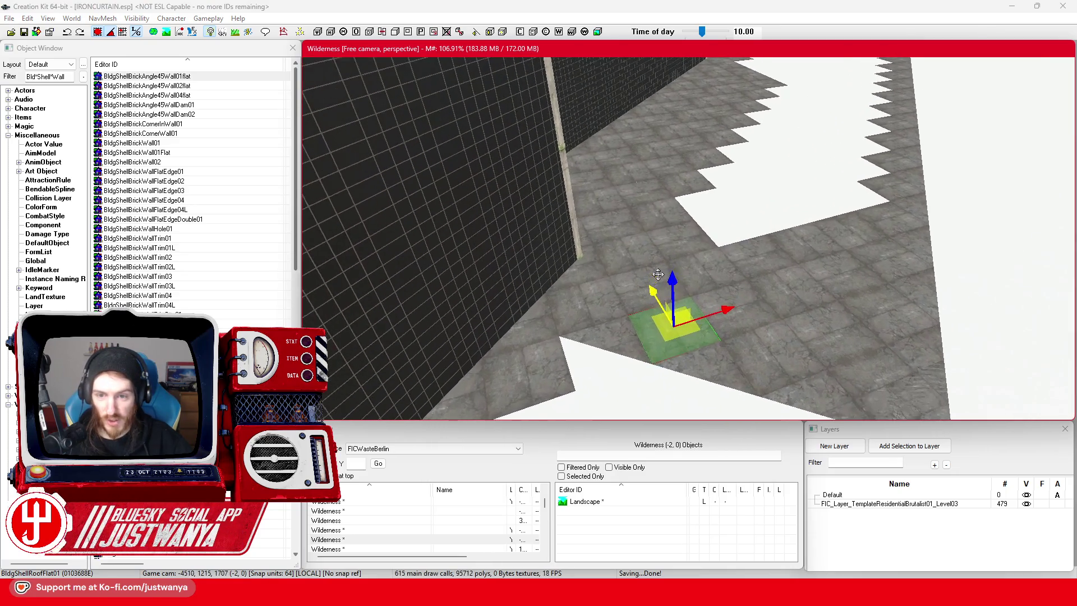
scroll(658, 274, up, 3)
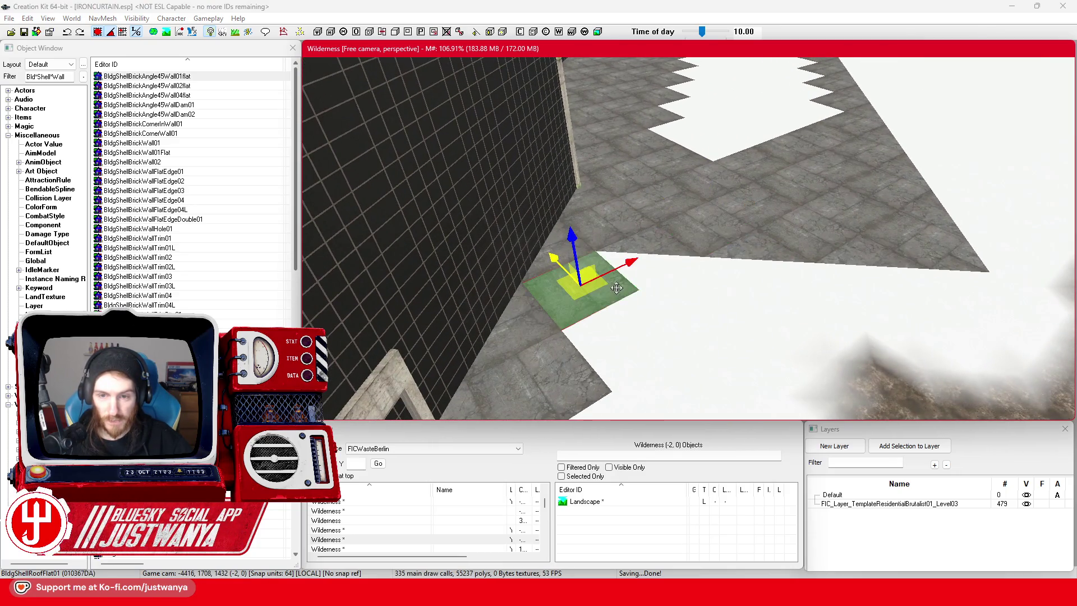
scroll(616, 288, up, 3)
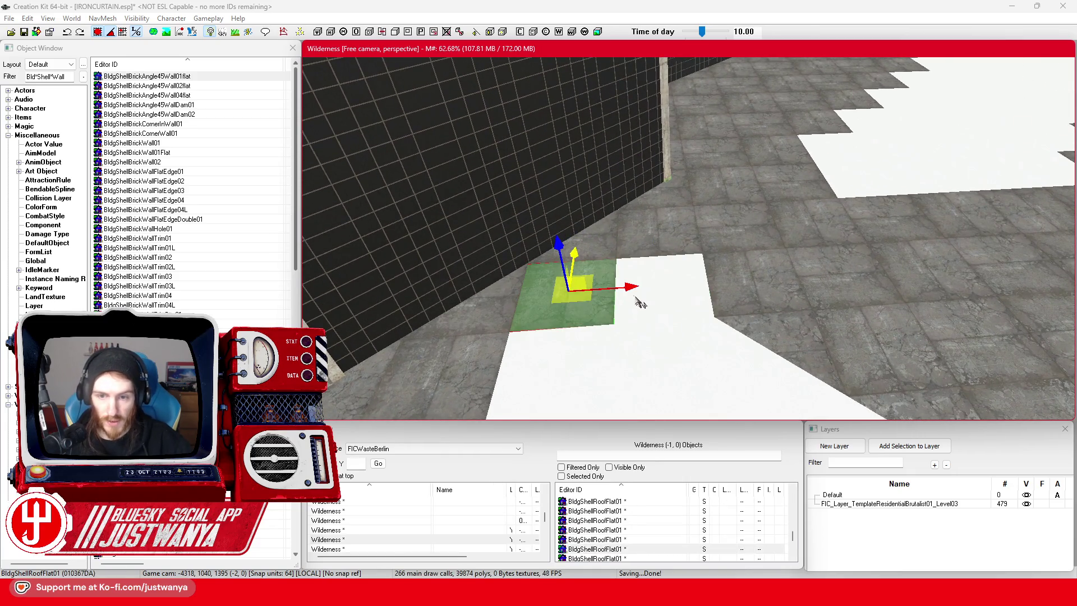
drag(637, 301, 732, 291)
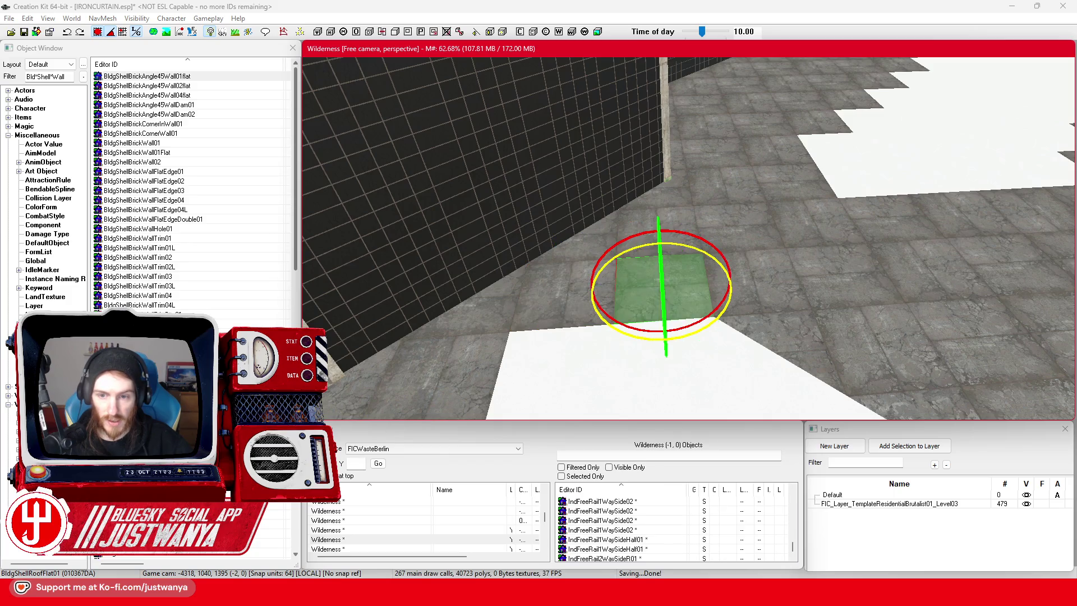
scroll(644, 333, down, 5)
scroll(720, 301, down, 5)
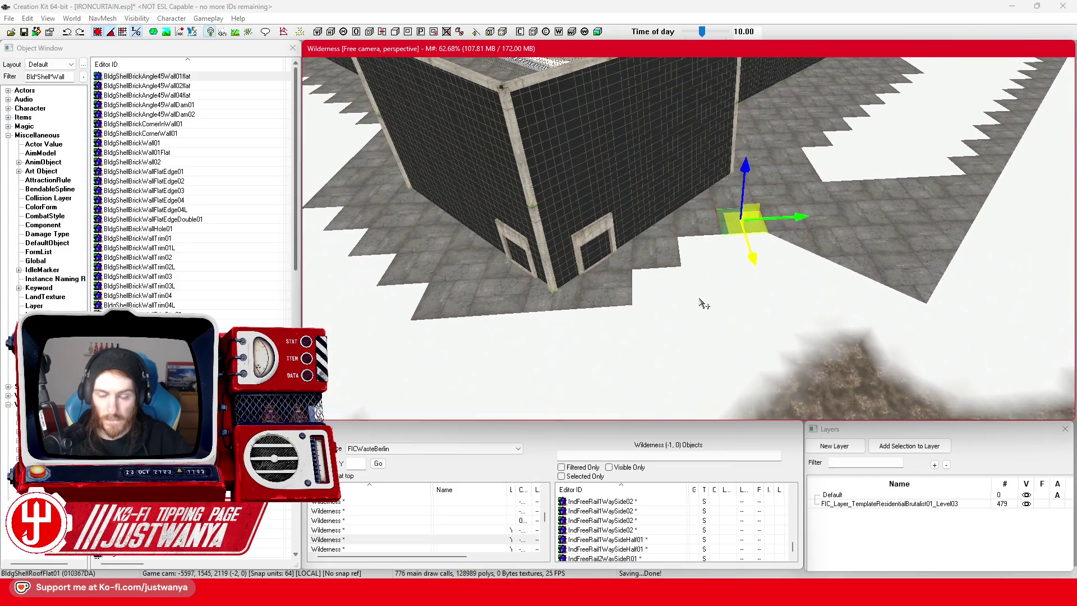
scroll(706, 302, down, 3)
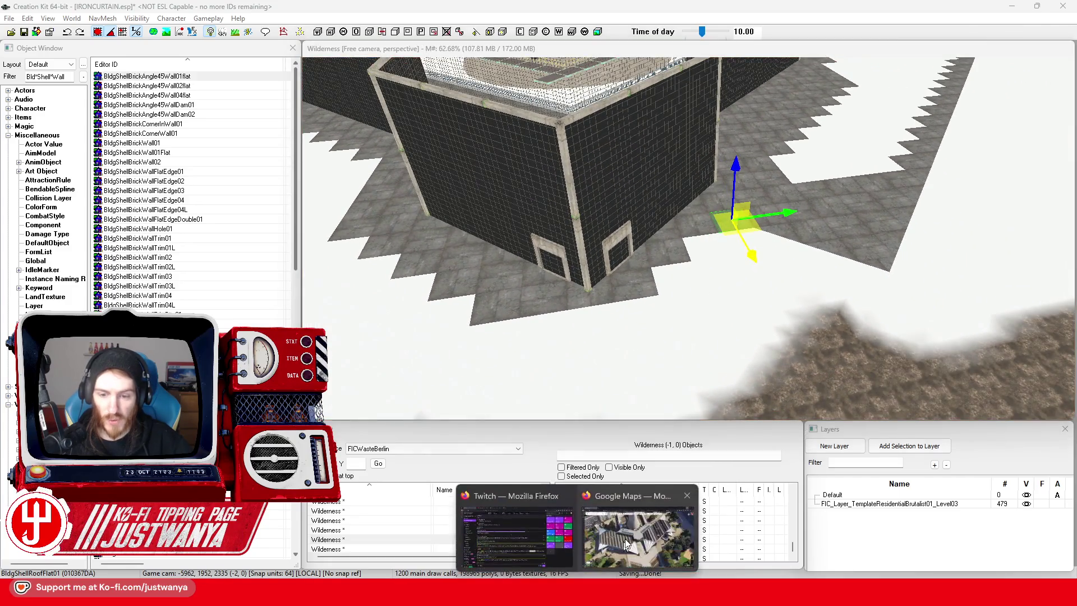
Inspect the white folded tent roofs near Spielbank Berlin up close from several angles.
click(622, 547)
scroll(621, 351, up, 3)
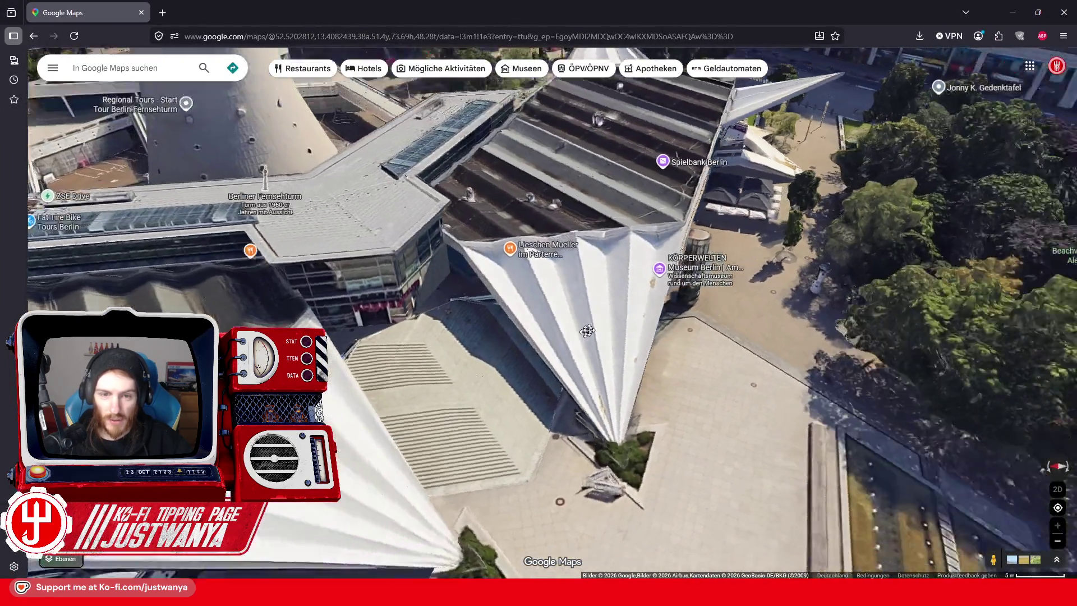
drag(587, 331, 655, 302)
mouse_move(469, 324)
mouse_down()
mouse_move(442, 344)
mouse_move(381, 306)
mouse_move(474, 307)
mouse_move(525, 327)
mouse_move(526, 306)
mouse_move(531, 335)
mouse_up()
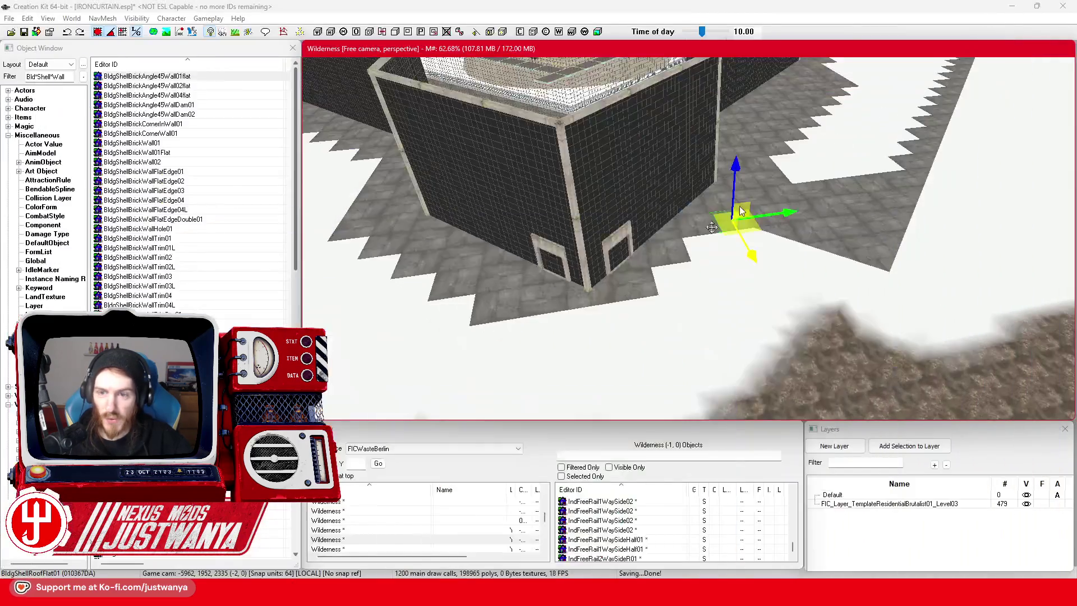
Slide two roof corner pieces left along the stepped roof edge.
mouse_move(663, 259)
mouse_down()
mouse_move(772, 329)
mouse_move(739, 311)
mouse_move(755, 338)
mouse_up()
drag(707, 256, 559, 241)
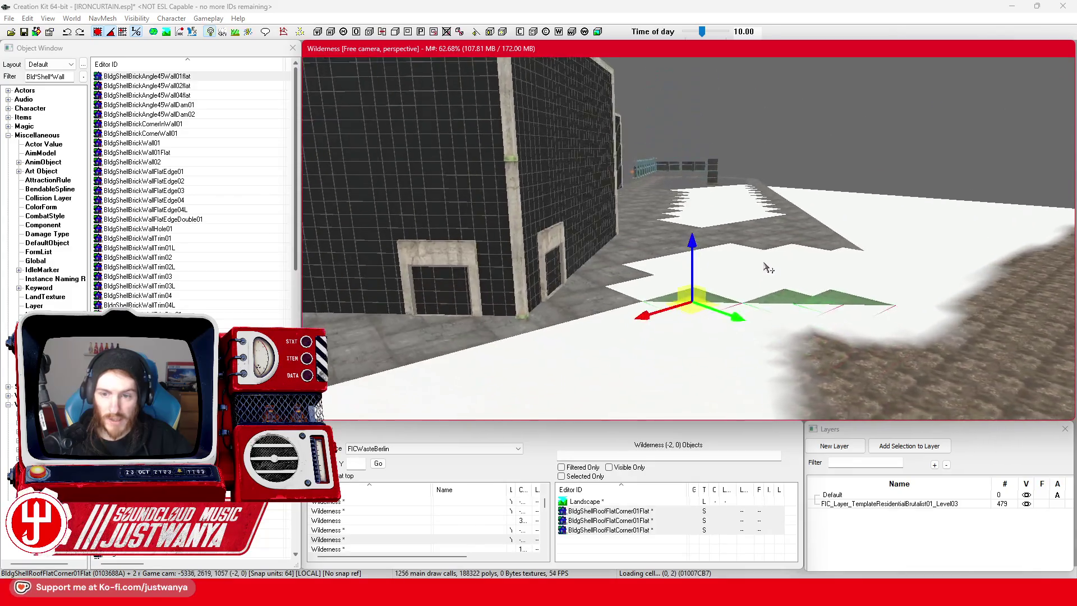
drag(768, 268, 705, 289)
click(817, 328)
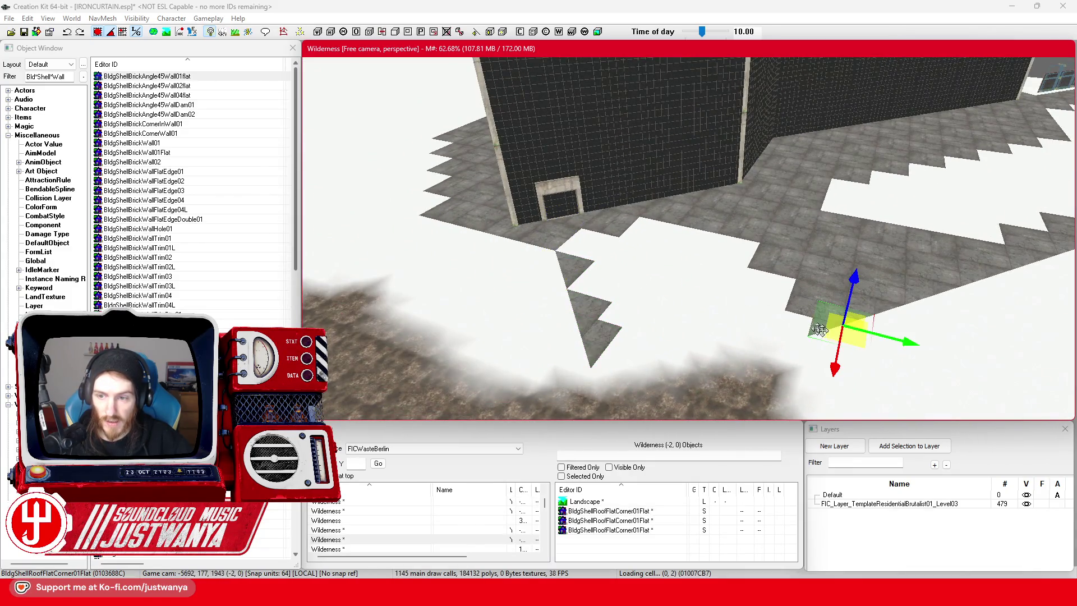
mouse_move(847, 340)
mouse_down()
mouse_move(751, 371)
mouse_move(629, 378)
mouse_up()
Duplicate a roof corner piece, push it outward, and fit another corner piece onto the outline.
key(ctrl+d)
key(ctrl+d)
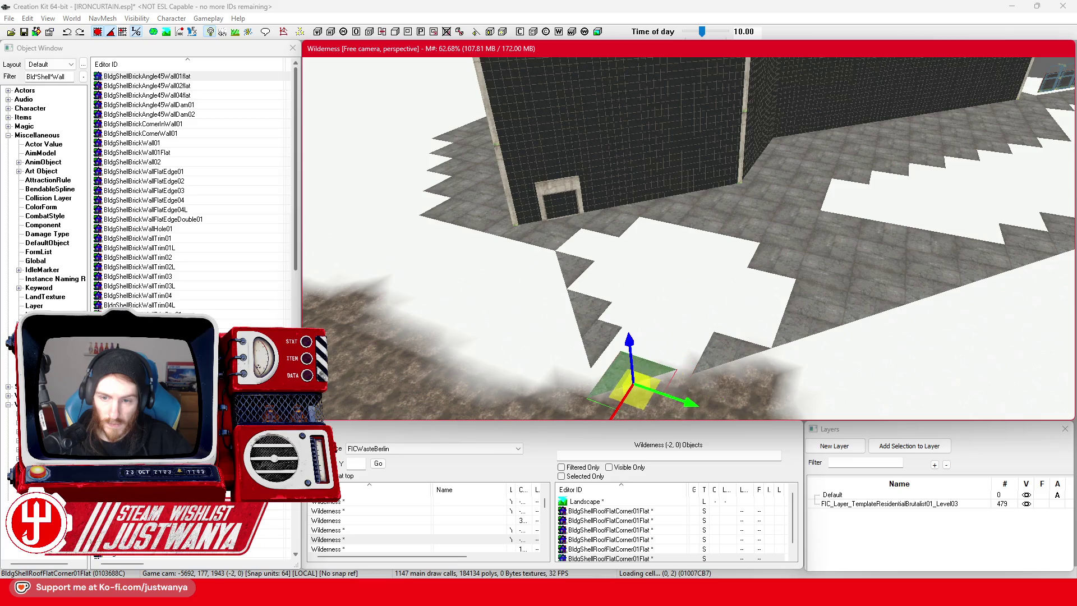
scroll(674, 385, up, 5)
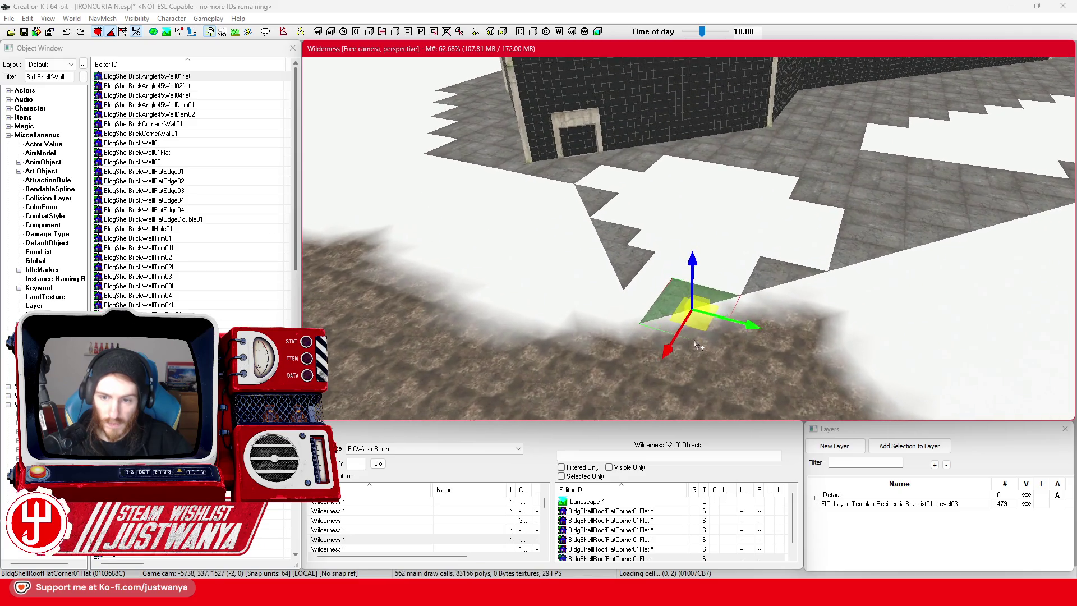
drag(679, 352, 688, 335)
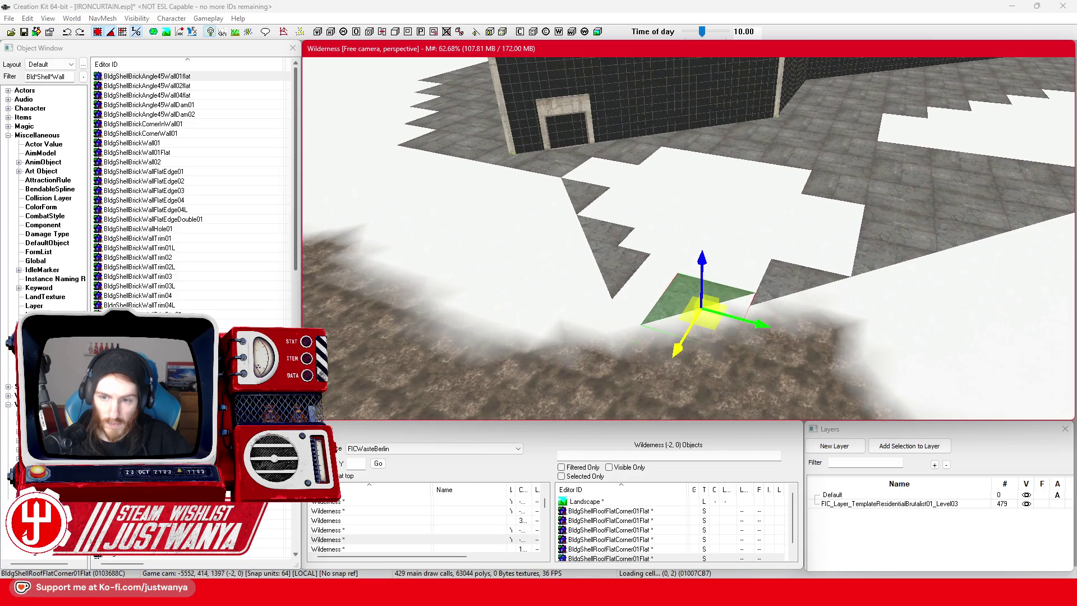
click(589, 270)
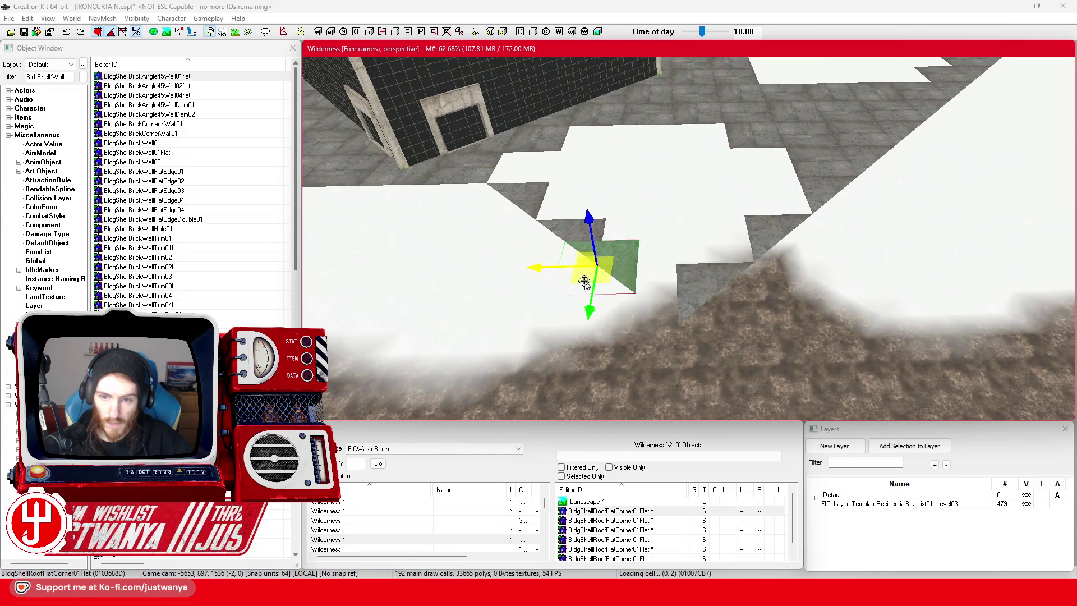
drag(585, 281, 603, 307)
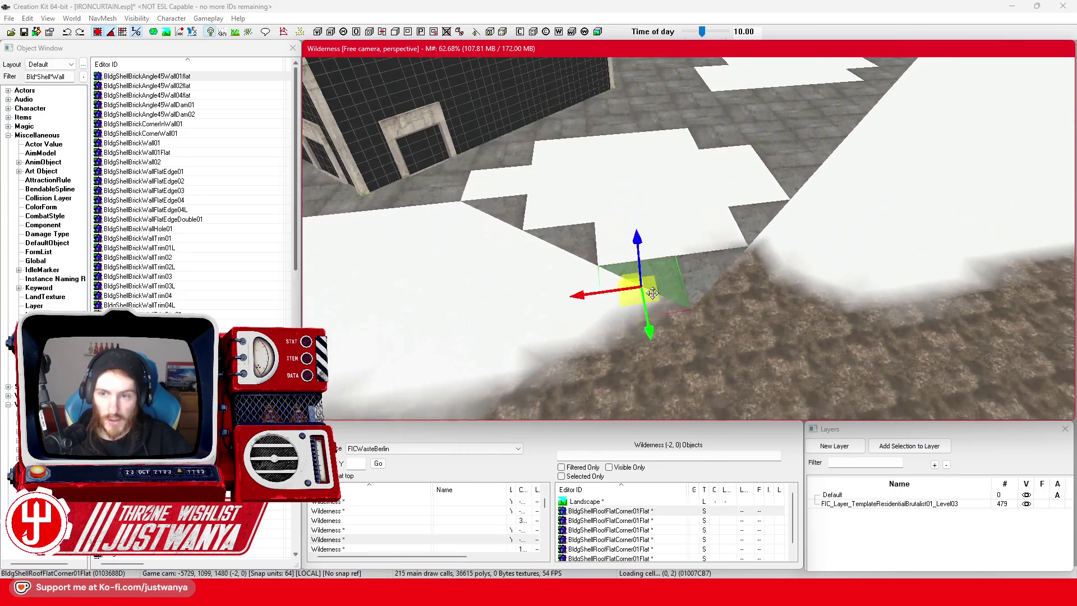
Slide a flat roof tile along the outline and move another flat tile into a gap.
click(764, 173)
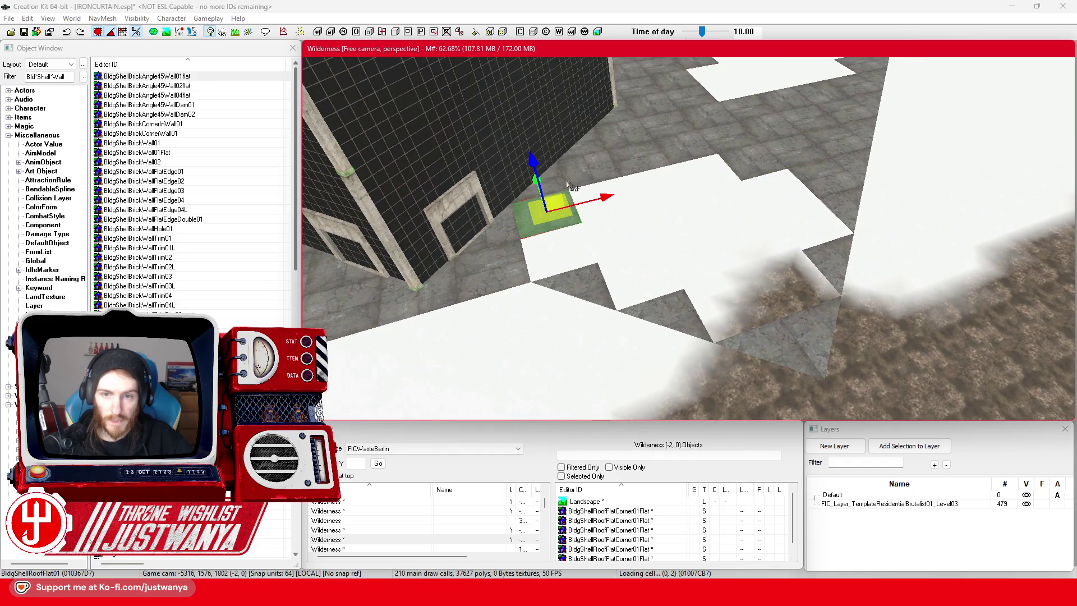
drag(561, 184, 621, 185)
mouse_move(545, 215)
mouse_down()
mouse_move(589, 213)
mouse_move(606, 191)
mouse_move(670, 217)
mouse_up()
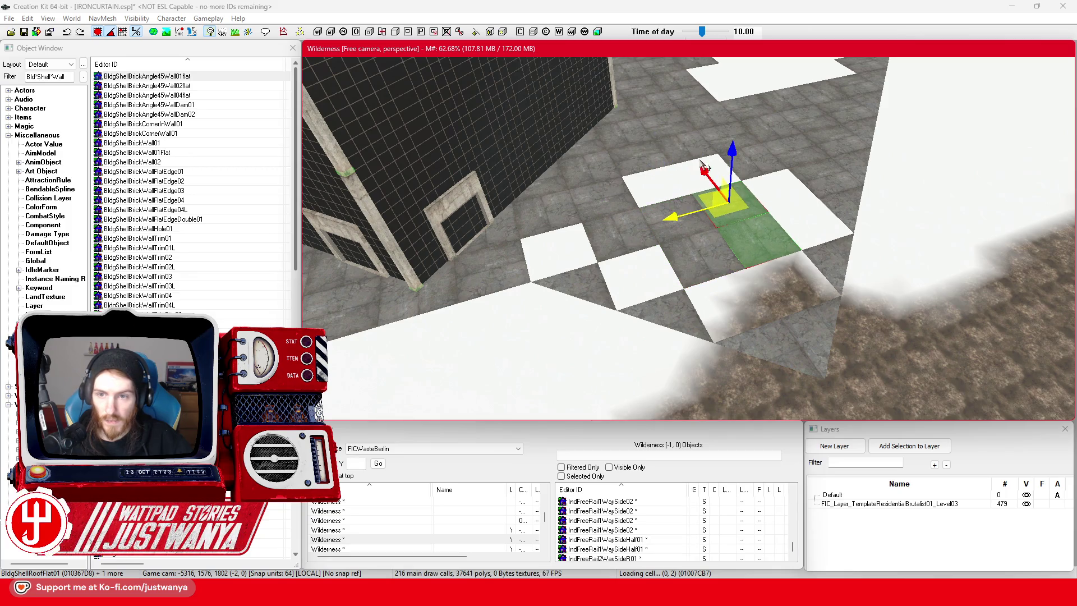
drag(703, 163, 732, 199)
click(715, 276)
scroll(715, 276, down, 3)
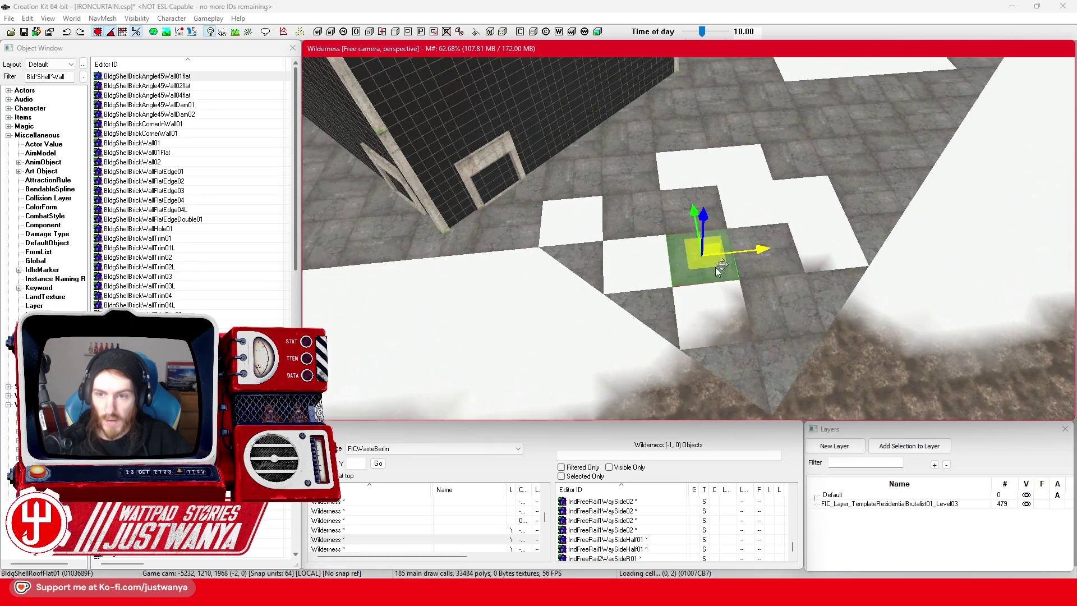
drag(753, 208, 739, 163)
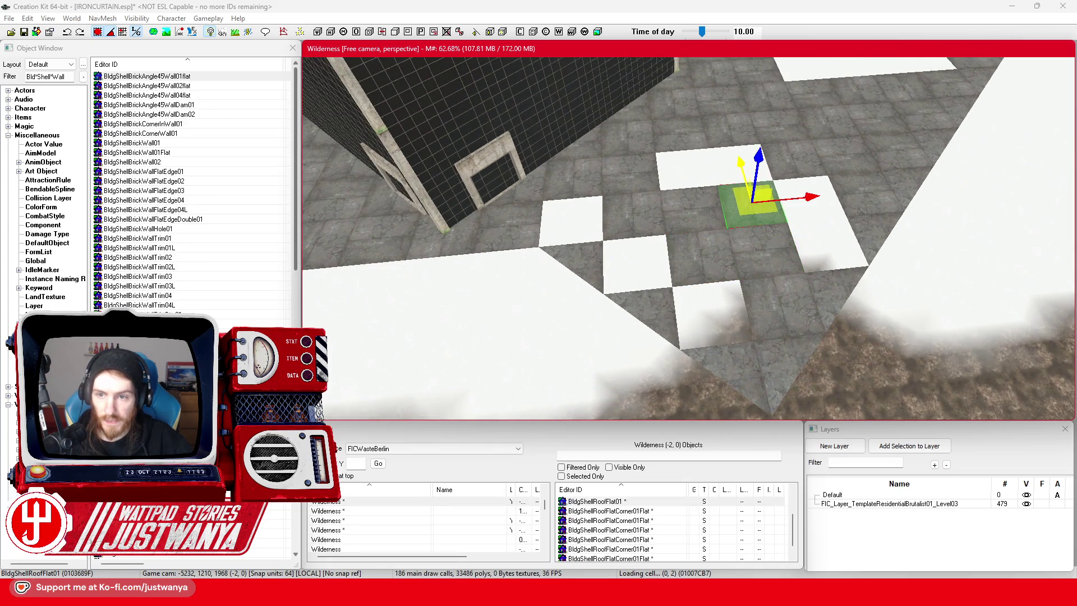
click(708, 226)
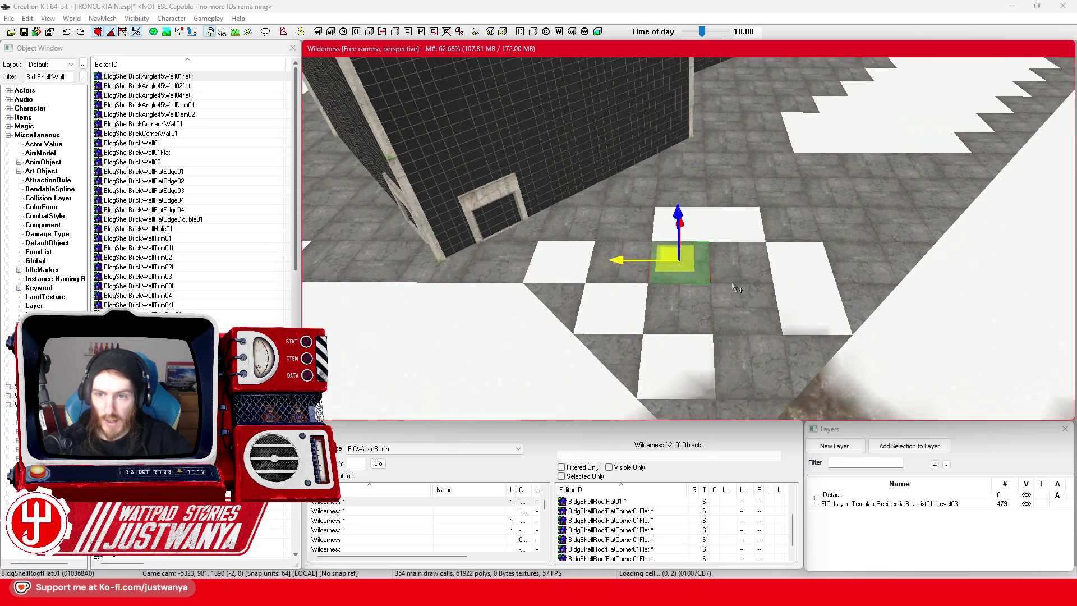
Move two flat roof tiles forward, rotate them 90° and fit them into the outline gap.
click(750, 203)
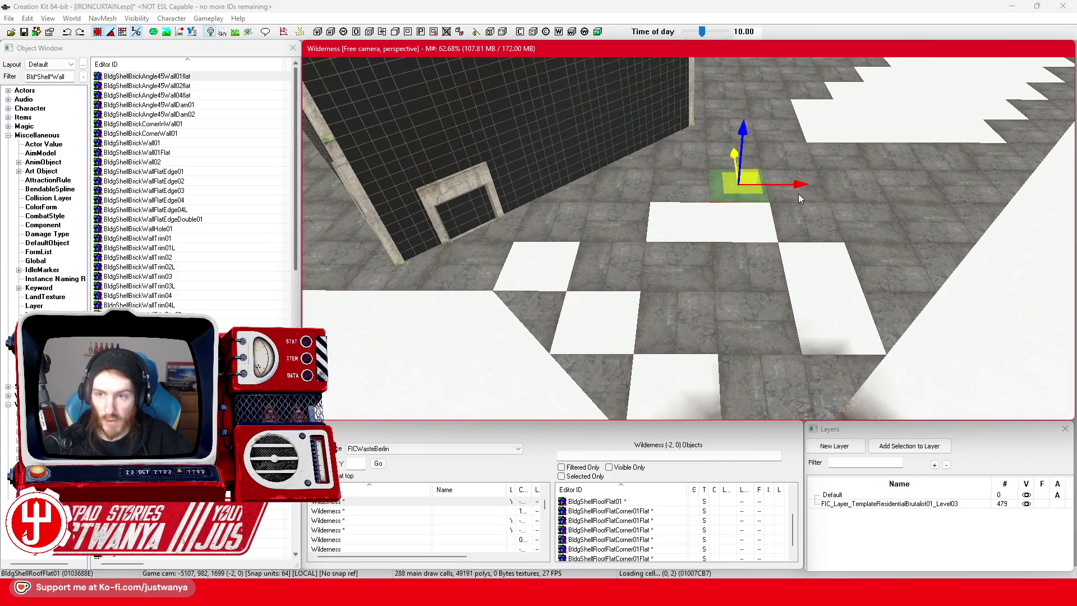
ctrl+click(751, 193)
drag(730, 159, 745, 255)
drag(695, 301, 772, 305)
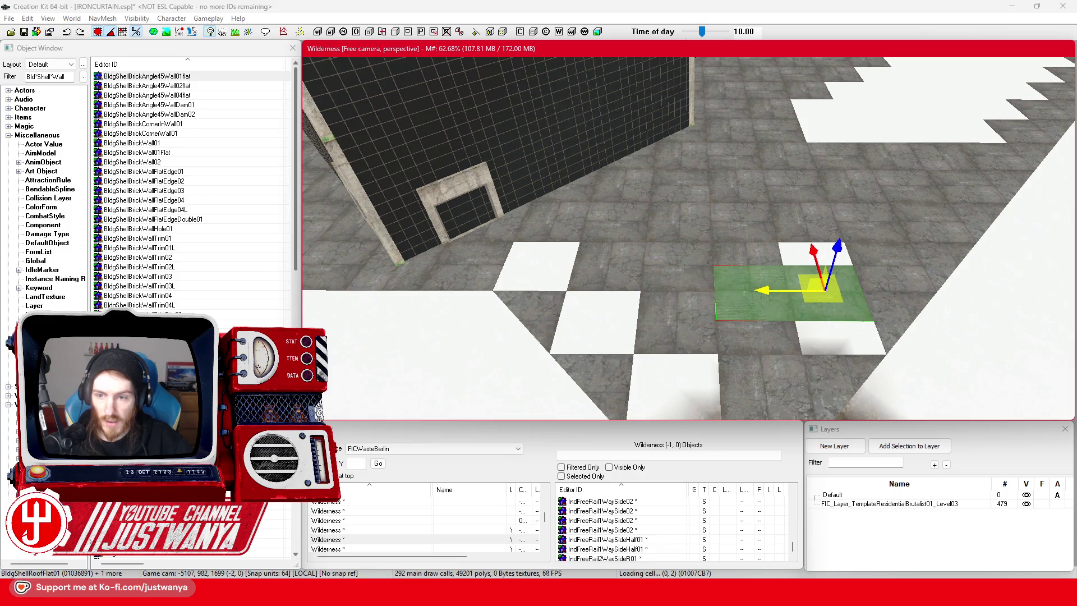
key(e)
drag(806, 343, 842, 345)
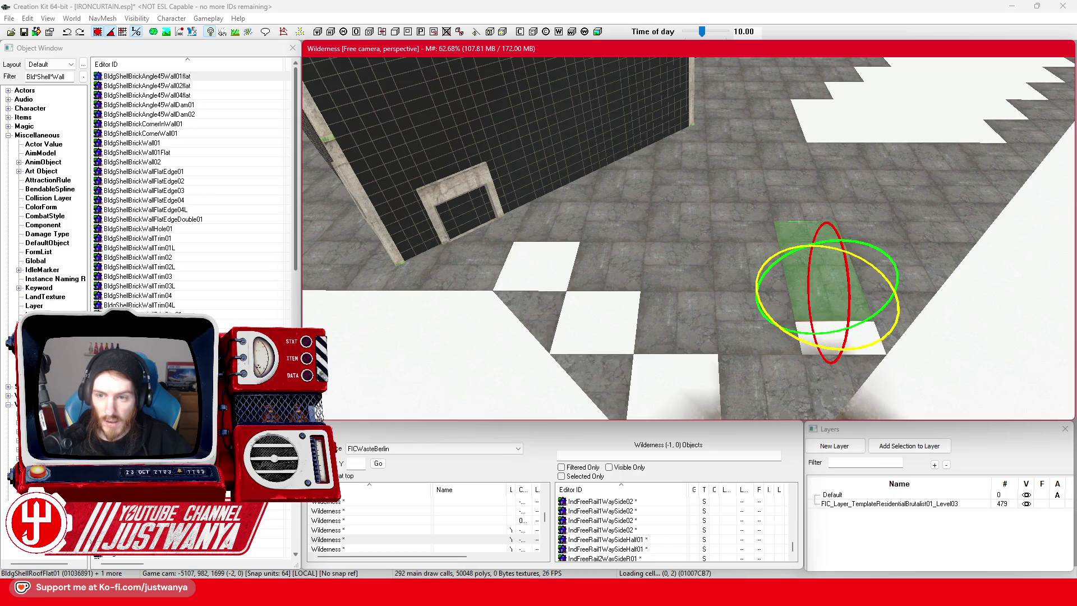
key(w)
drag(817, 253, 826, 278)
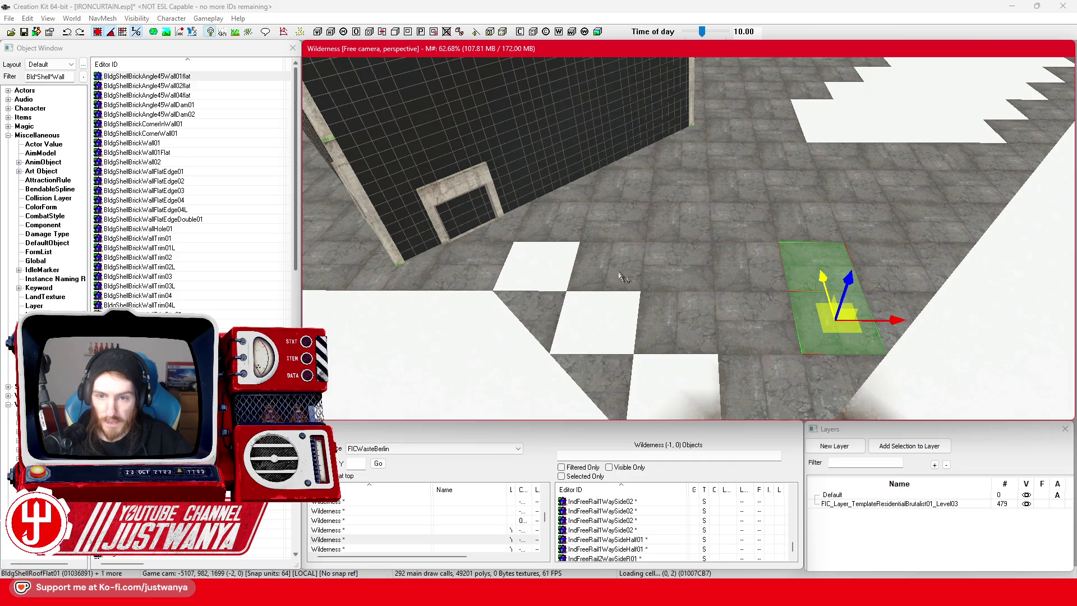
mouse_move(616, 230)
mouse_down()
mouse_move(613, 220)
mouse_move(583, 259)
mouse_move(550, 262)
mouse_move(598, 266)
mouse_move(637, 241)
mouse_move(692, 247)
mouse_up()
key(shift)
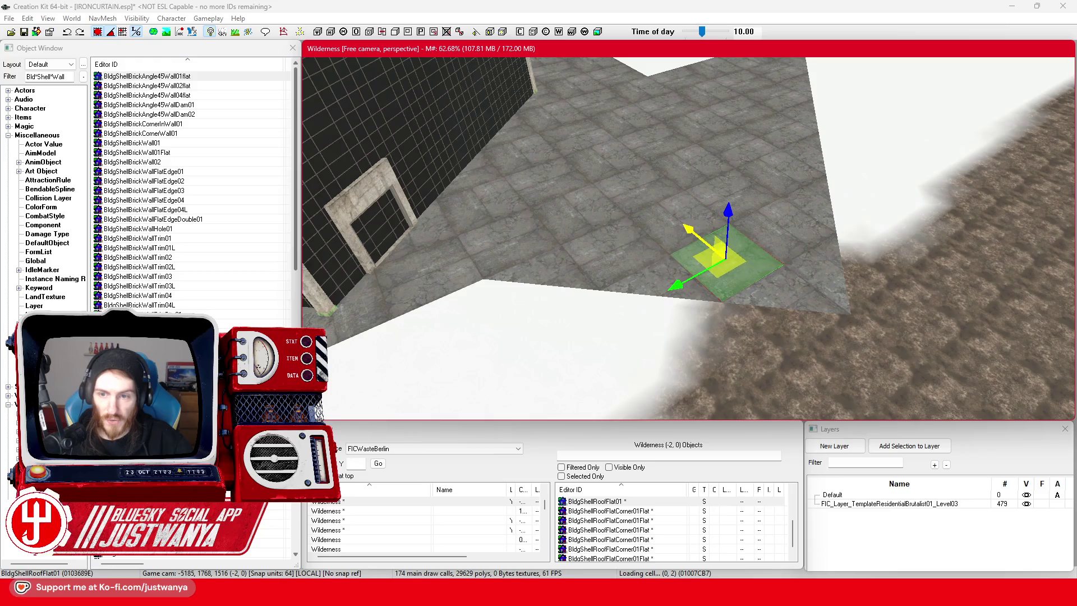
key(shift)
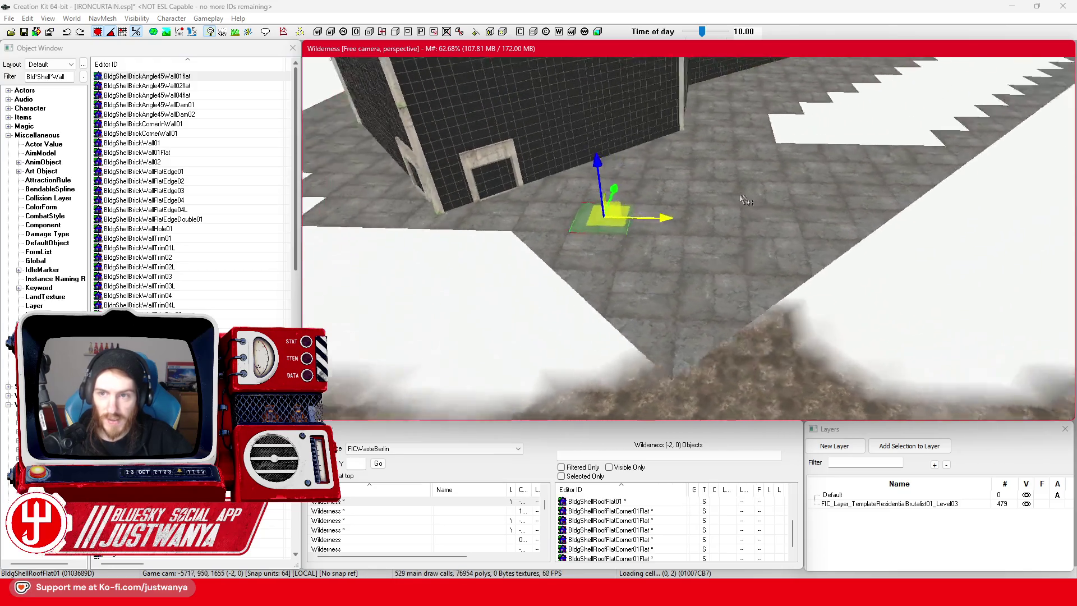
key(shift)
key(shift)
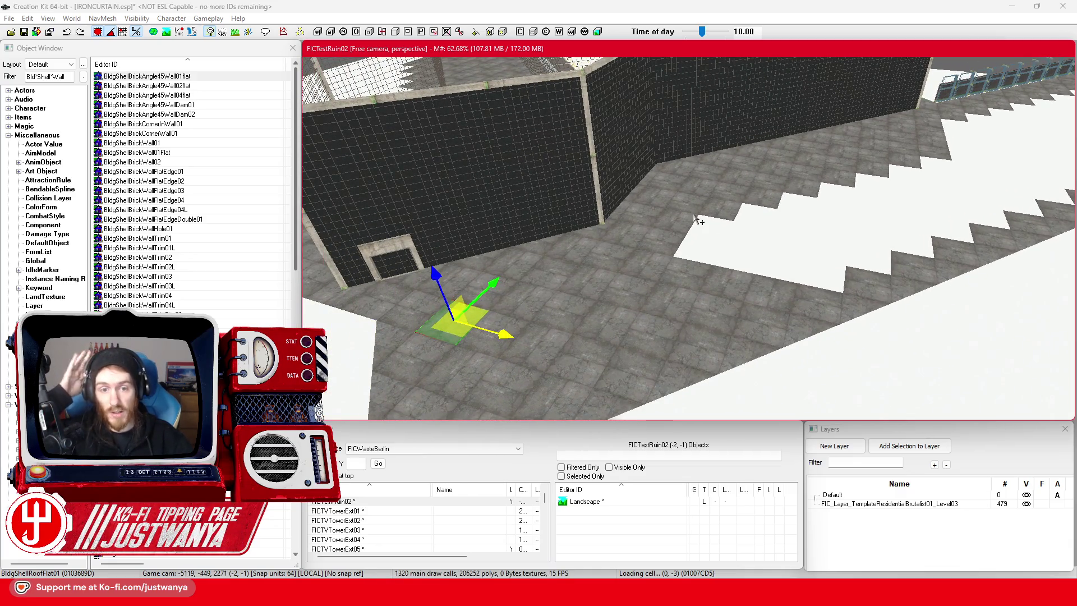
Save IRONCURTAIN.esp and centre the view on a floor tile.
click(25, 34)
click(641, 255)
key(f)
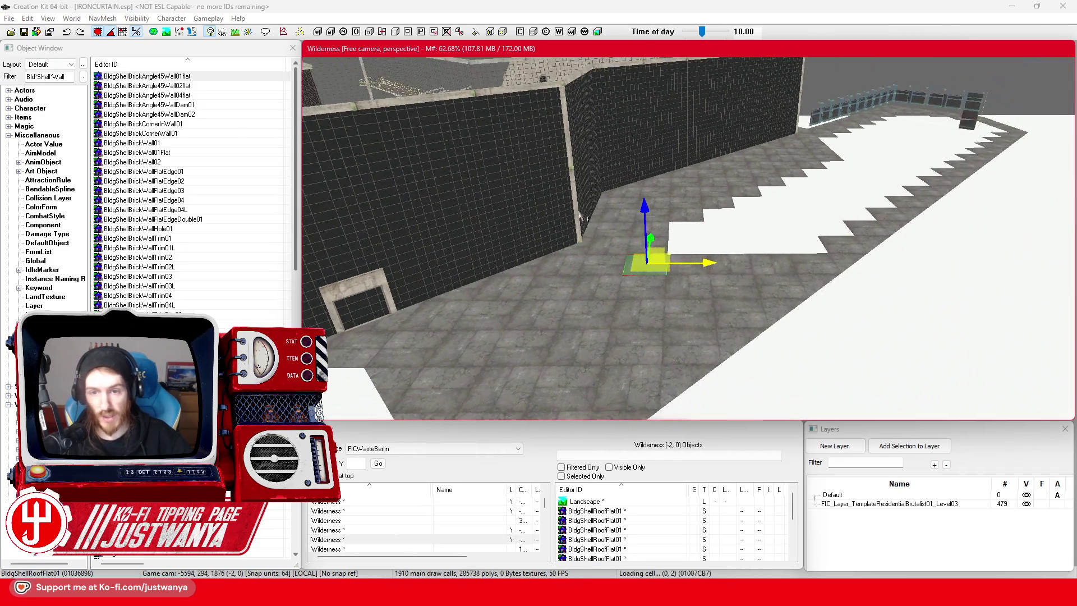
Zoom in toward the windowed wall and orbit around the selected window piece.
scroll(561, 252, down, 5)
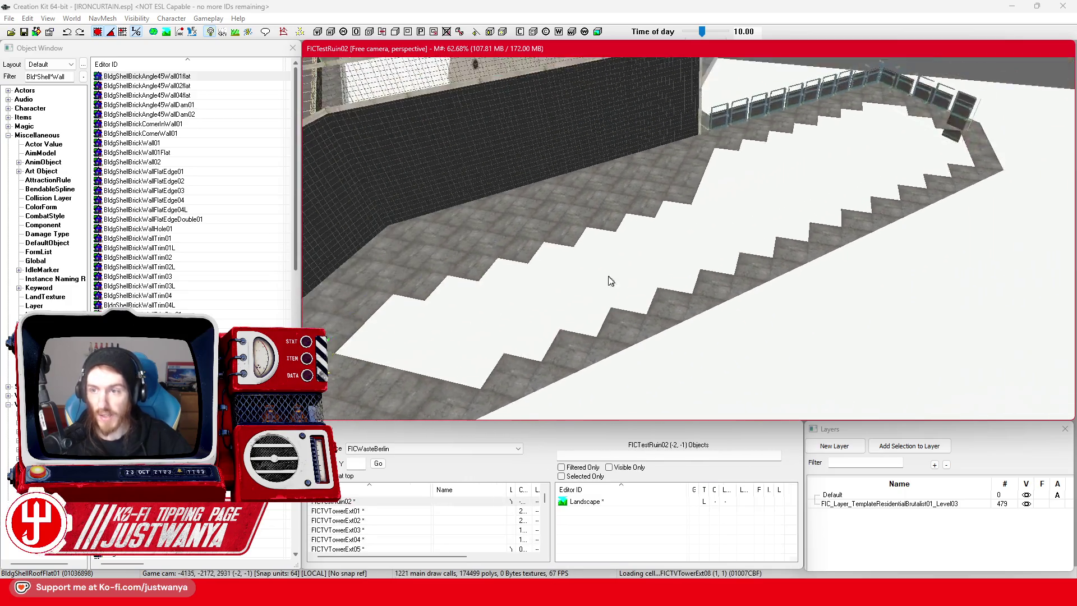
scroll(605, 285, up, 5)
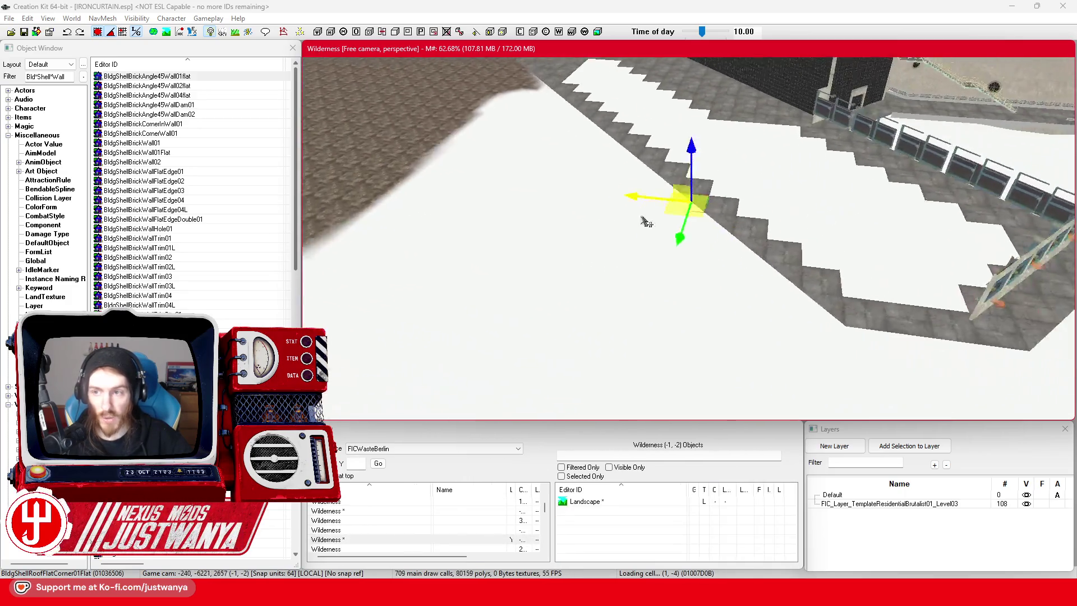
scroll(509, 186, up, 5)
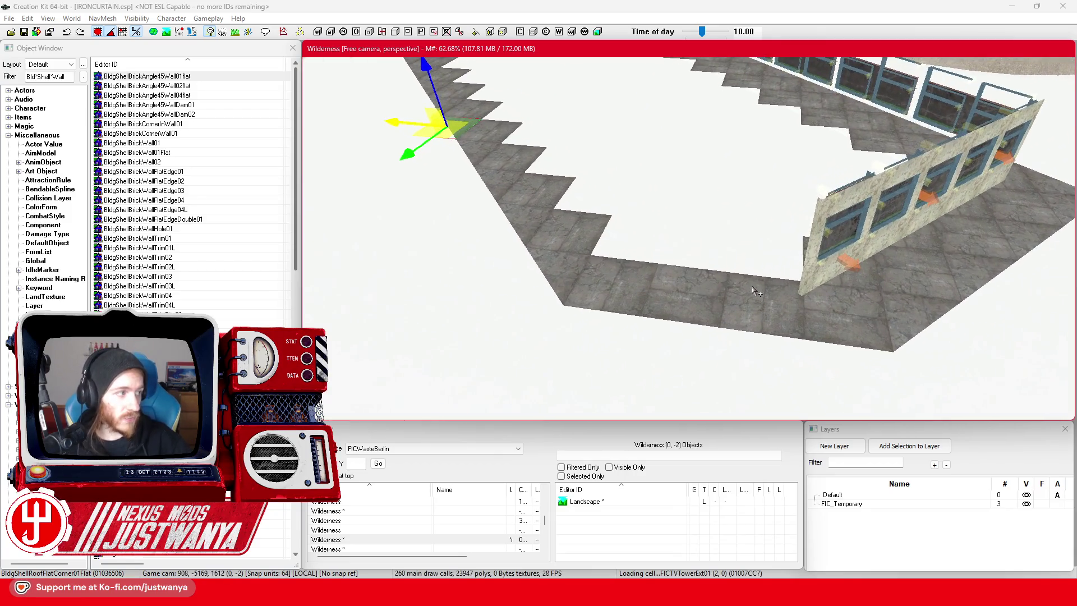
scroll(754, 290, up, 5)
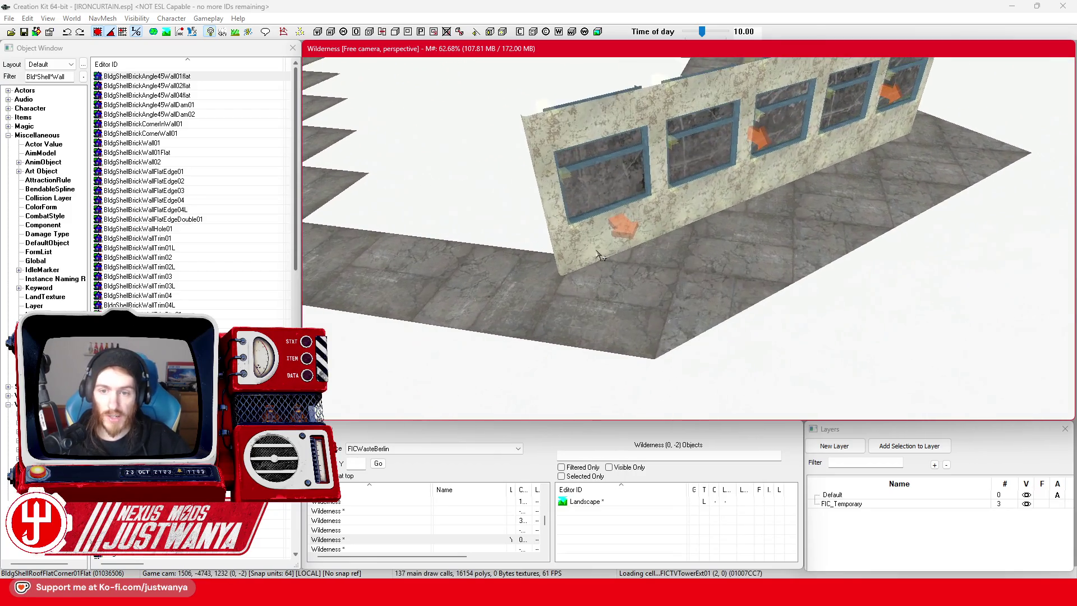
scroll(602, 251, up, 5)
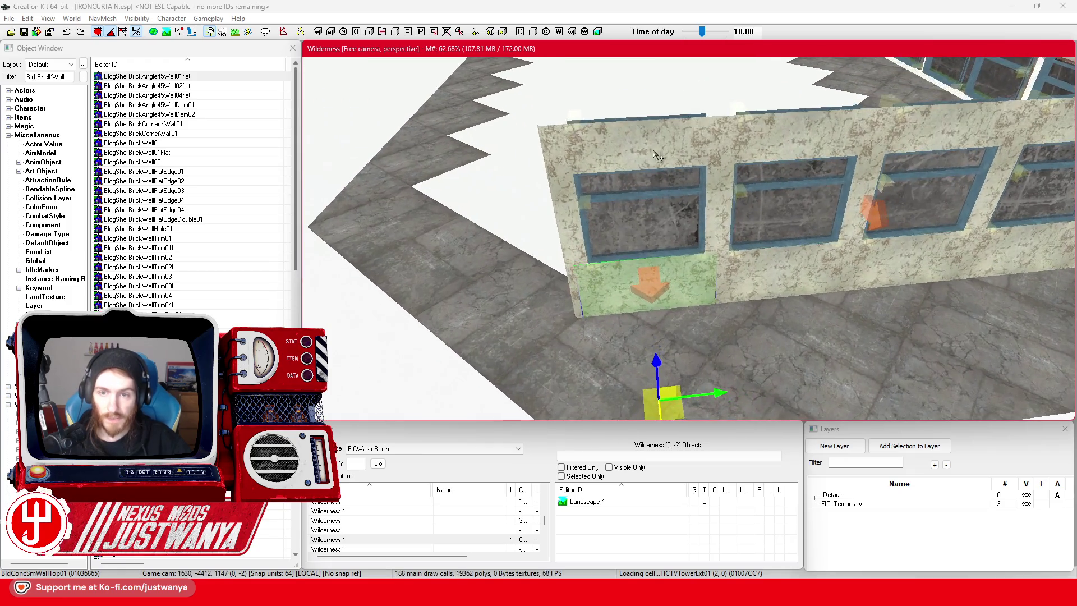
scroll(728, 279, up, 3)
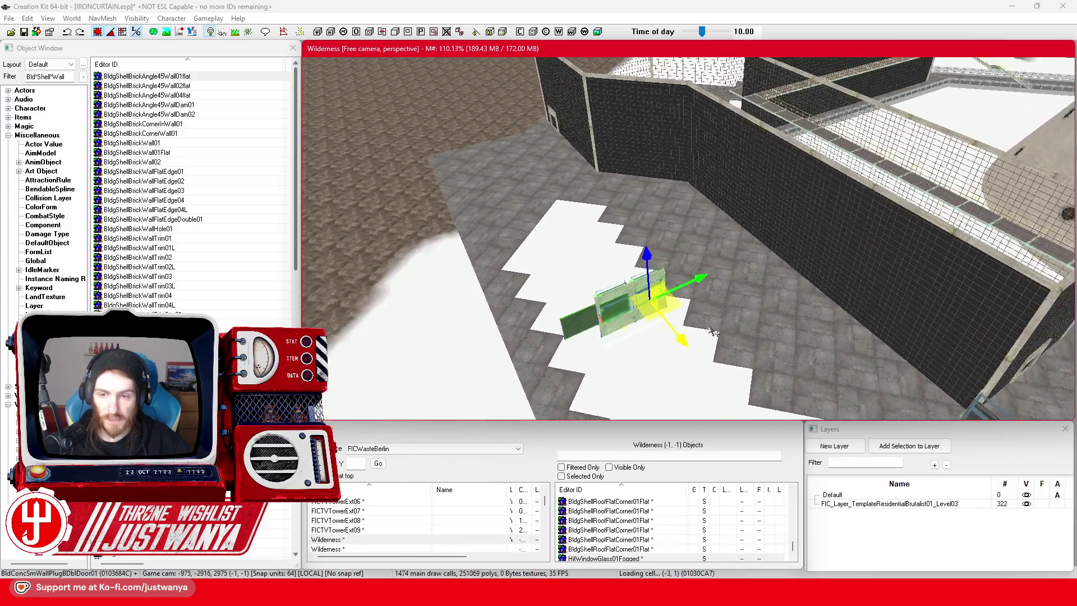
mouse_move(713, 332)
mouse_down()
mouse_move(757, 264)
mouse_move(752, 300)
mouse_move(766, 302)
mouse_up()
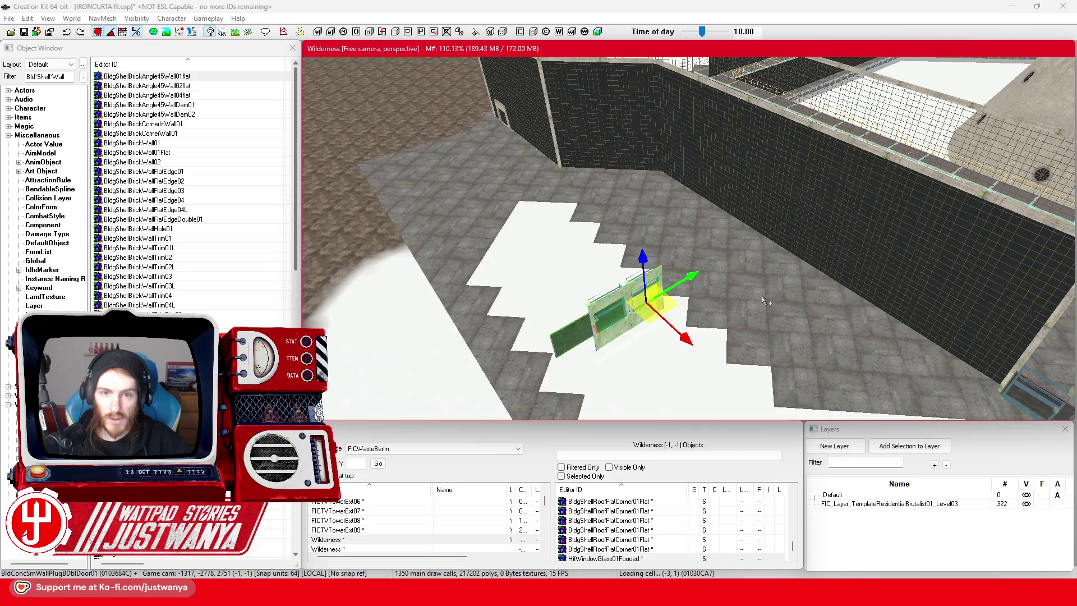
Rotate the window wall, switch to move mode and centre the view on it.
drag(622, 355, 656, 356)
key(2)
scroll(688, 238, up, 5)
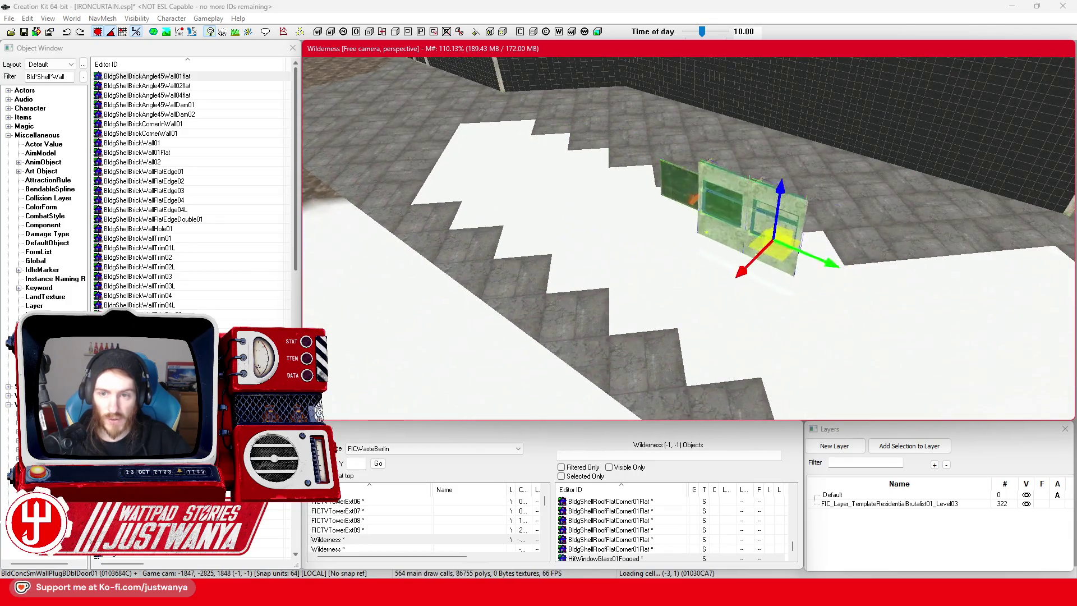
drag(688, 238, 563, 279)
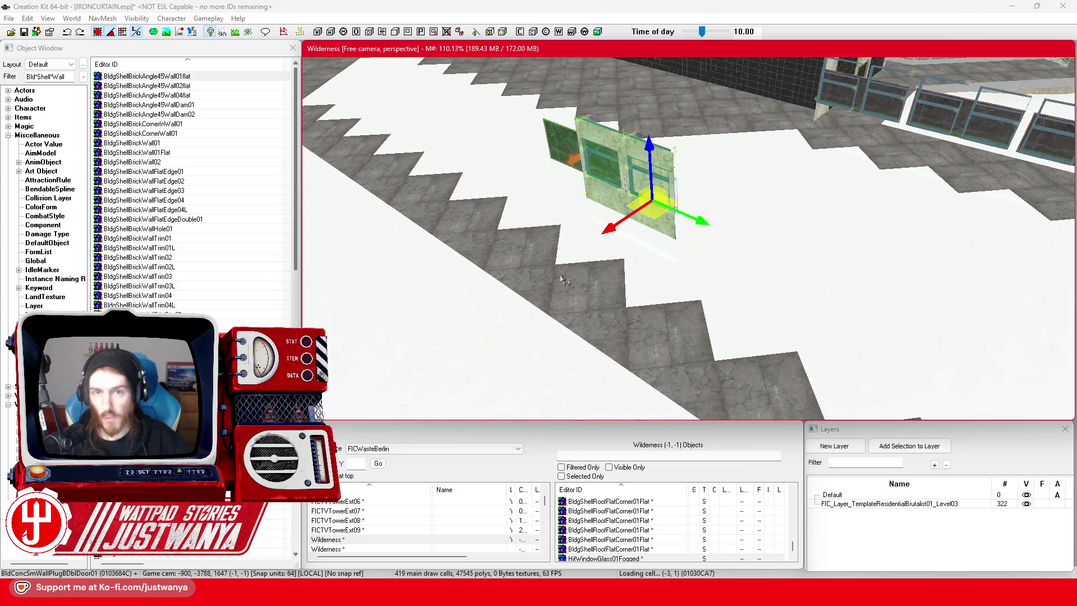
key(f)
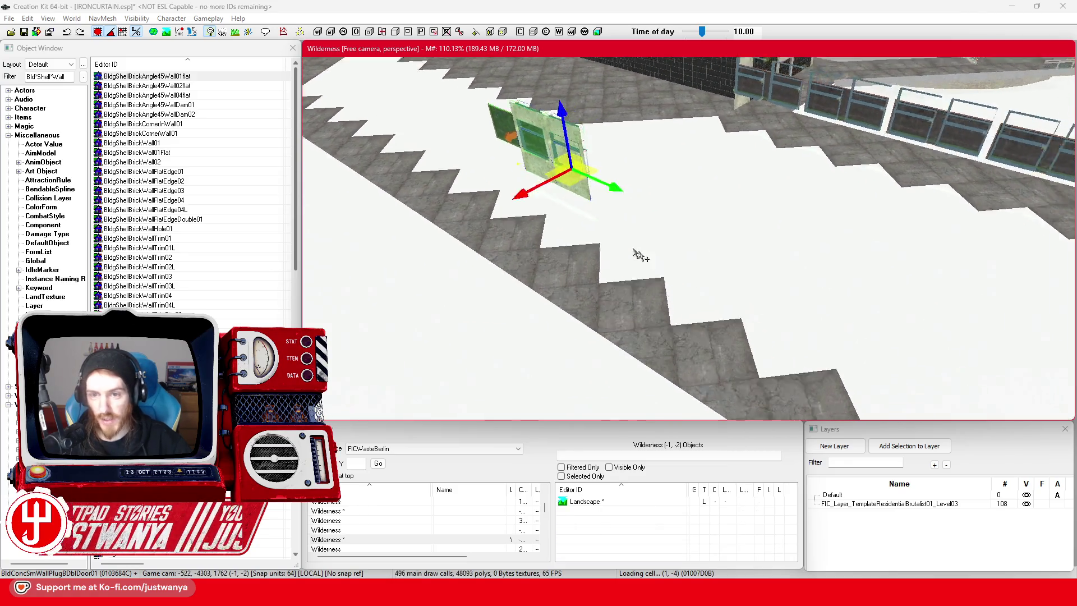
mouse_move(594, 269)
mouse_down()
mouse_move(618, 262)
mouse_move(624, 320)
mouse_up()
Undo the wall's tilt and shift it along X into line with the neighbouring window walls.
key(ctrl+z)
mouse_move(675, 234)
mouse_down()
mouse_move(808, 246)
mouse_move(766, 240)
mouse_move(759, 272)
mouse_move(614, 262)
mouse_up()
scroll(614, 263, up, 5)
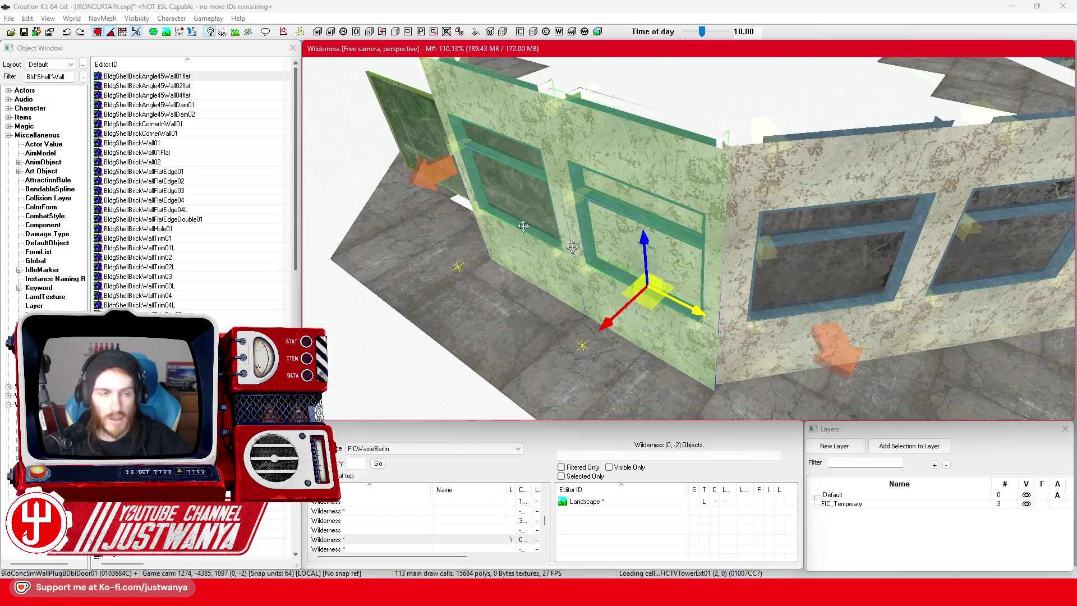
key(x)
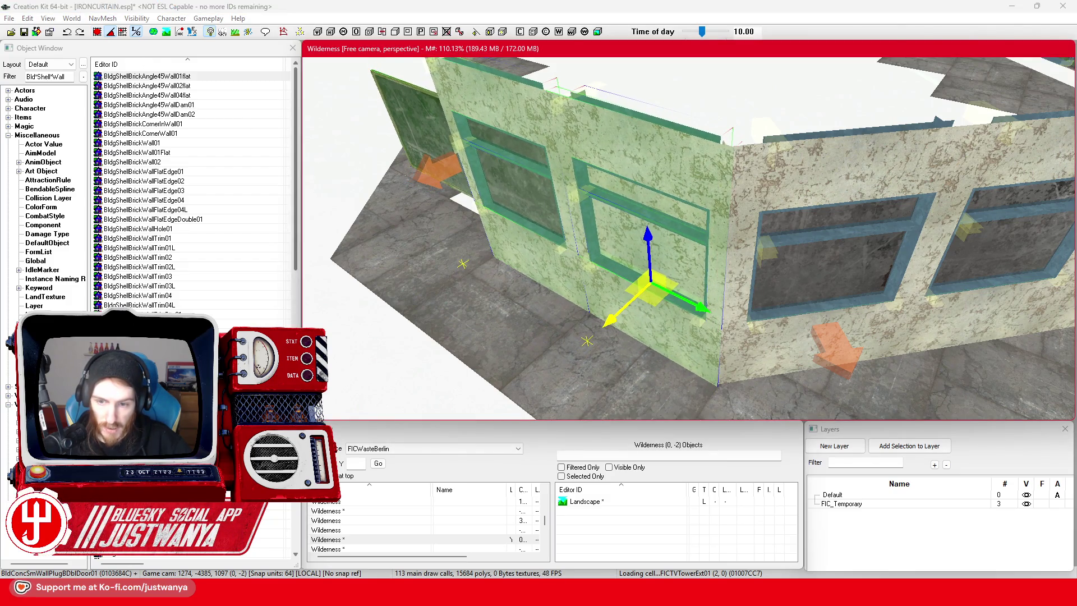
scroll(627, 313, up, 5)
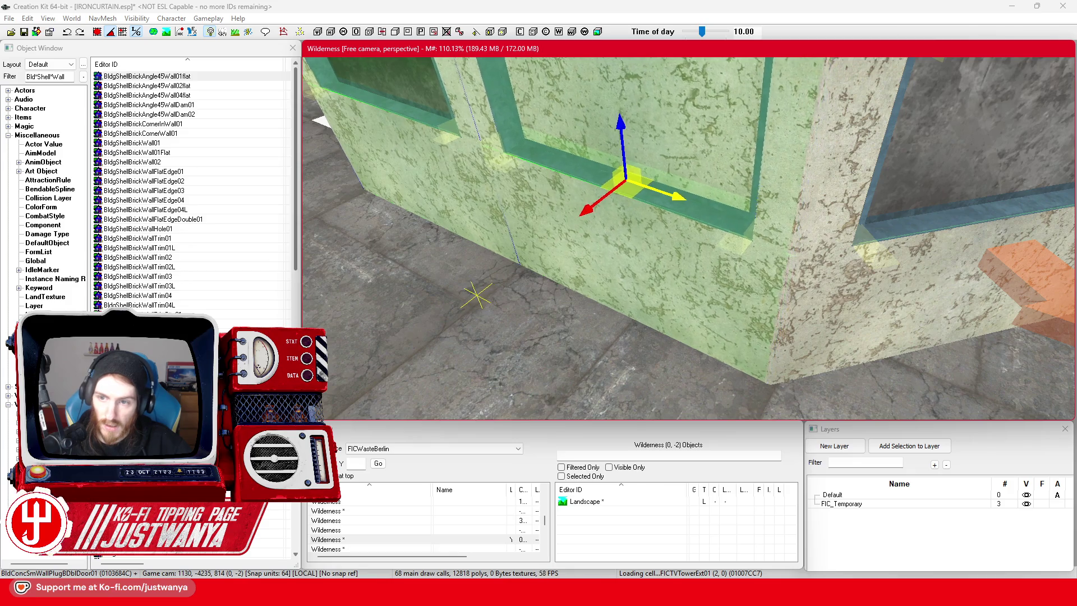
scroll(662, 195, down, 5)
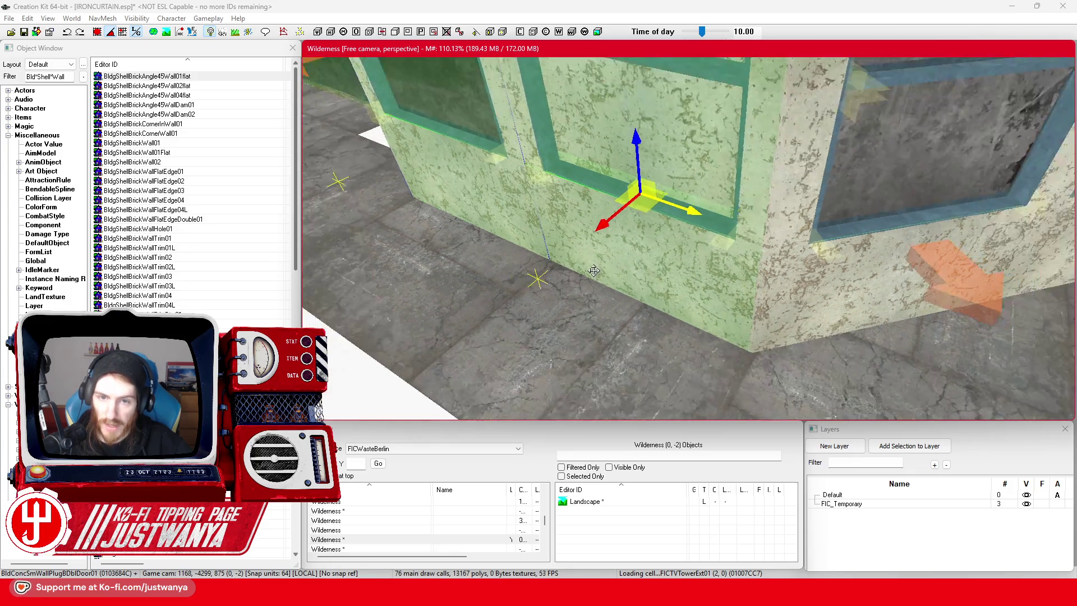
scroll(506, 286, down, 3)
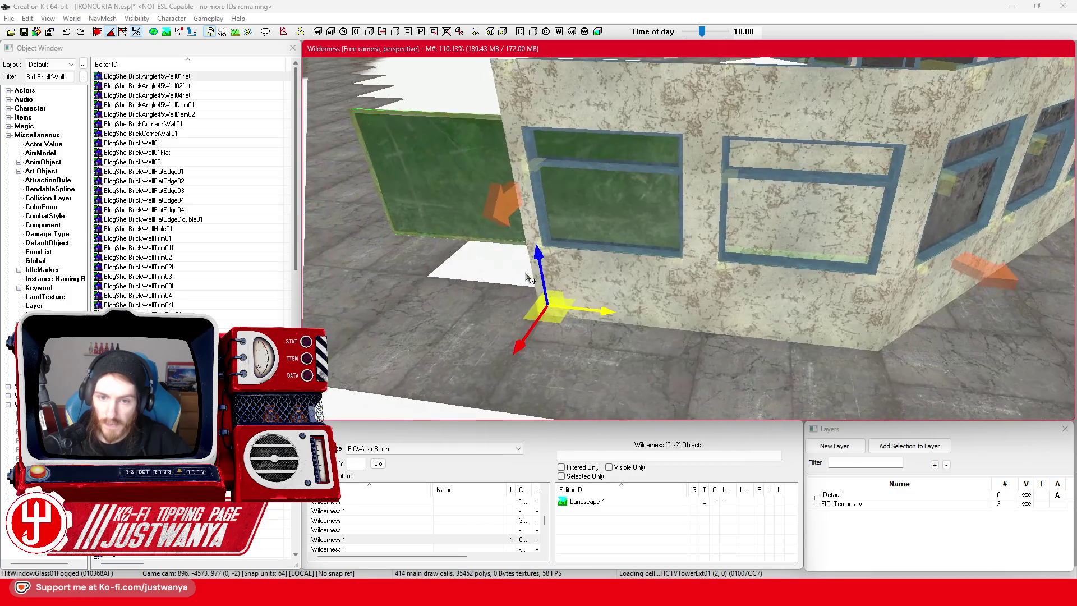
scroll(506, 286, up, 4)
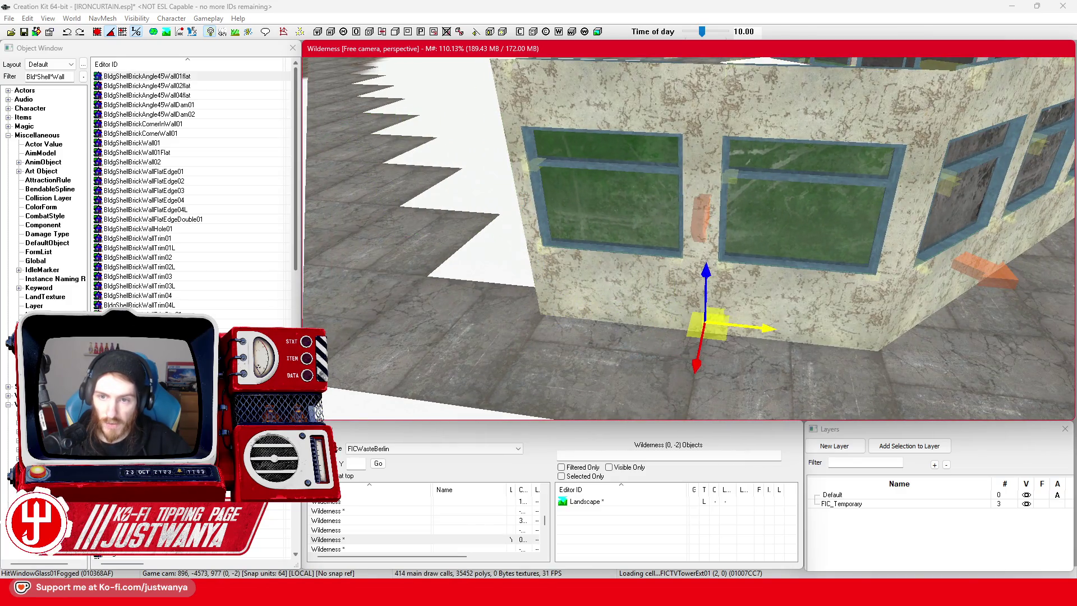
scroll(743, 343, down, 5)
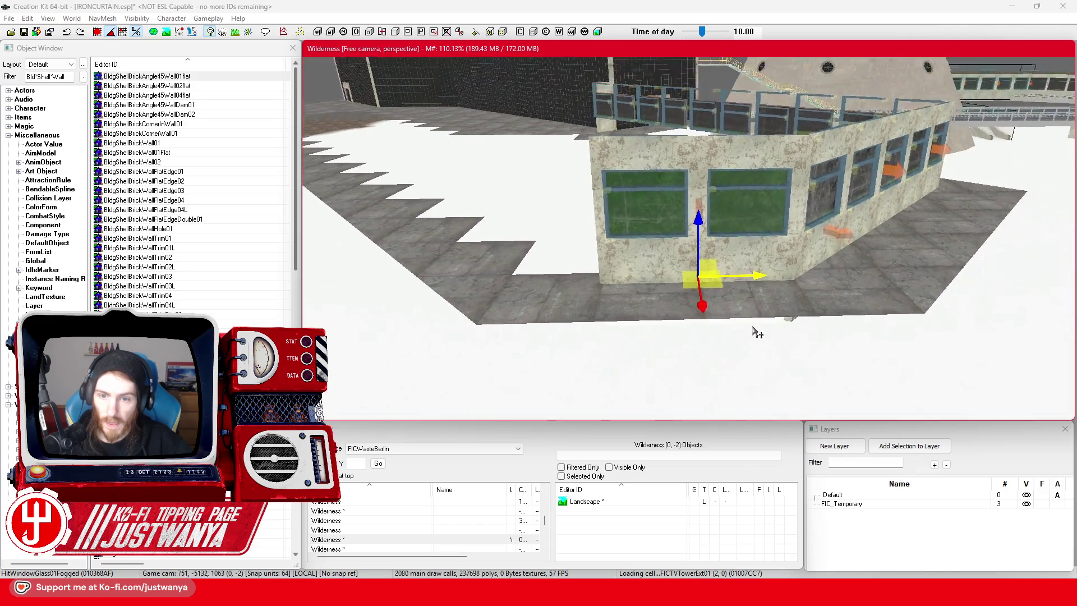
scroll(751, 338, down, 1)
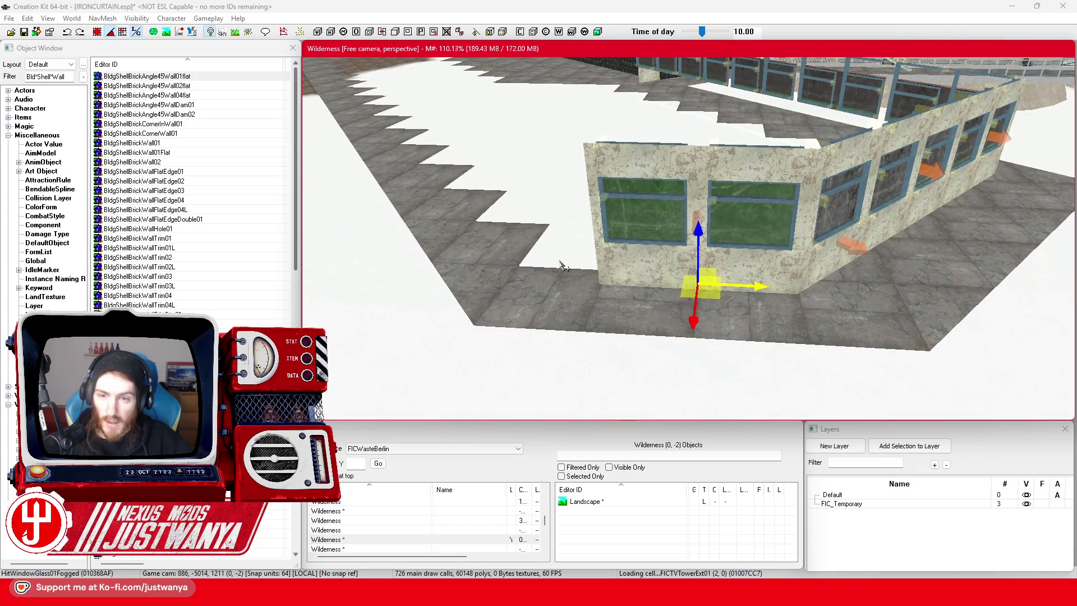
mouse_move(553, 290)
mouse_down()
mouse_move(668, 296)
mouse_move(501, 272)
mouse_move(774, 372)
mouse_move(692, 313)
mouse_move(642, 312)
mouse_move(642, 382)
mouse_move(617, 449)
mouse_move(647, 429)
mouse_move(636, 356)
mouse_up()
mouse_move(577, 593)
click(645, 522)
scroll(636, 359, down, 5)
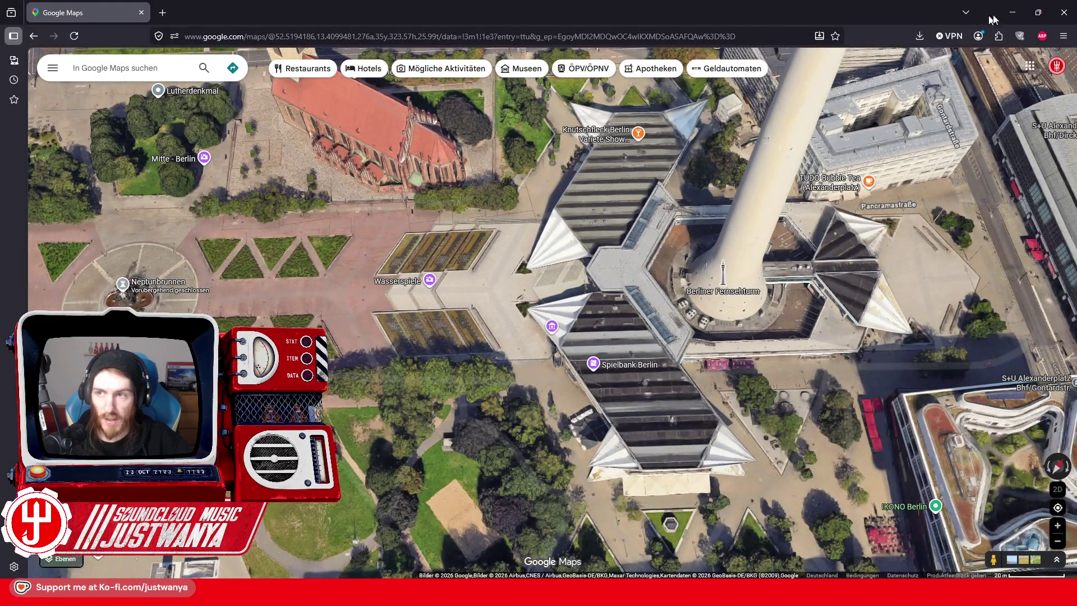
click(1012, 12)
scroll(675, 272, up, 2)
key(shift)
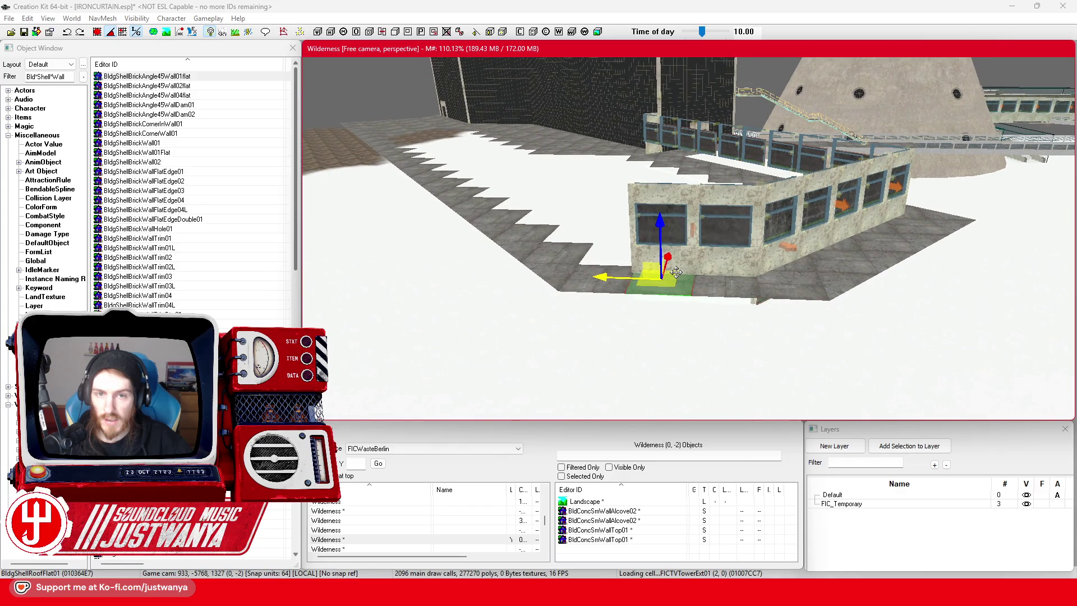
Orbit over the wall block and save the plugin.
key(shift)
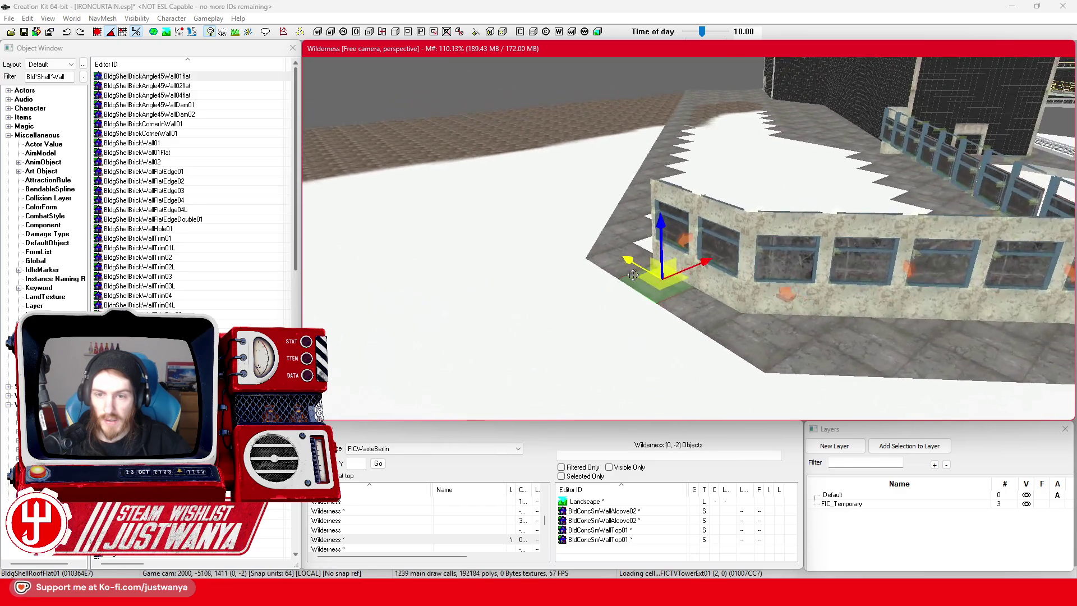
key(shift)
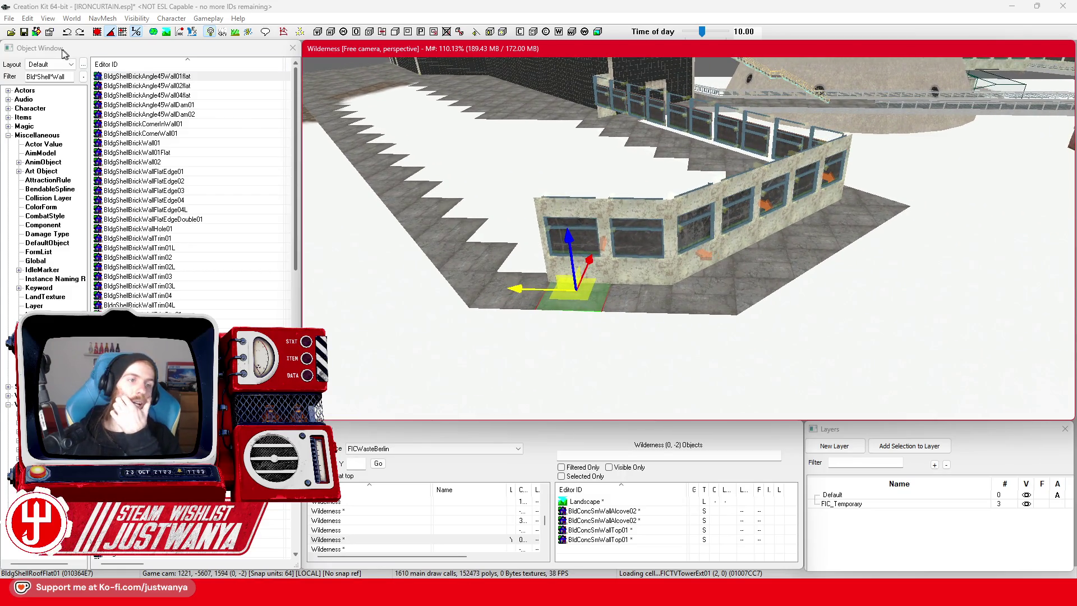
click(24, 33)
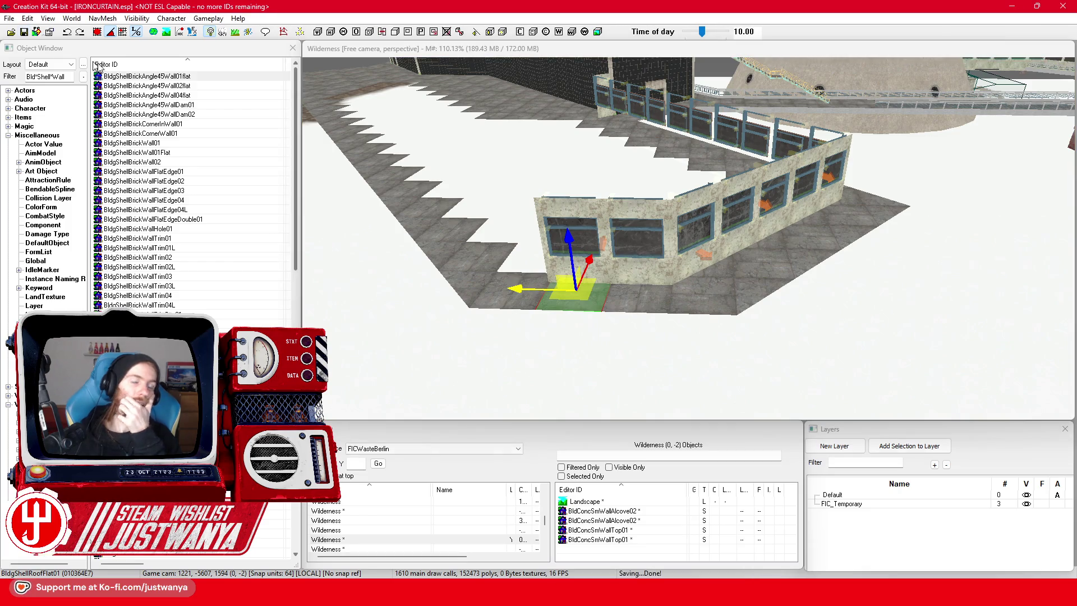
scroll(694, 302, up, 3)
key(shift)
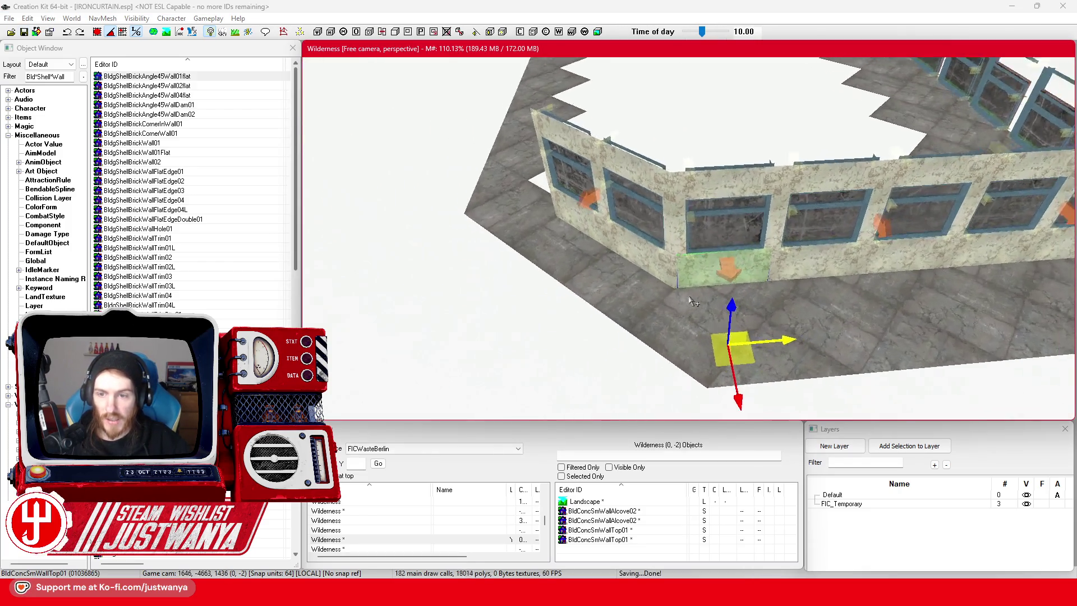
key(shift)
scroll(742, 212, up, 3)
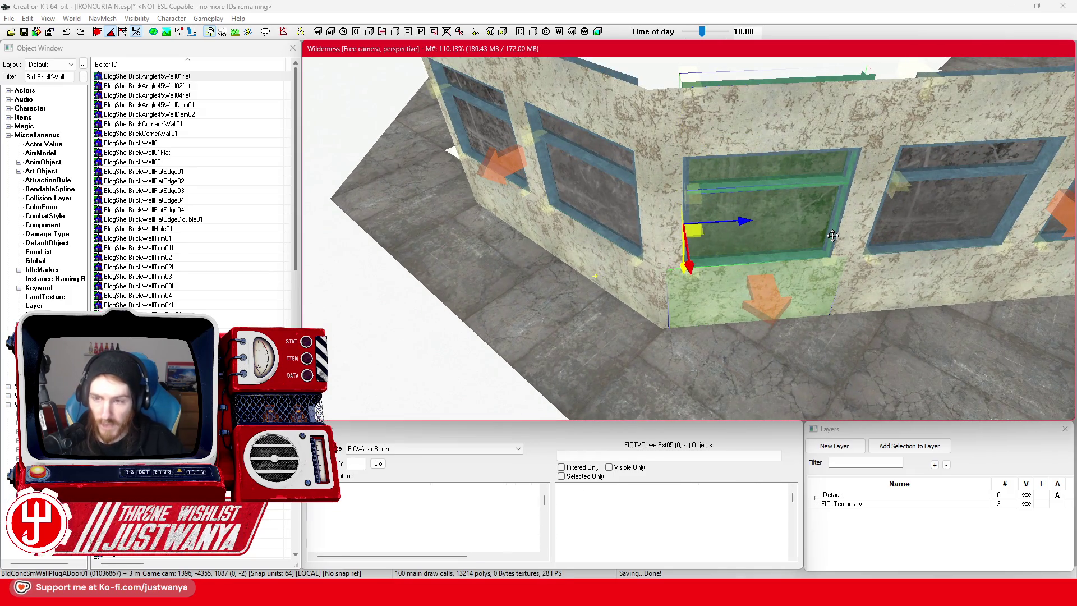
Delete the window wall section and the bare door frame left behind.
key(Delete)
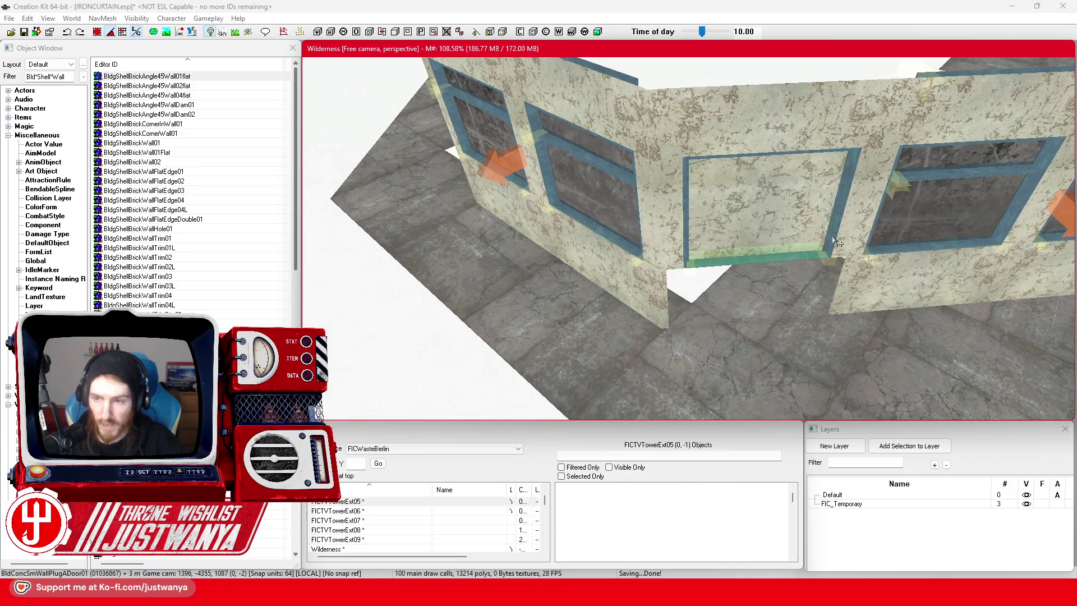
click(713, 261)
key(Delete)
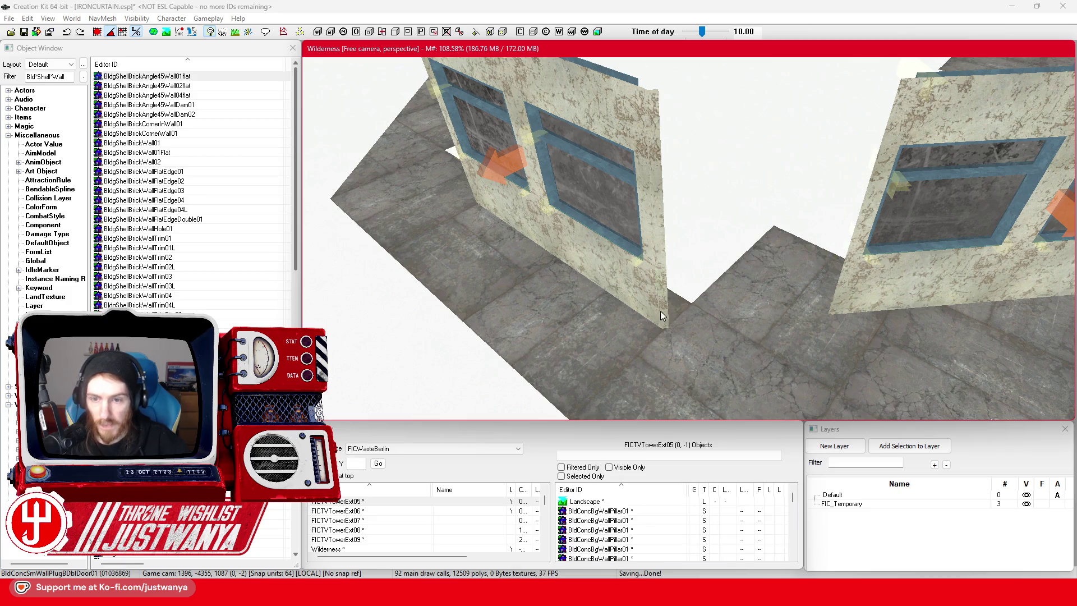
Move the green corner pillar to the right wall's edge, then select the wall top piece.
click(621, 370)
drag(664, 362, 788, 354)
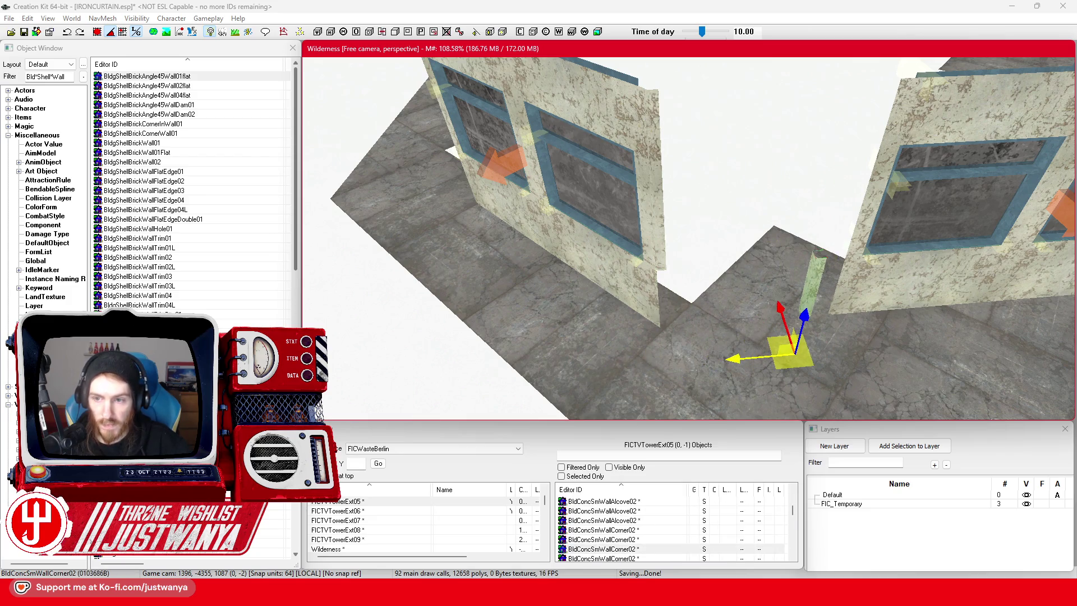
key(ctrl+z)
click(71, 35)
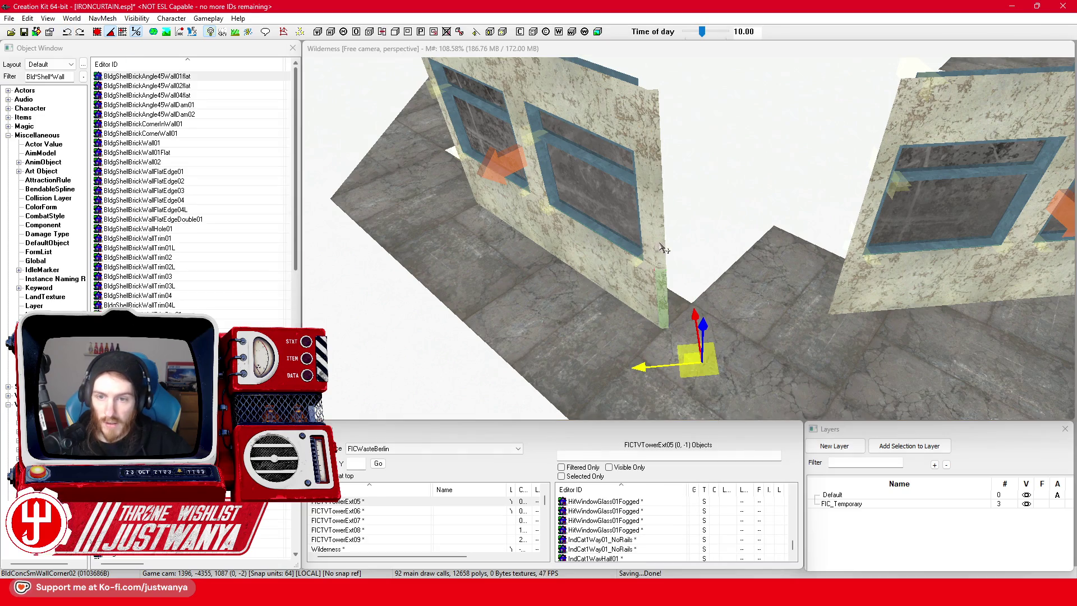
click(664, 249)
drag(663, 248, 833, 238)
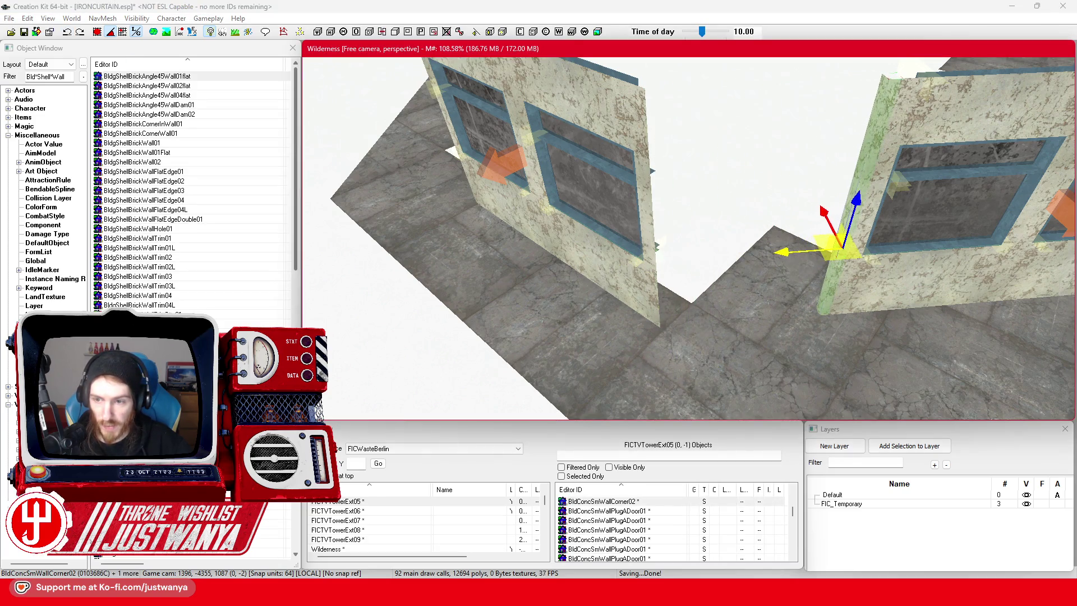
scroll(678, 269, up, 5)
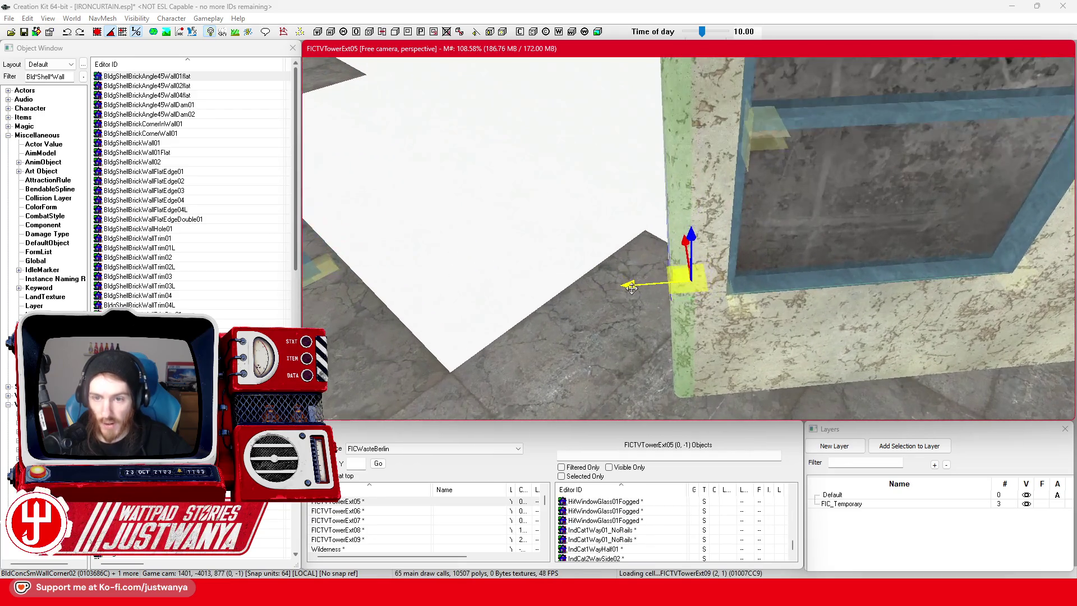
drag(681, 277, 692, 278)
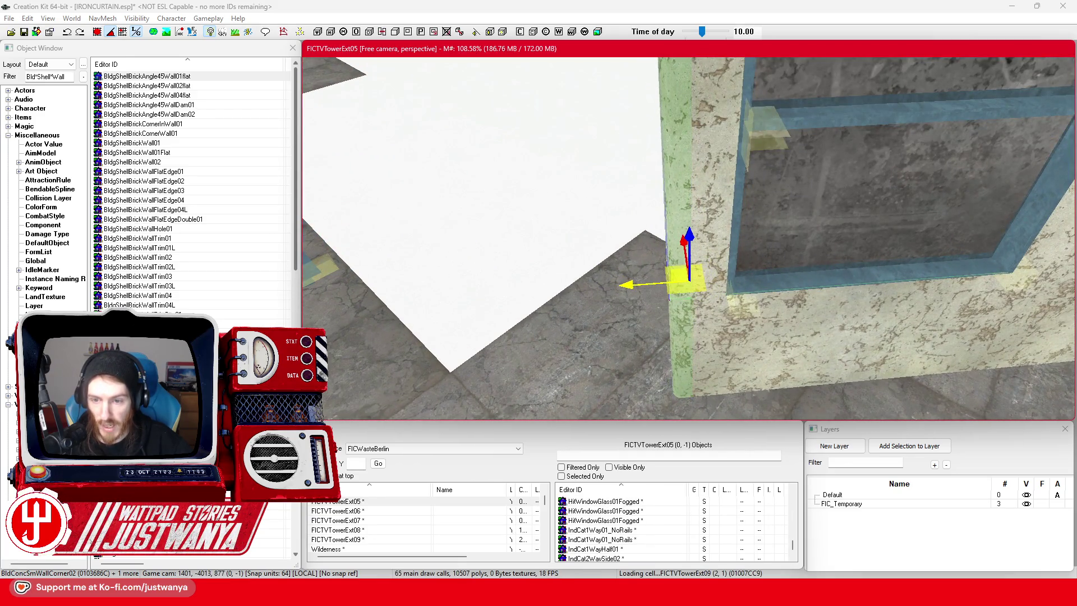
scroll(581, 304, down, 3)
click(490, 305)
click(644, 181)
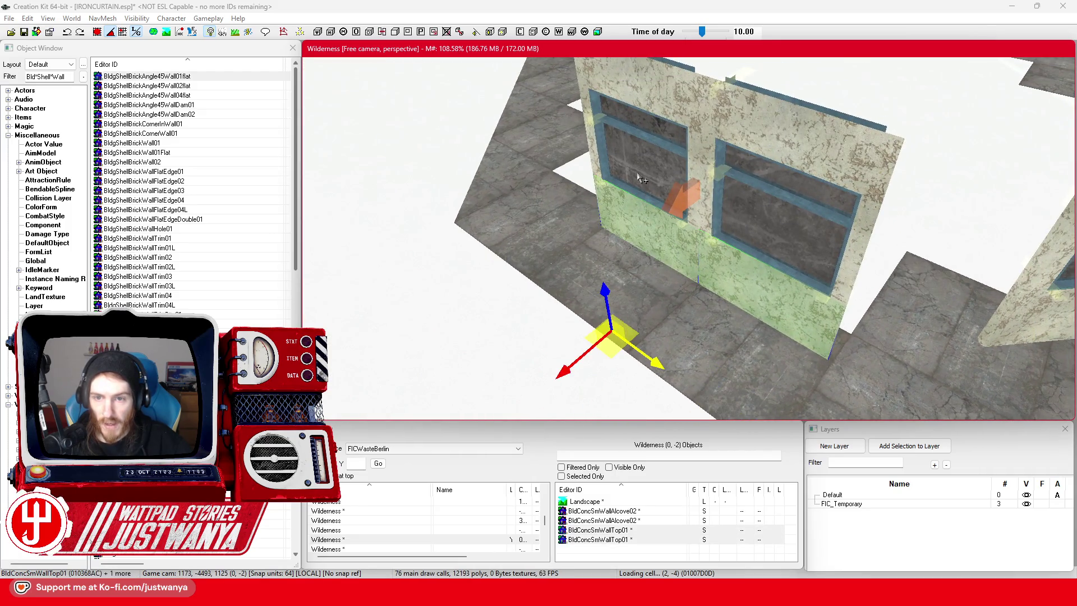
Select the fogged window glass and window wall pieces, undoing an accidental move.
ctrl+click(644, 181)
ctrl+click(630, 206)
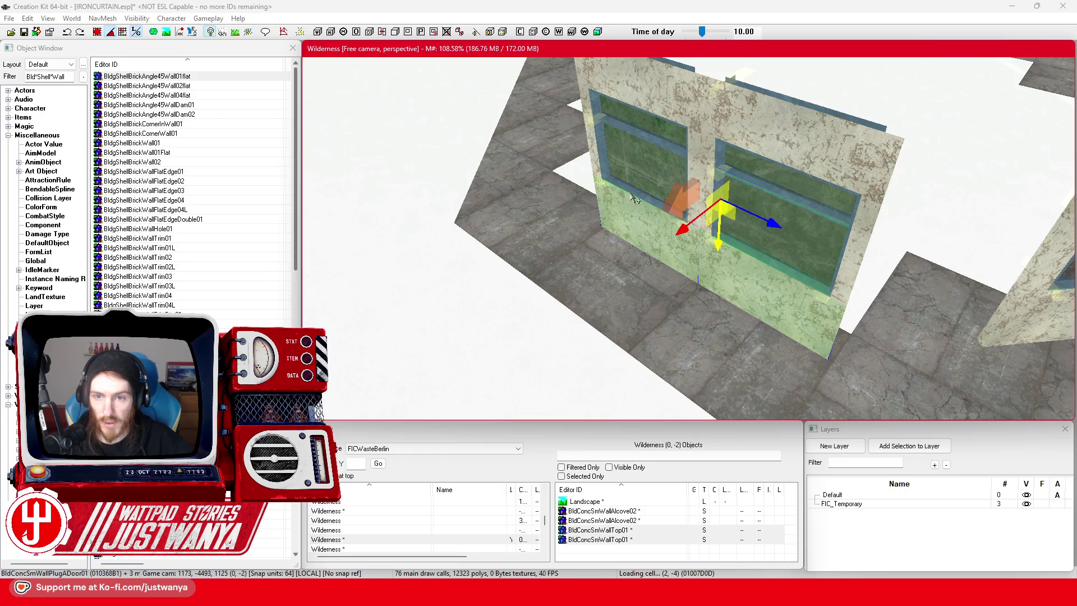
ctrl+click(602, 115)
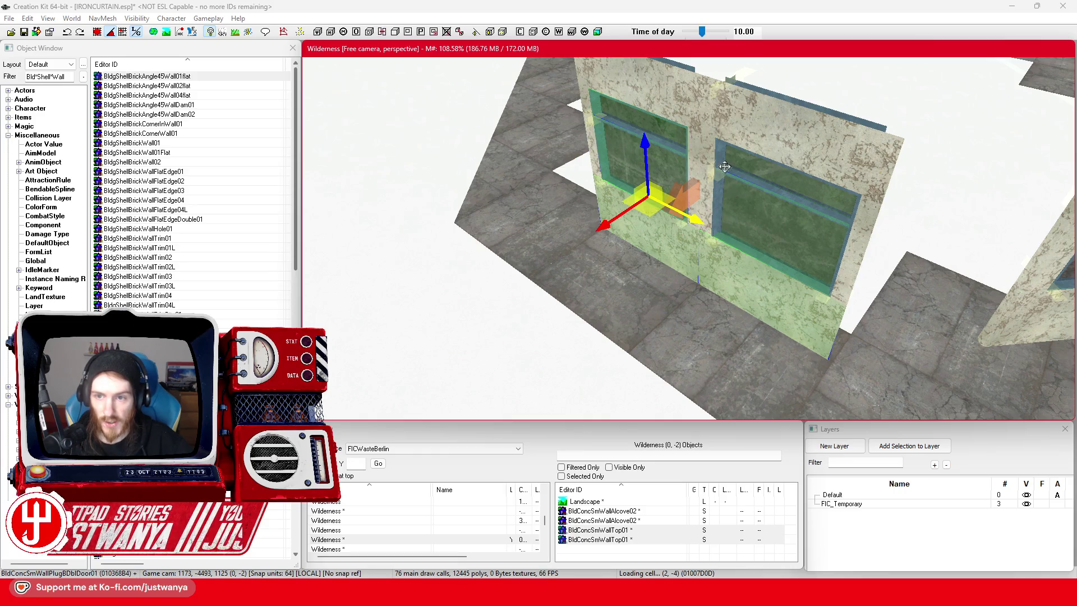
ctrl+click(769, 194)
ctrl+click(769, 191)
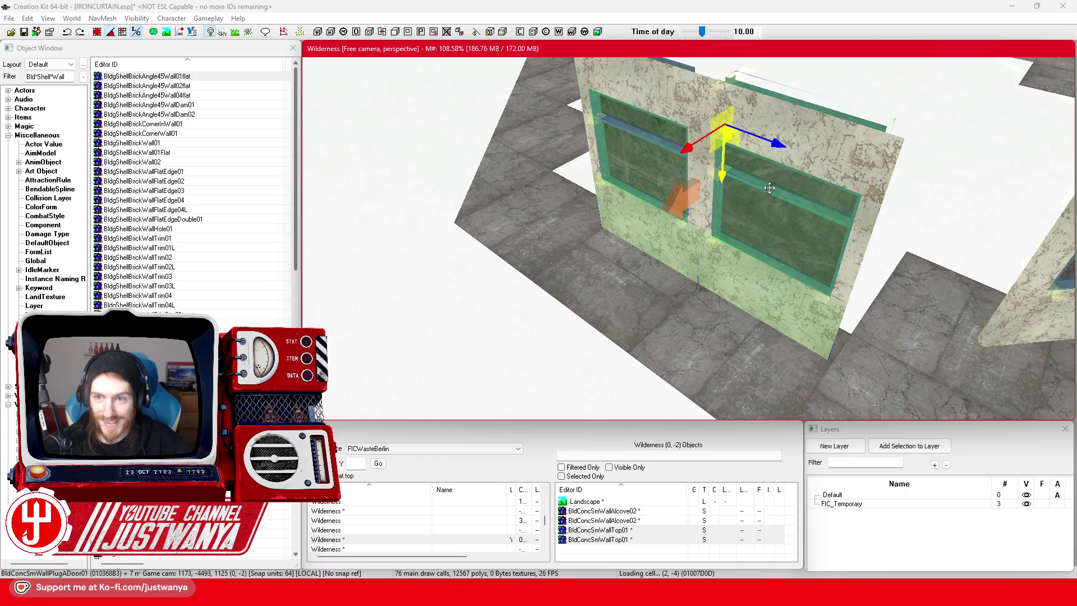
ctrl+click(657, 147)
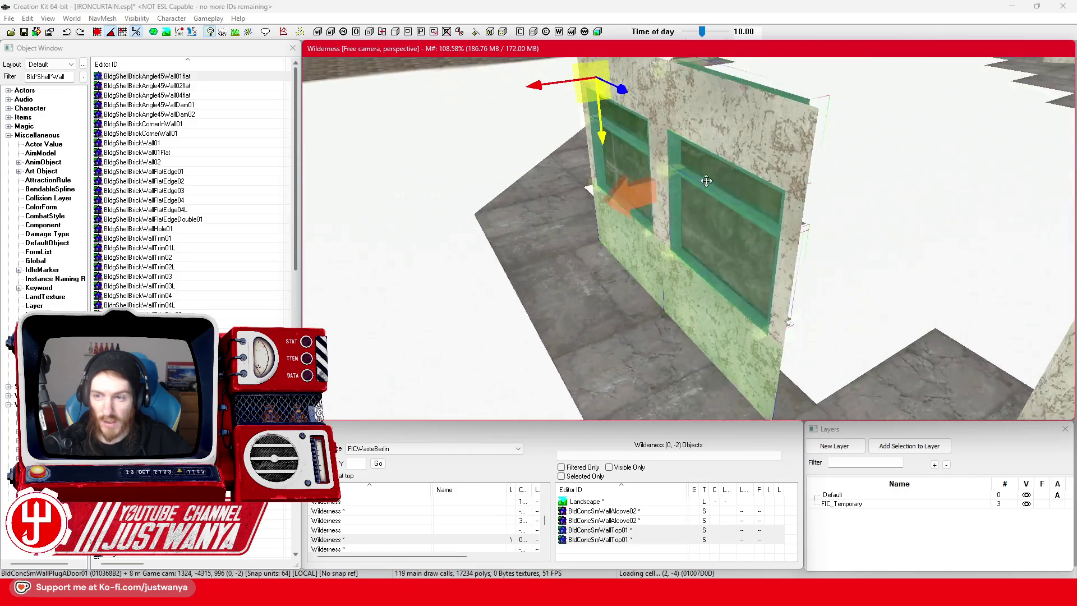
drag(707, 181, 678, 172)
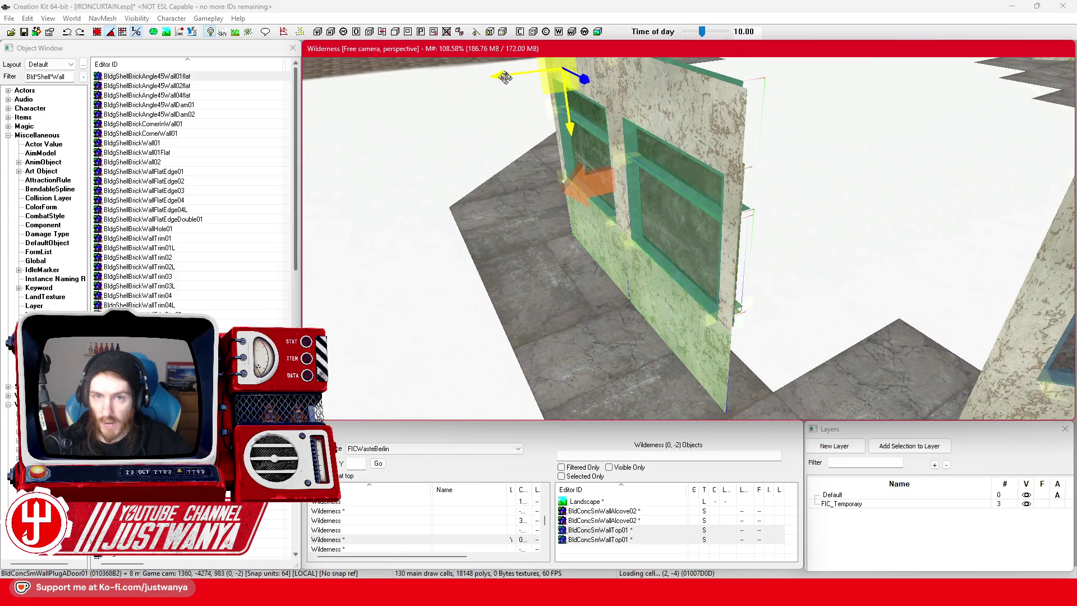
drag(505, 77, 533, 75)
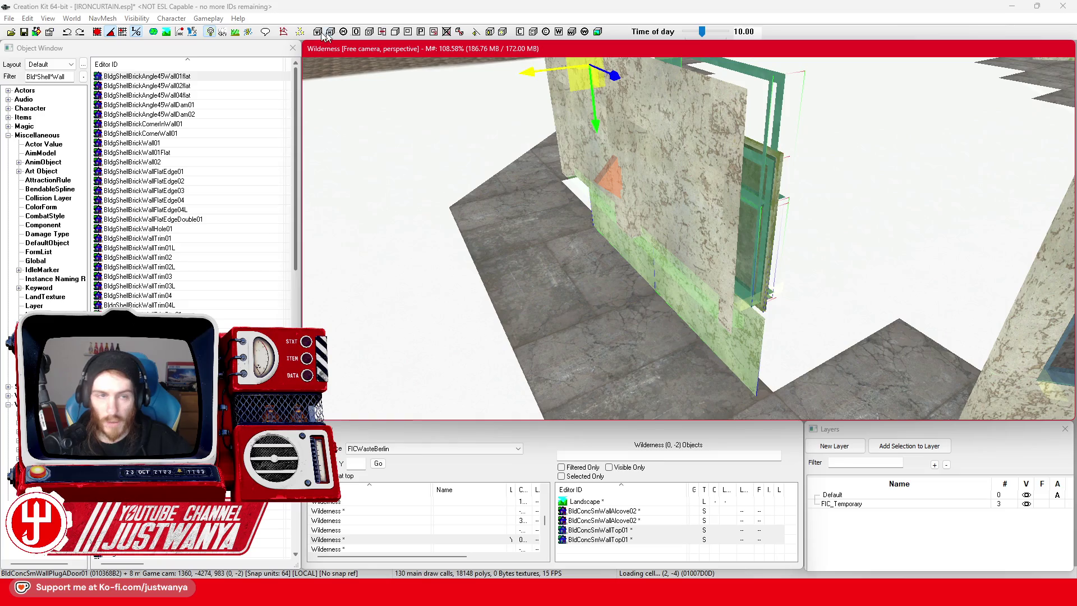
click(67, 32)
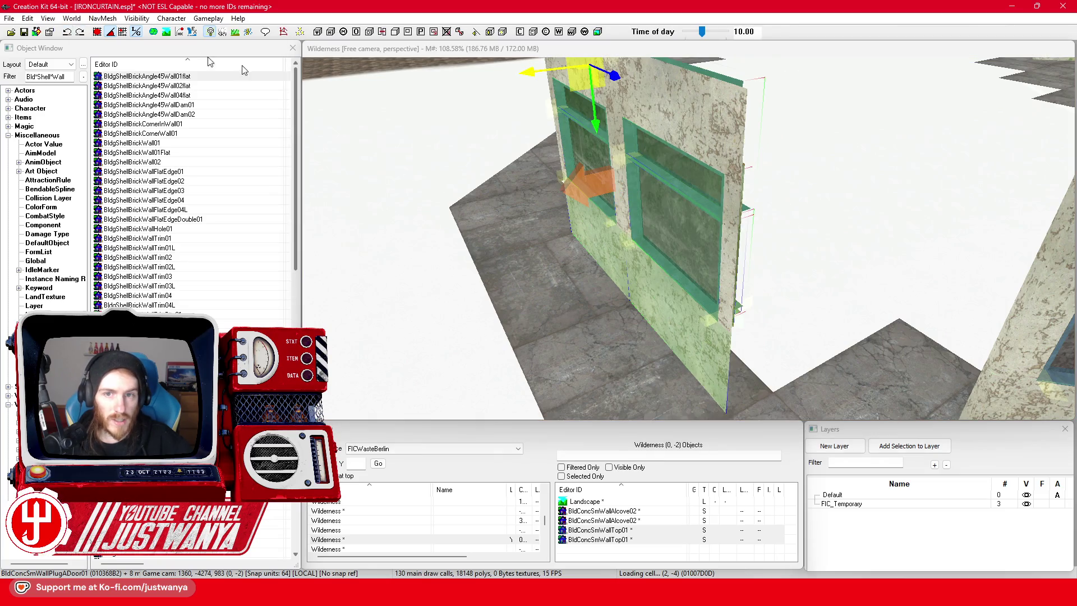
Add the upper wall pieces to the selection and inspect the wall's end.
ctrl+click(636, 110)
ctrl+click(578, 119)
scroll(465, 232, up, 3)
key(shift)
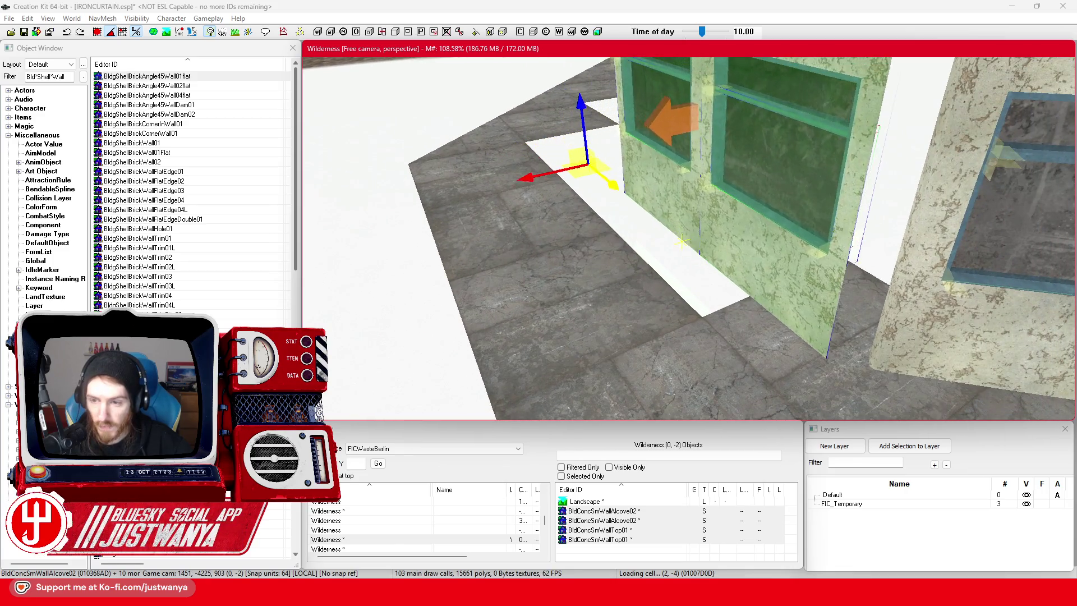
key(shift)
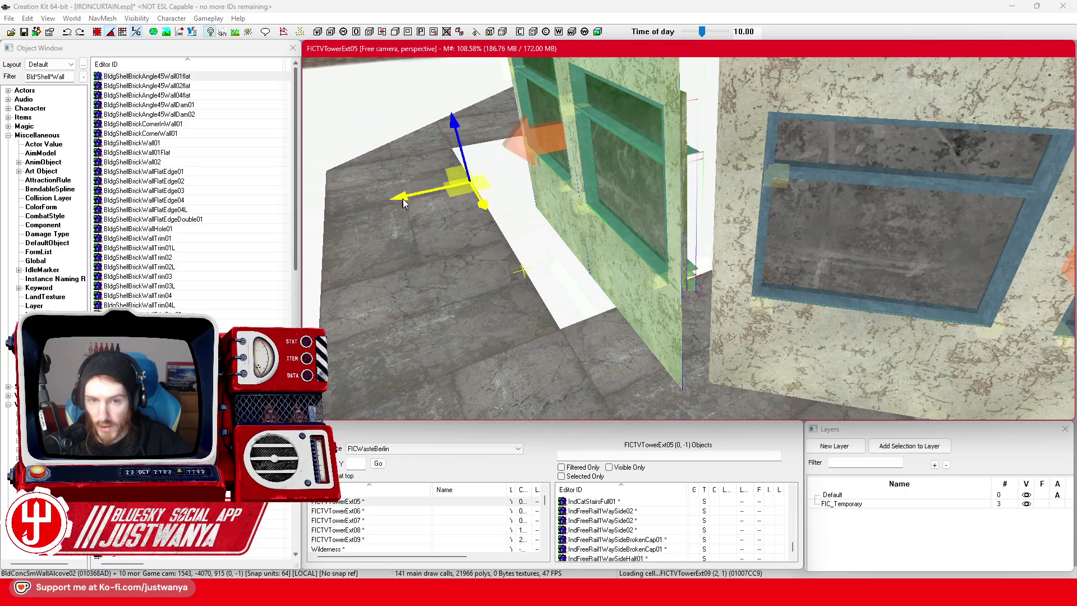
key(shift)
key(shift)
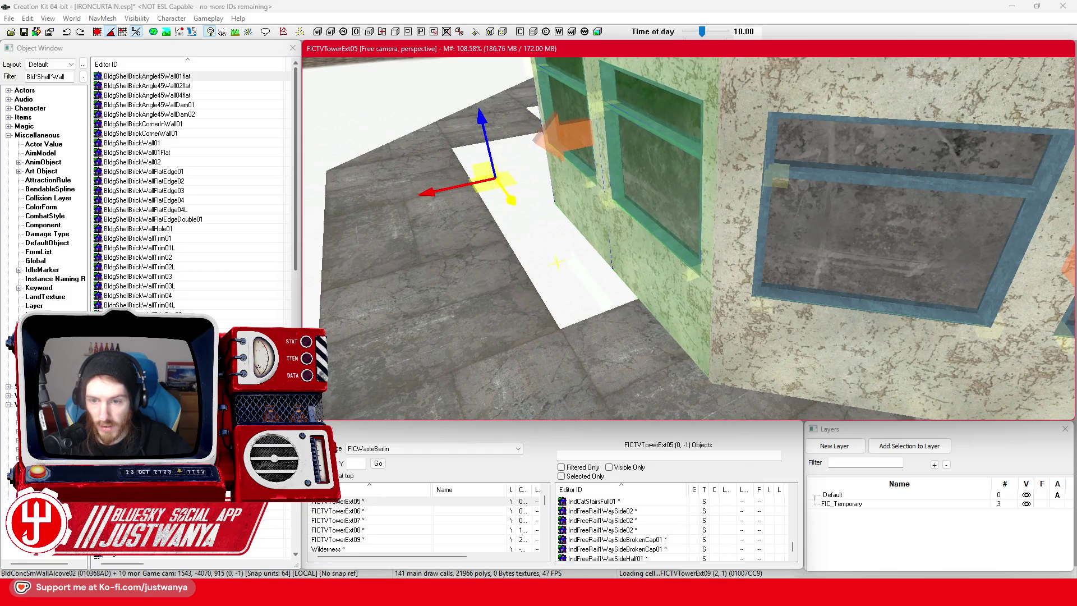
key(shift)
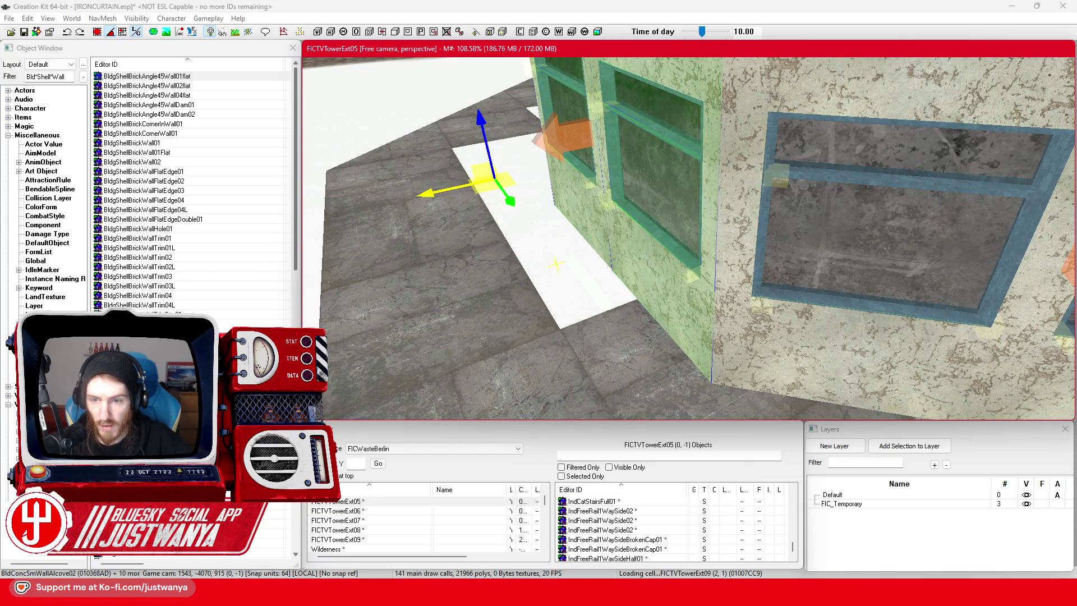
key(shift)
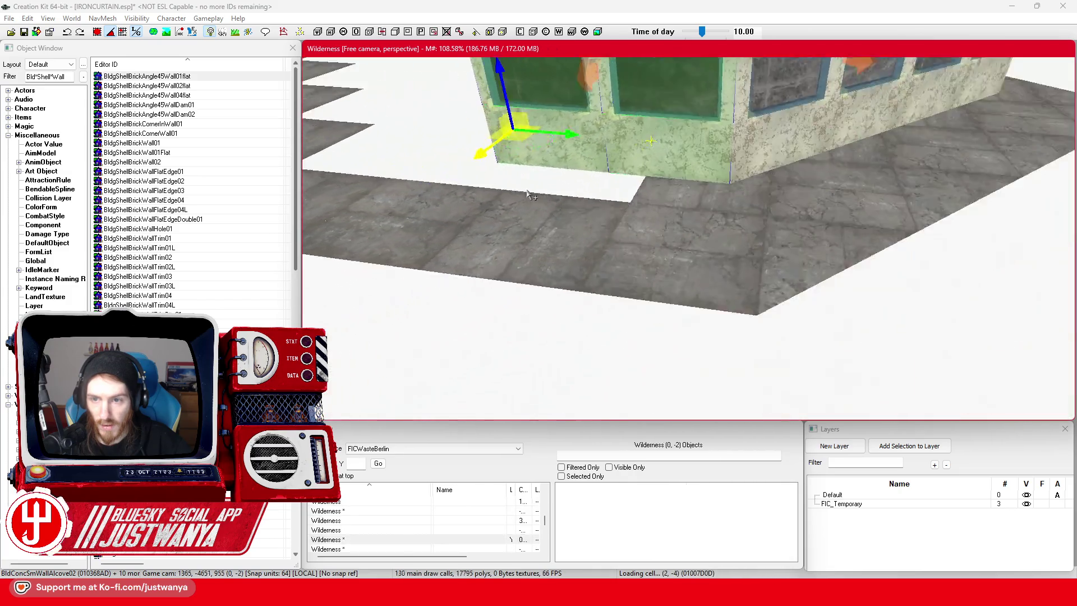
Duplicate the window wall with Ctrl+D and place the copy beside the original.
key(ctrl+d)
mouse_move(791, 219)
mouse_down()
mouse_move(498, 223)
mouse_move(529, 227)
mouse_up()
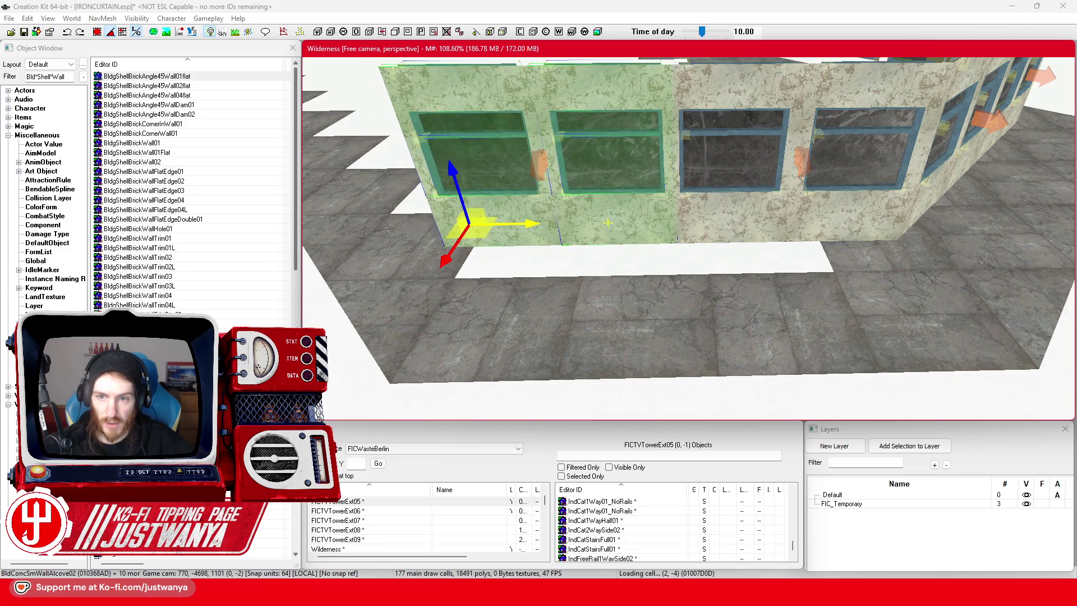
scroll(610, 223, up, 3)
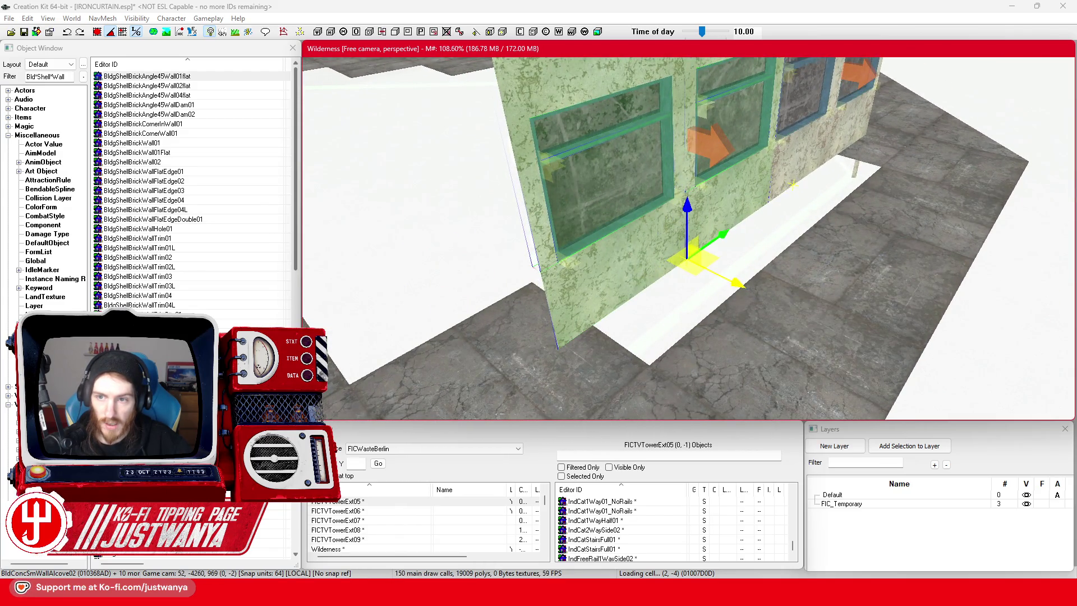
click(810, 368)
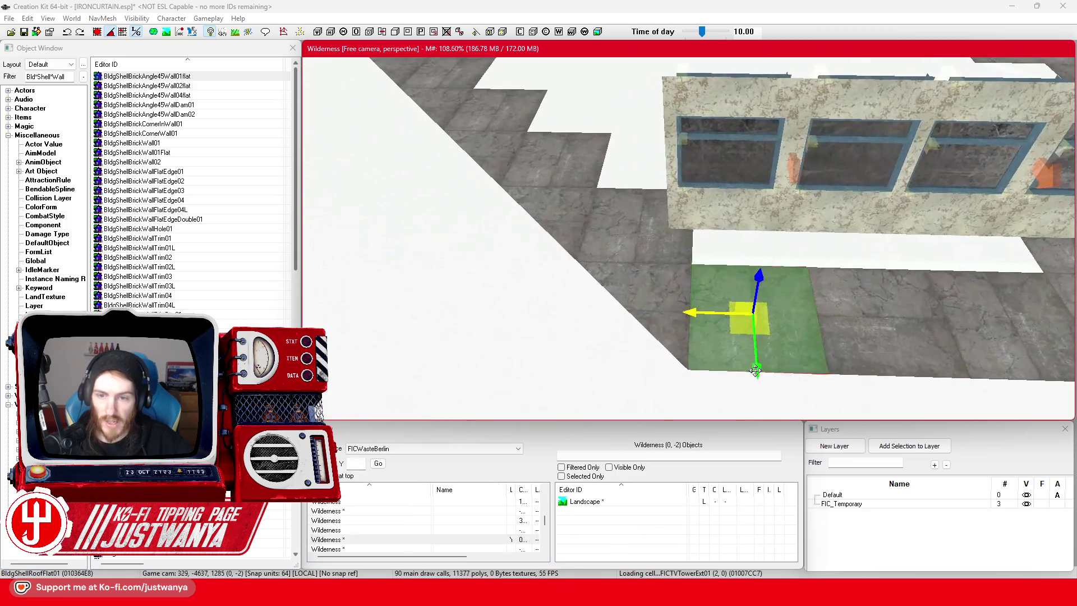
key(shift)
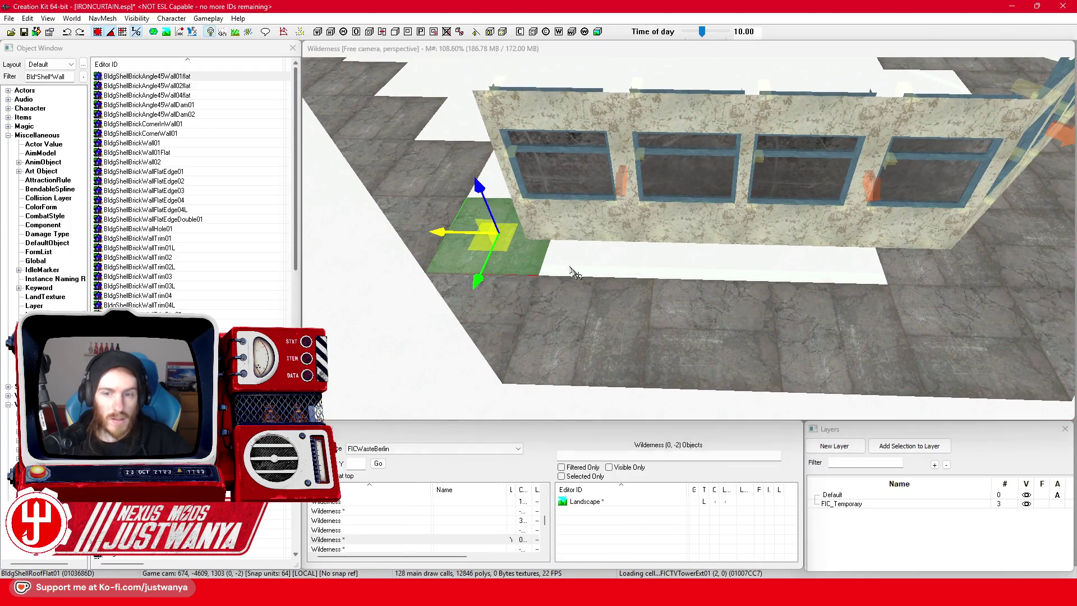
drag(514, 255, 603, 283)
key(e)
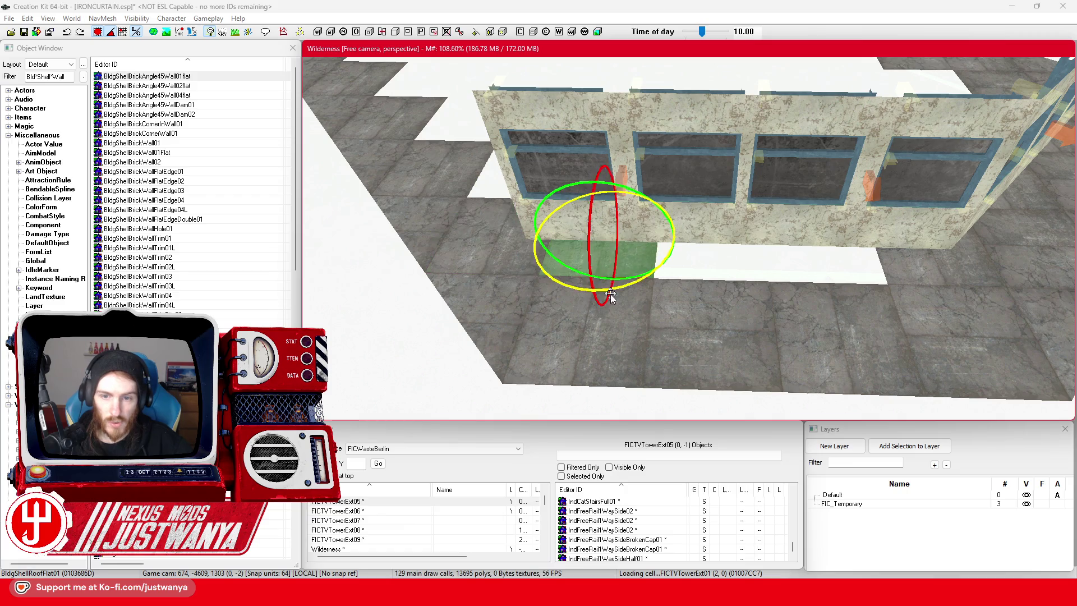
key(w)
key(ctrl+d)
drag(546, 232, 441, 232)
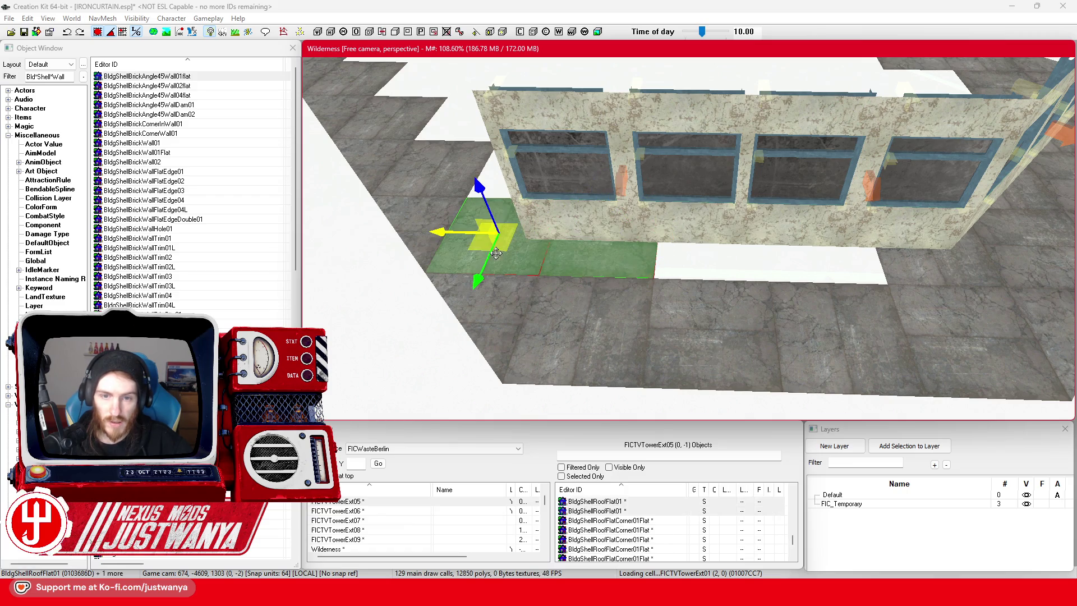
key(ctrl+z)
key(shift)
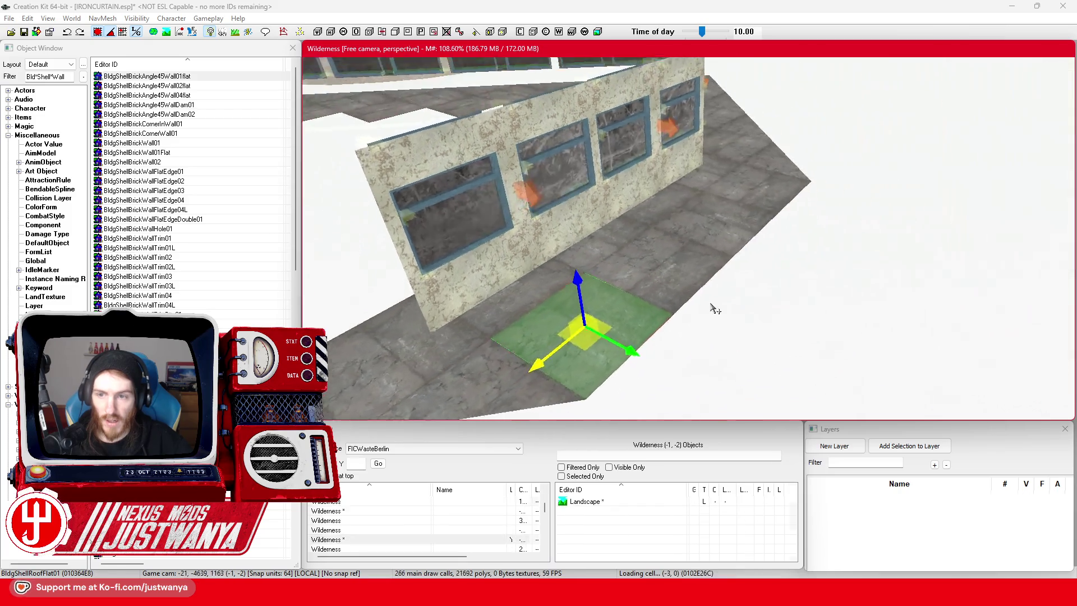
key(shift)
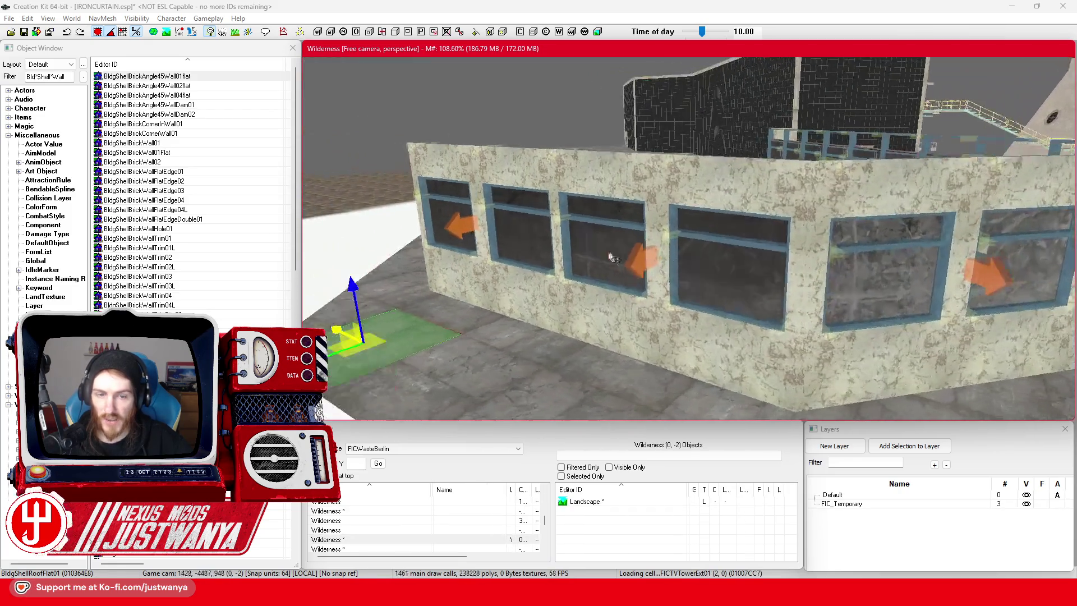
key(shift)
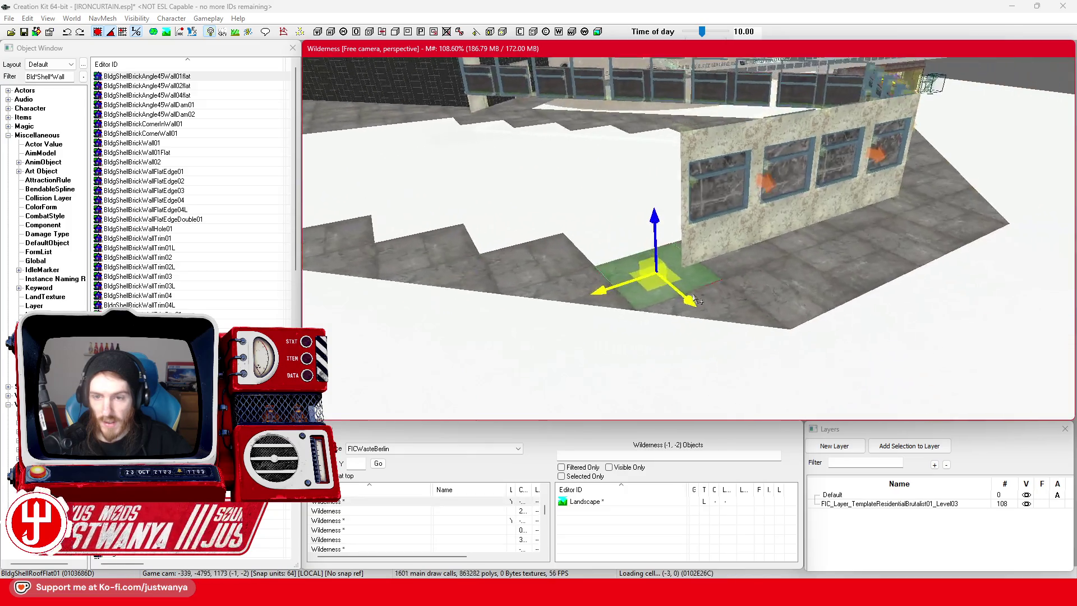
key(shift)
click(737, 220)
key(shift)
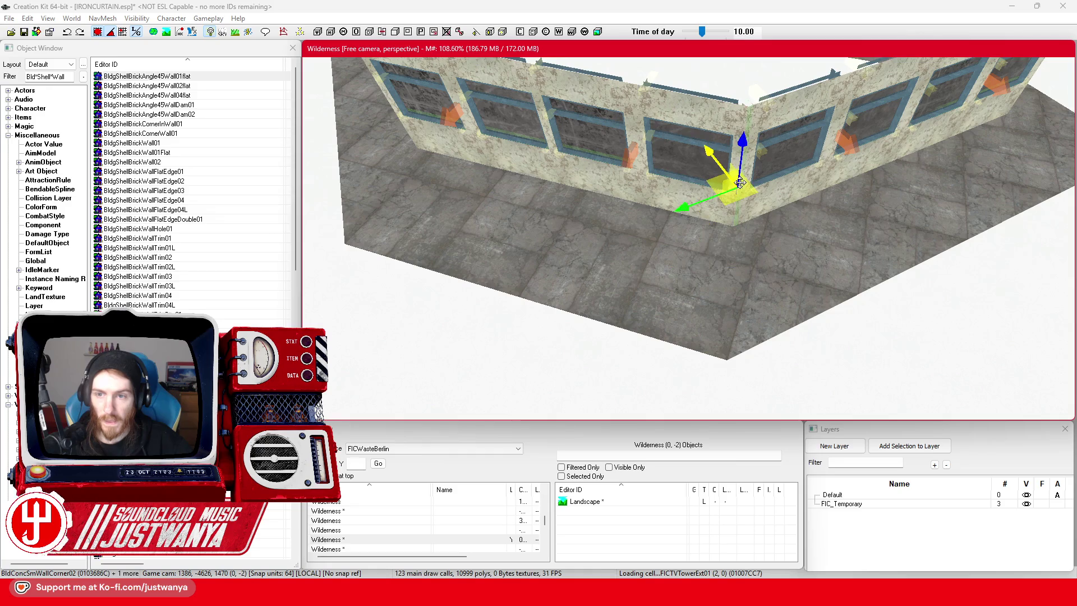
Using world axes, move the corner pieces to the window wall's left end.
key(e)
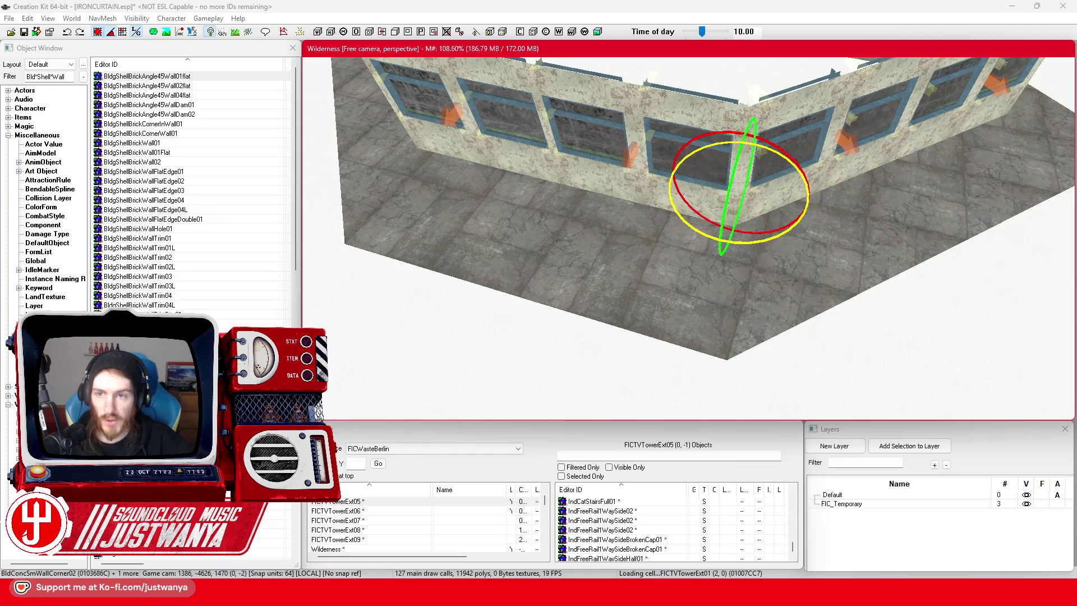
key(w)
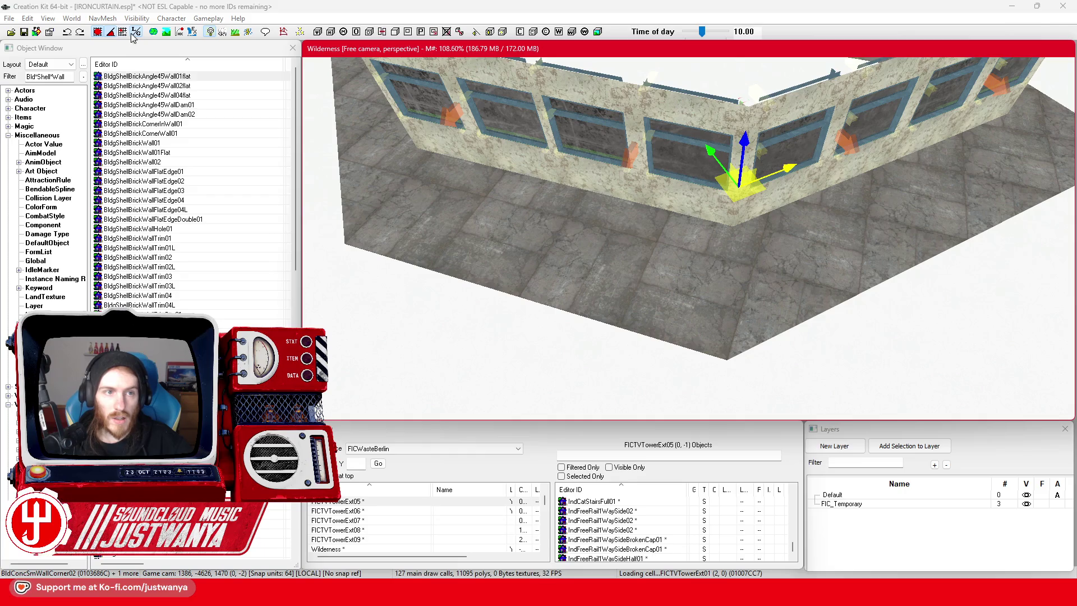
click(131, 34)
drag(796, 199, 471, 124)
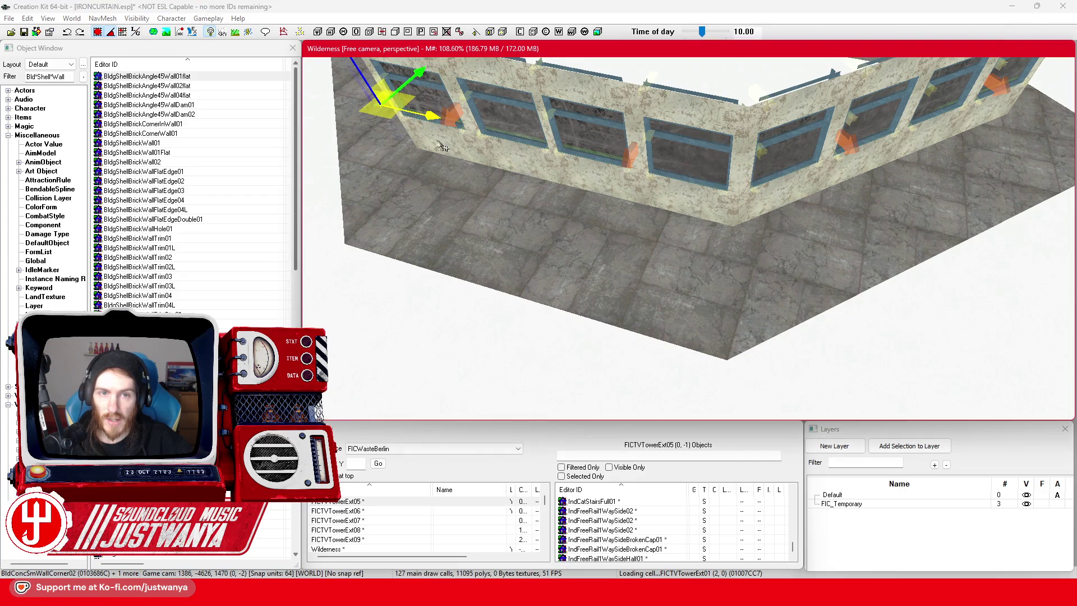
scroll(437, 145, down, 5)
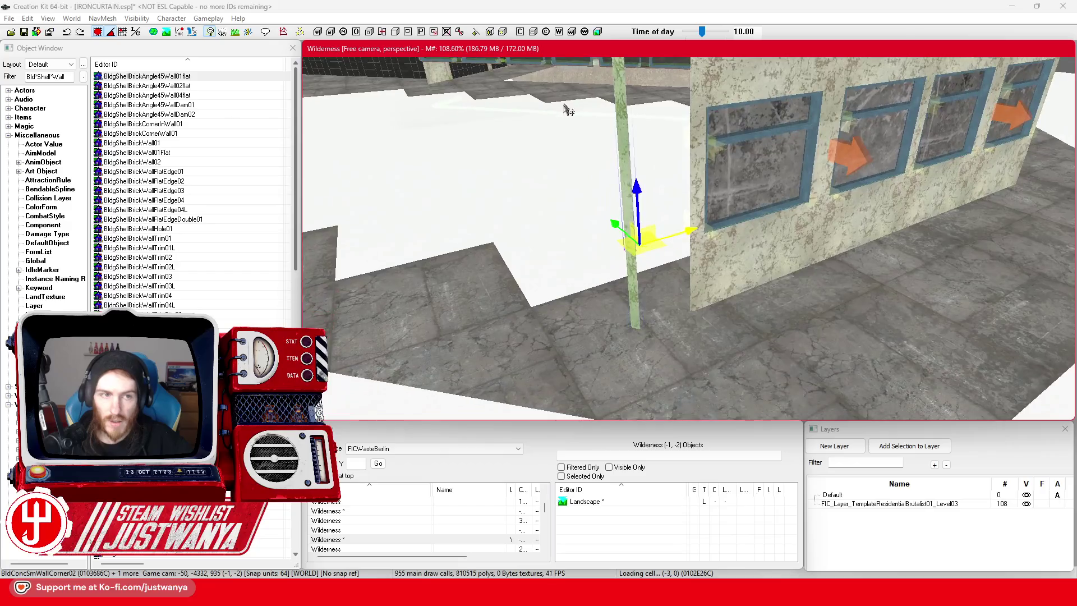
scroll(569, 107, down, 2)
key(shift)
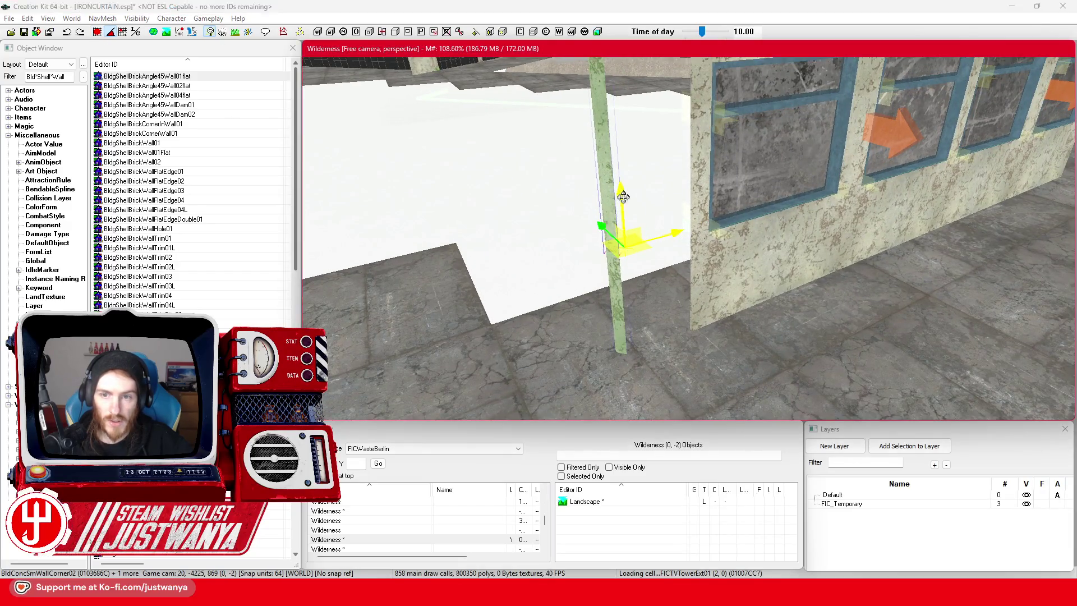
scroll(637, 252, up, 3)
Add the thin pillar to the selection, review the building, and save IRONCURTAIN.esp.
key(e)
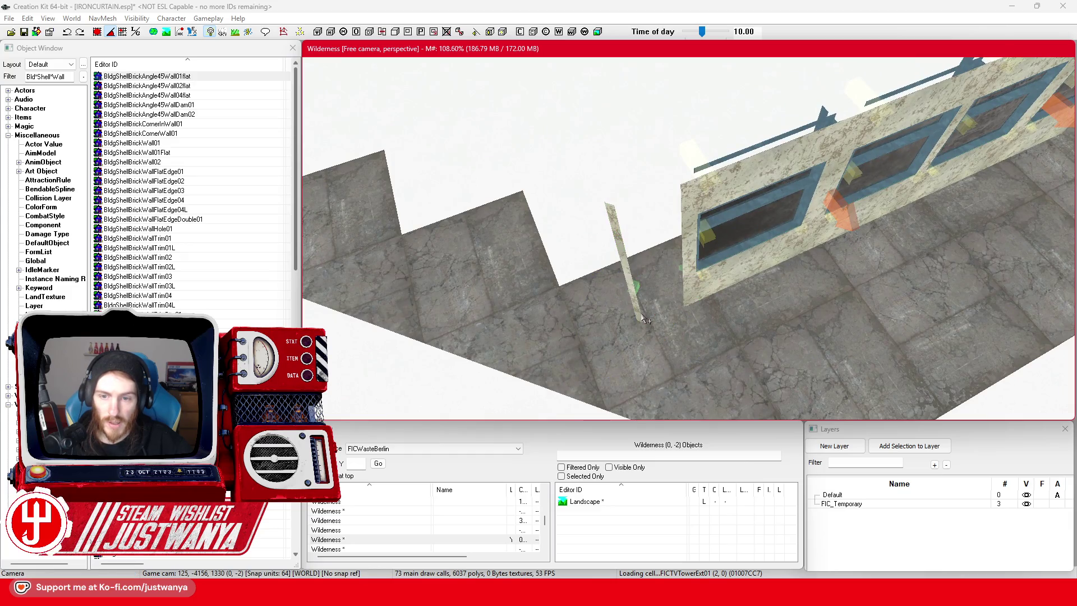
ctrl+click(621, 243)
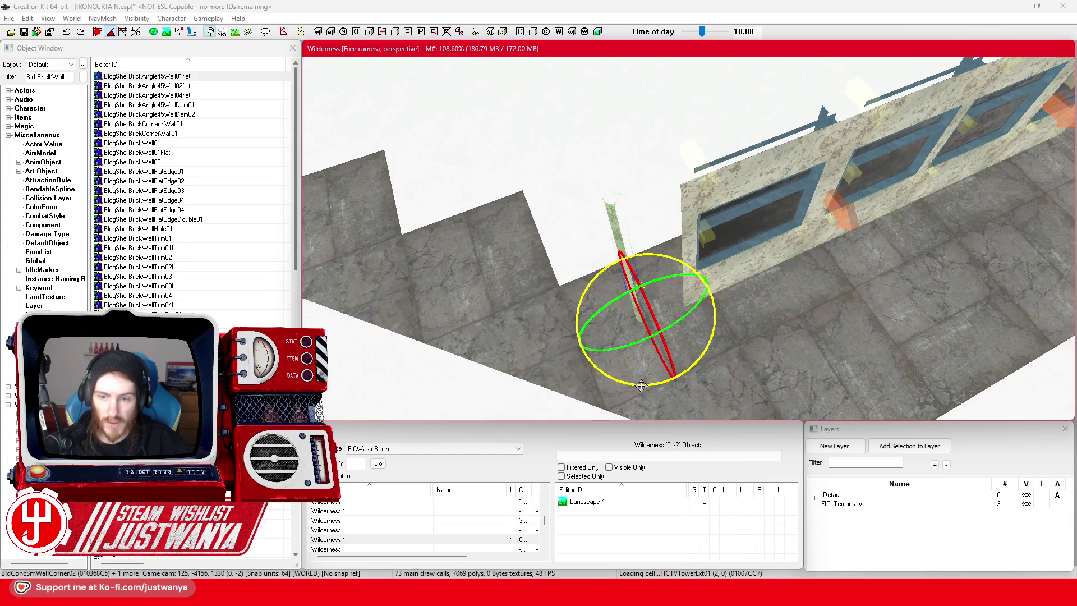
key(w)
scroll(645, 314, up, 3)
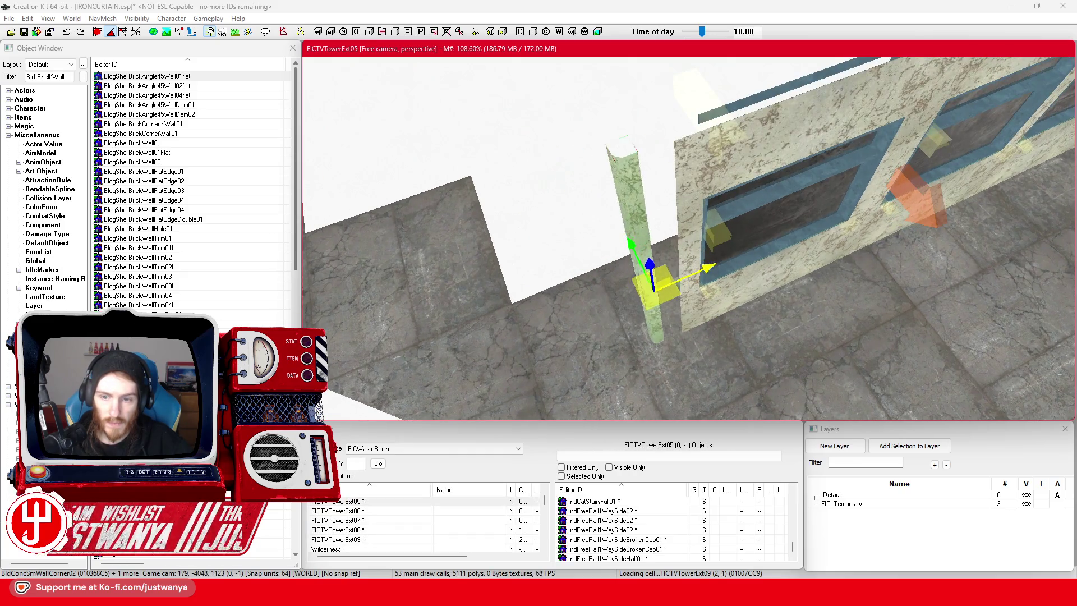
drag(727, 255, 721, 285)
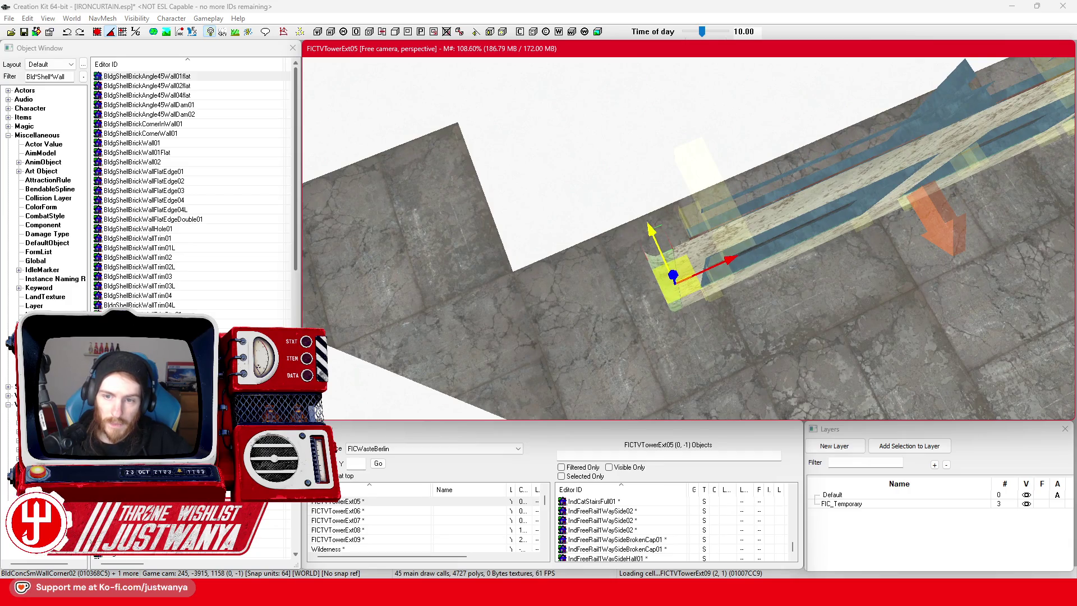
mouse_move(723, 280)
mouse_down()
mouse_move(669, 249)
mouse_move(629, 280)
mouse_up()
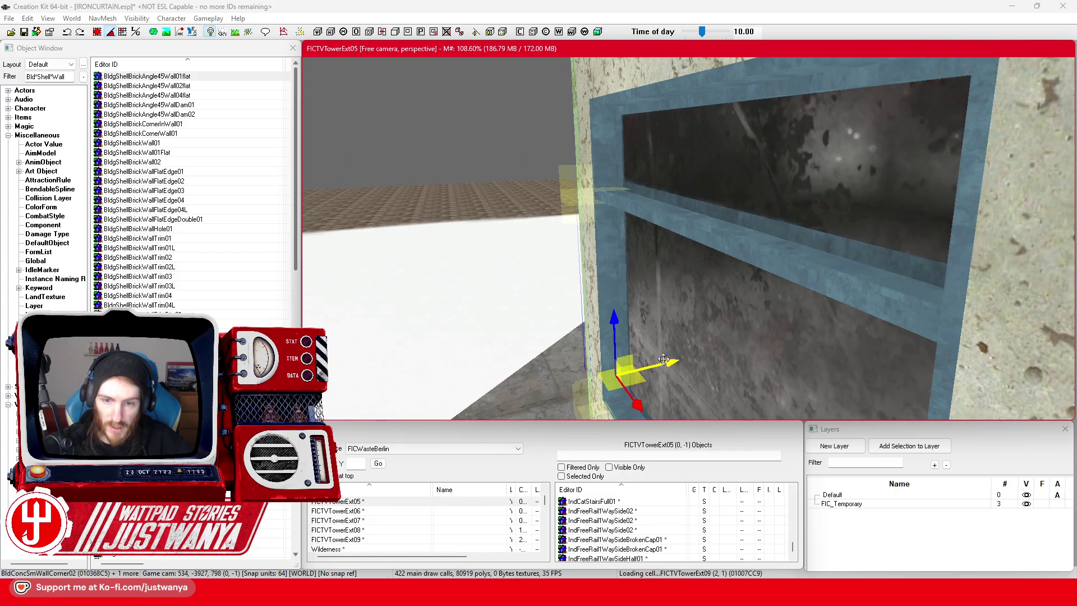
scroll(627, 359, down, 6)
scroll(627, 359, down, 8)
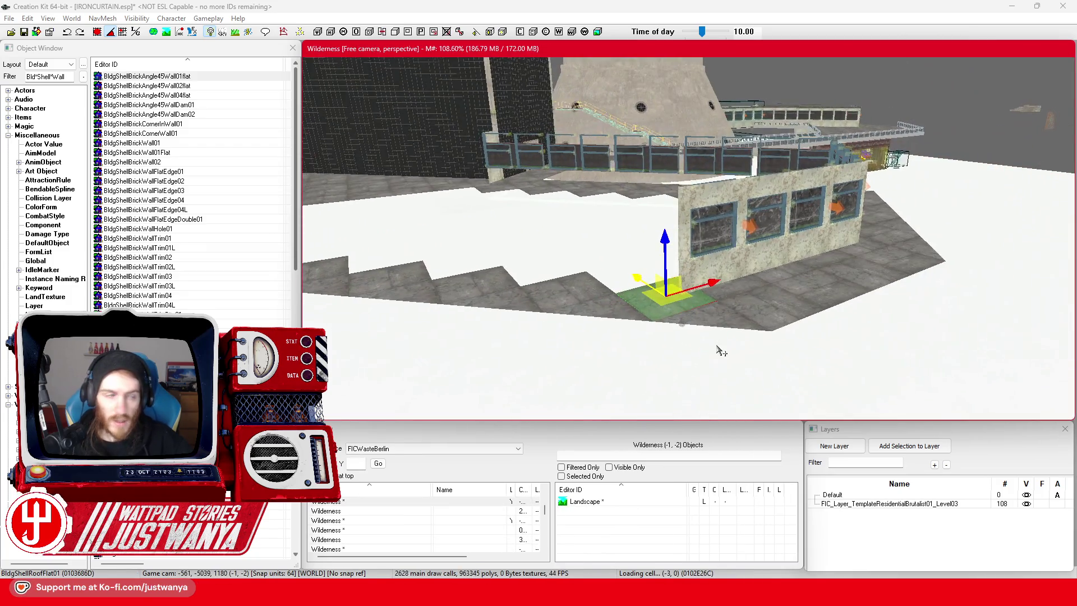
mouse_move(720, 350)
mouse_down()
mouse_move(712, 325)
mouse_move(646, 345)
mouse_move(617, 341)
mouse_move(656, 328)
mouse_move(594, 323)
mouse_up()
click(24, 33)
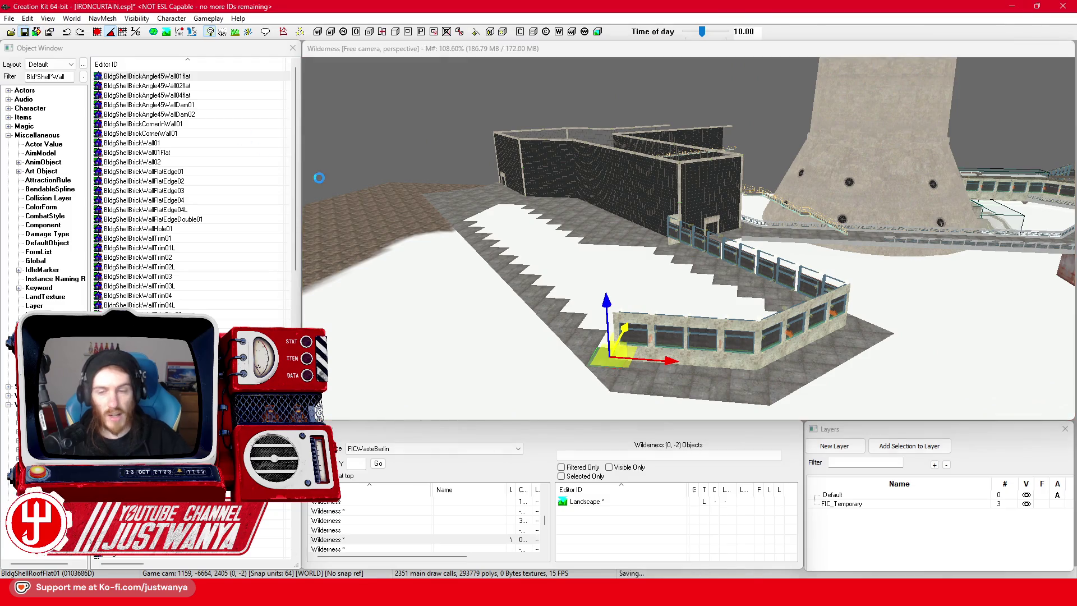